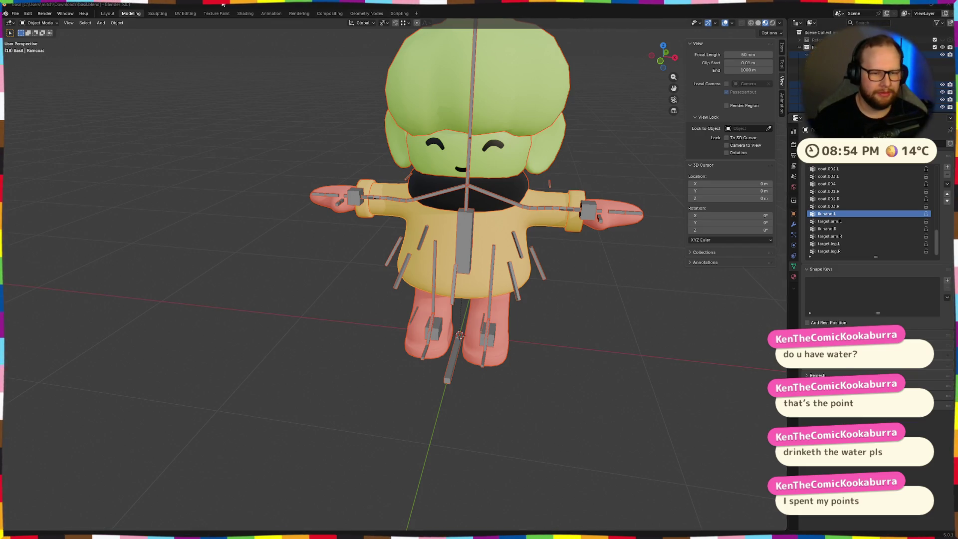
Select the Basil armature and apply its individual transforms via Ctrl+A.
{"action": "middle_click_drag", "start_coordinate": [404, 152], "coordinate": [453, 166]}
{"action": "left_click", "coordinate": [495, 242]}
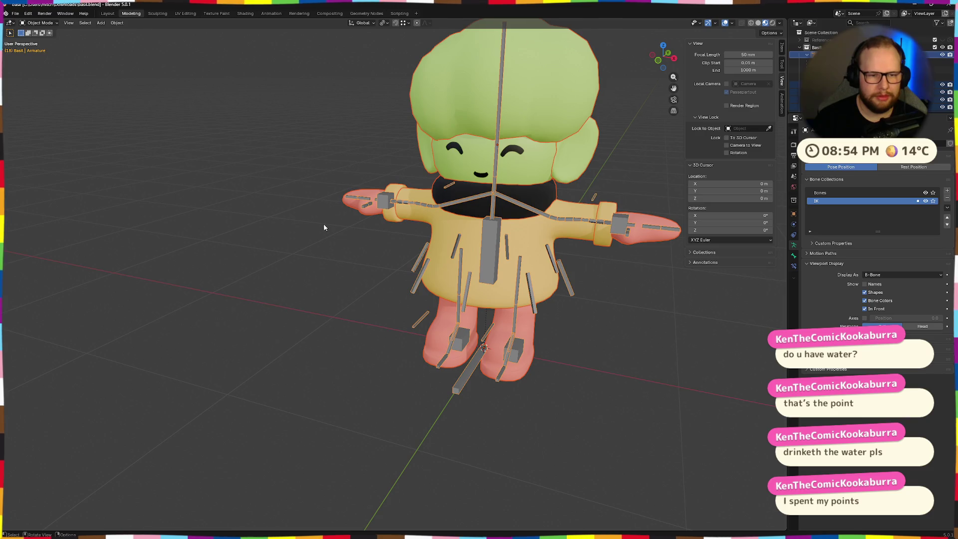
{"action": "middle_click_drag", "start_coordinate": [494, 243], "coordinate": [366, 245]}
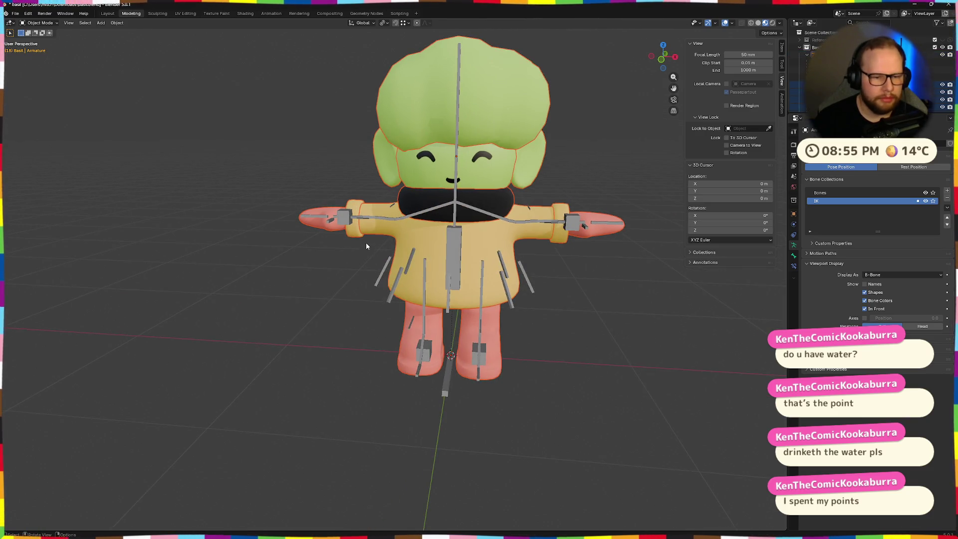
{"action": "key", "text": "ctrl+a"}
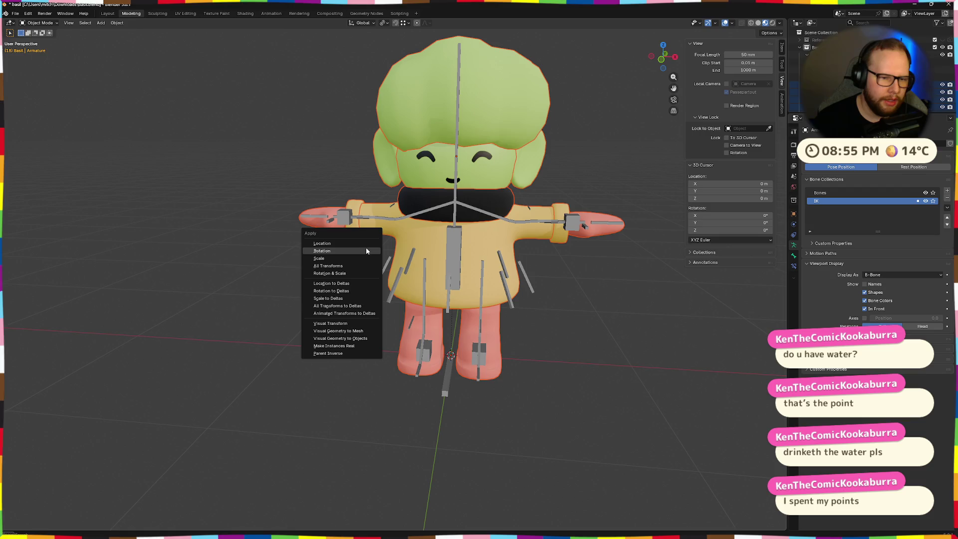
{"action": "left_click", "coordinate": [365, 250]}
{"action": "key", "text": "ctrl+a"}
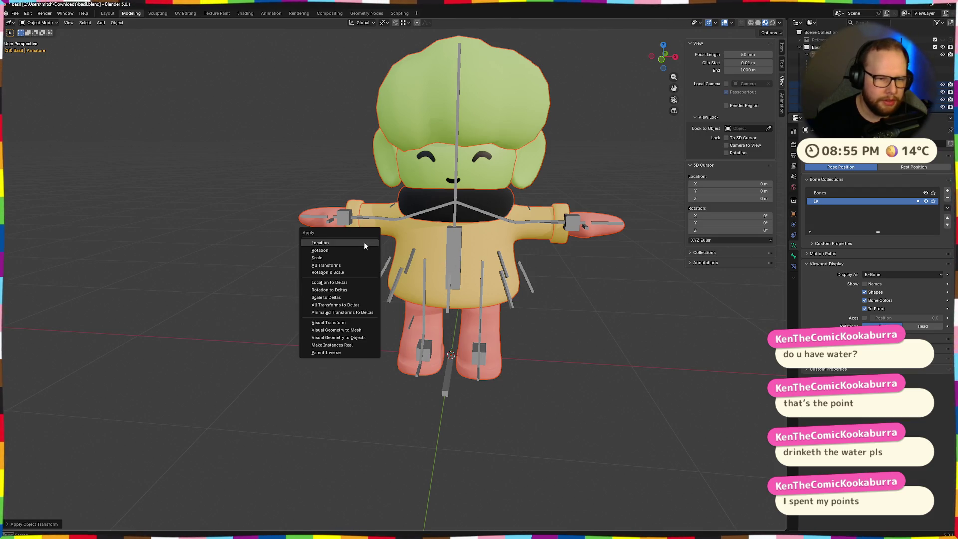
{"action": "left_click", "coordinate": [361, 250]}
Apply All Transforms to the armature and move to the Animation workspace.
{"action": "key", "text": "ctrl+a"}
{"action": "left_click", "coordinate": [356, 263]}
{"action": "key", "text": "ctrl+a"}
{"action": "left_click", "coordinate": [354, 266]}
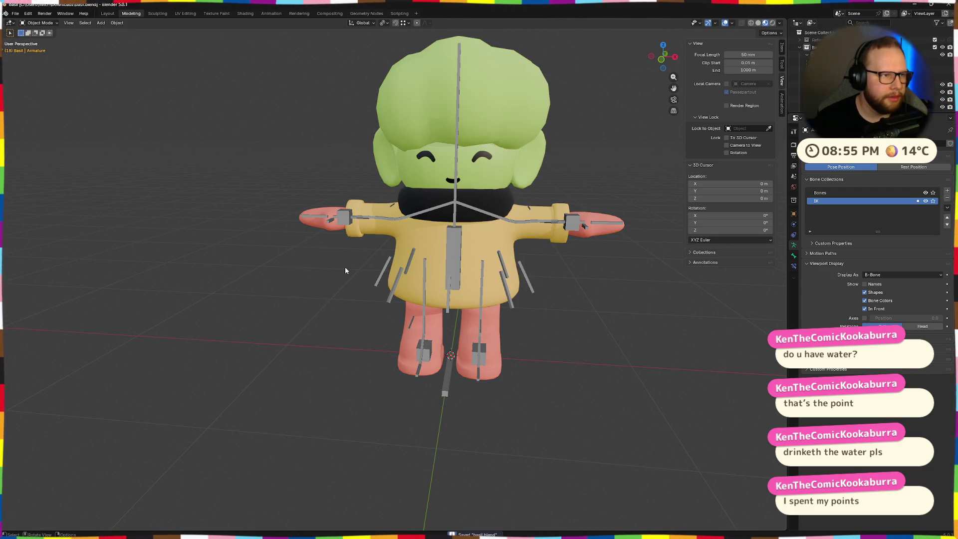
{"action": "left_click", "coordinate": [270, 14]}
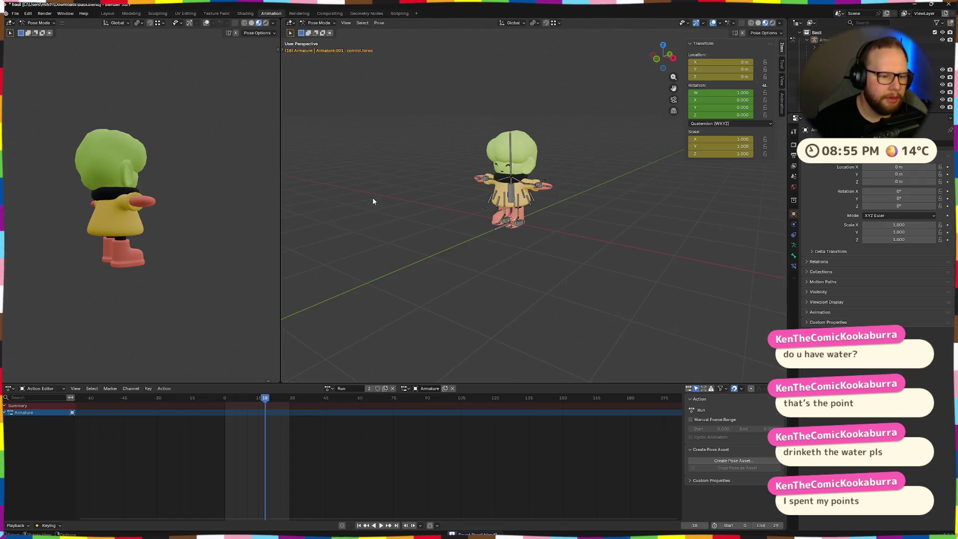
Play and stop the Run action on the character, then head to the File menu for export.
{"action": "key", "text": "space"}
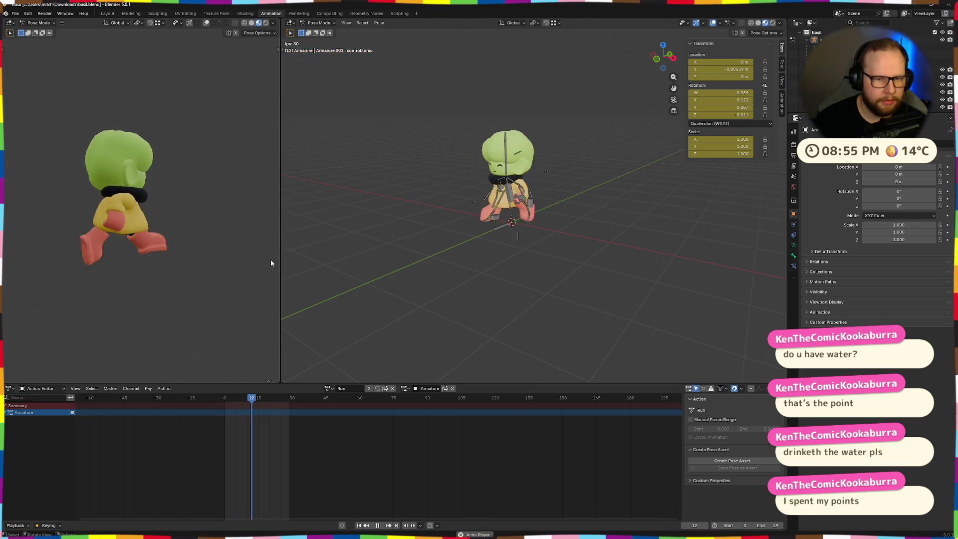
{"action": "key", "text": "space"}
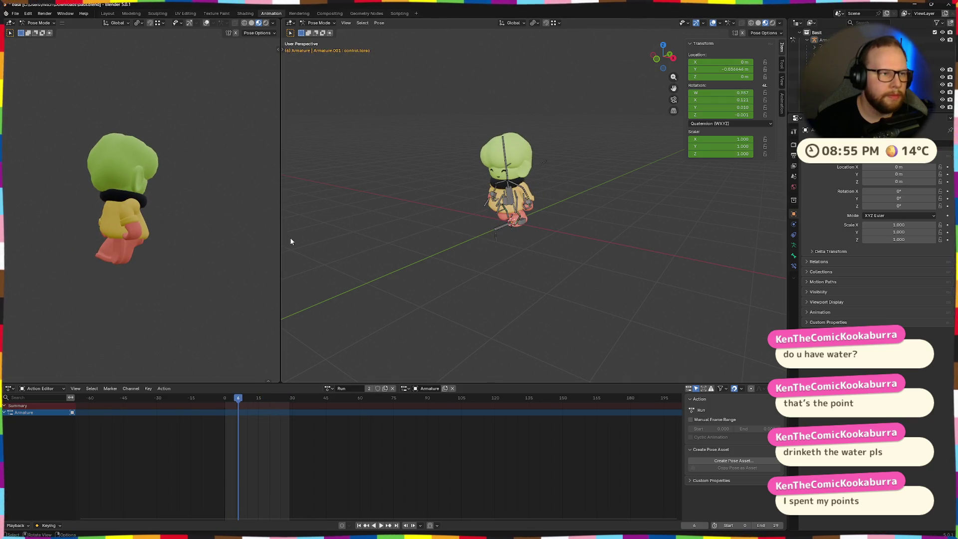
{"action": "left_click", "coordinate": [14, 14]}
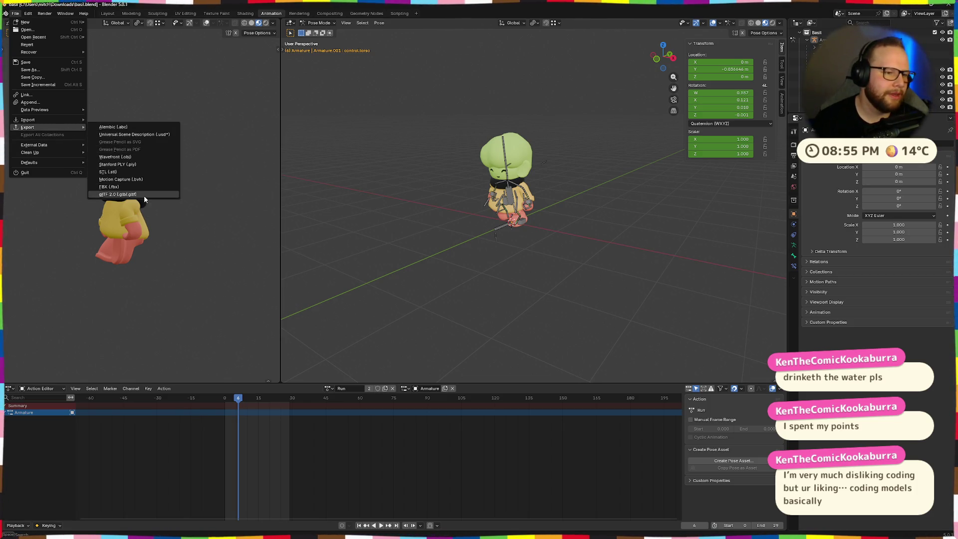
Start a glTF 2.0 export targeting basil.glb and expand its Animation, Armature and Rest & Ranges options.
{"action": "mouse_move", "coordinate": [28, 127]}
{"action": "left_click", "coordinate": [155, 193]}
{"action": "left_click", "coordinate": [419, 303]}
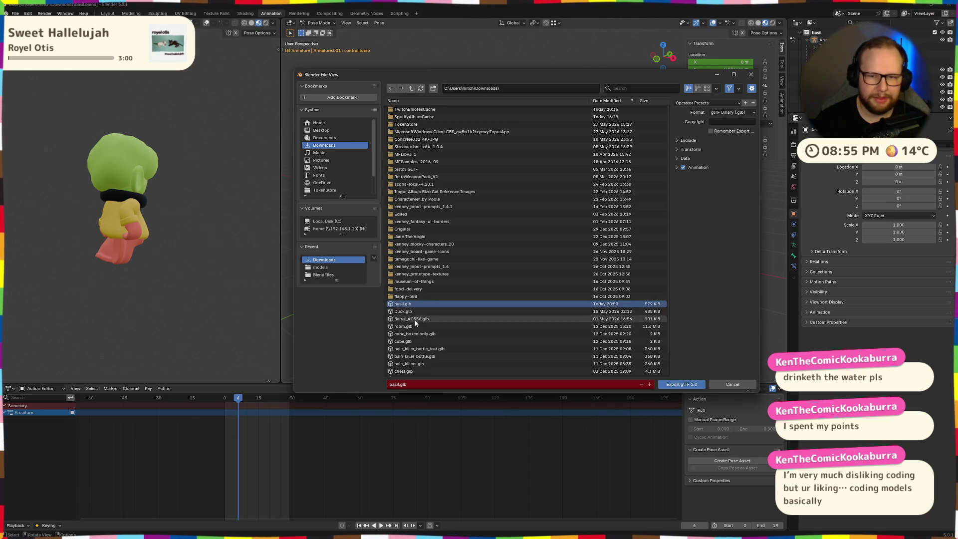
{"action": "left_click", "coordinate": [700, 167]}
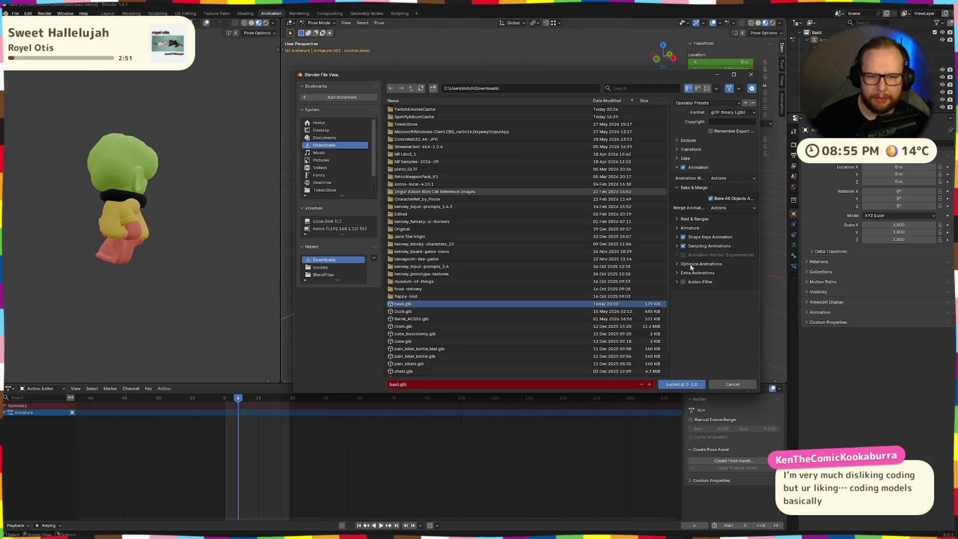
{"action": "left_click", "coordinate": [681, 228]}
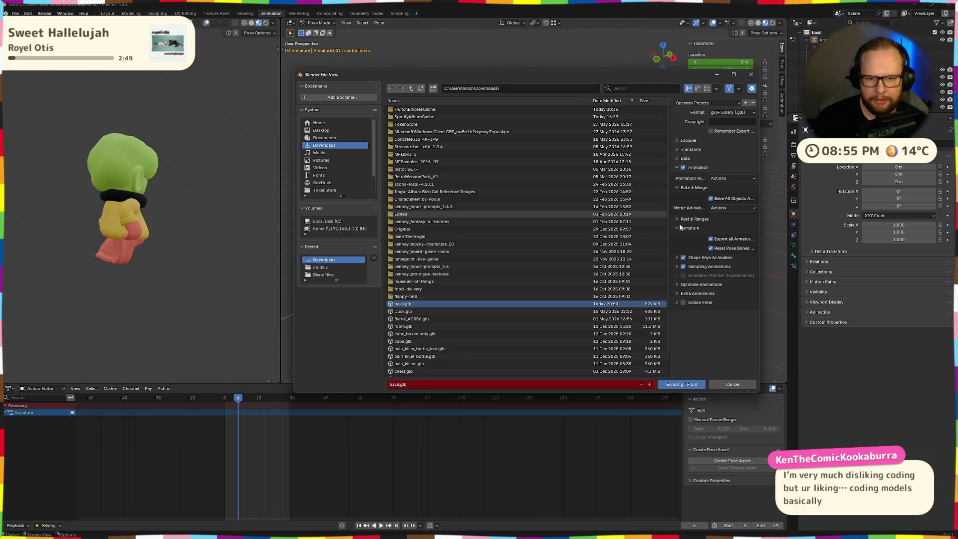
{"action": "left_click", "coordinate": [677, 228]}
{"action": "left_click", "coordinate": [676, 226]}
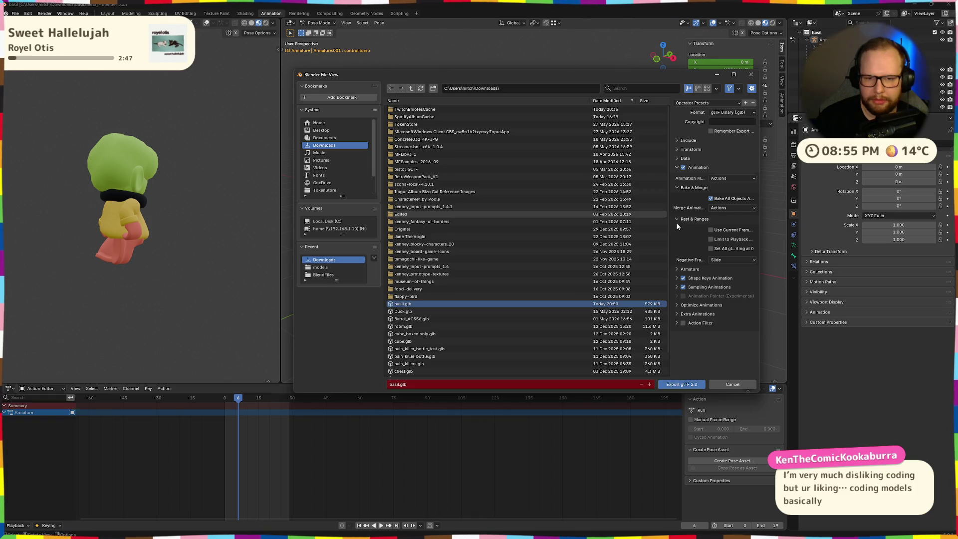
Review the Data and Optimize Animations options and enlarge and reposition the export window.
{"action": "left_click", "coordinate": [675, 158]}
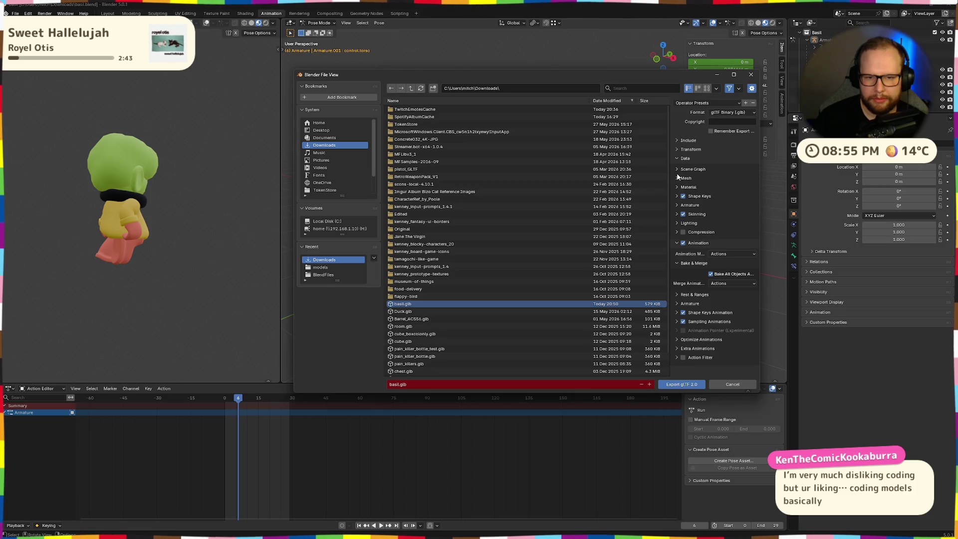
{"action": "left_click", "coordinate": [677, 180]}
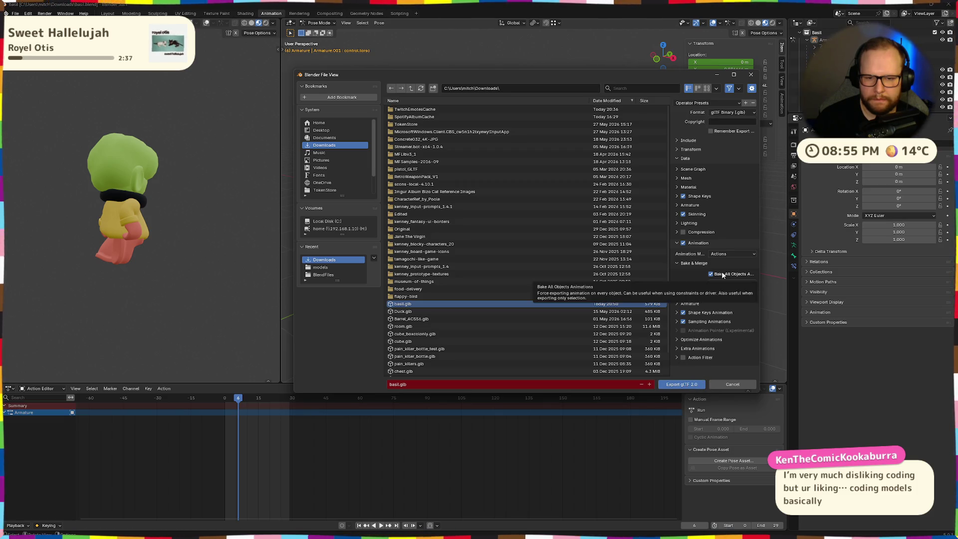
{"action": "left_click", "coordinate": [677, 338]}
{"action": "scroll", "coordinate": [696, 330], "scroll_direction": "down", "scroll_amount": 2}
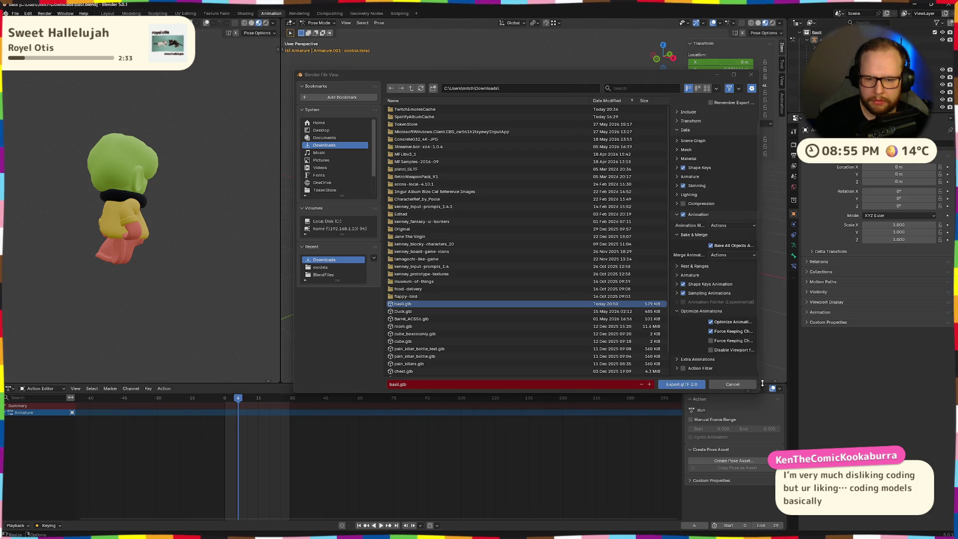
{"action": "left_click_drag", "start_coordinate": [763, 383], "coordinate": [821, 382]}
{"action": "left_click_drag", "start_coordinate": [728, 332], "coordinate": [670, 329]}
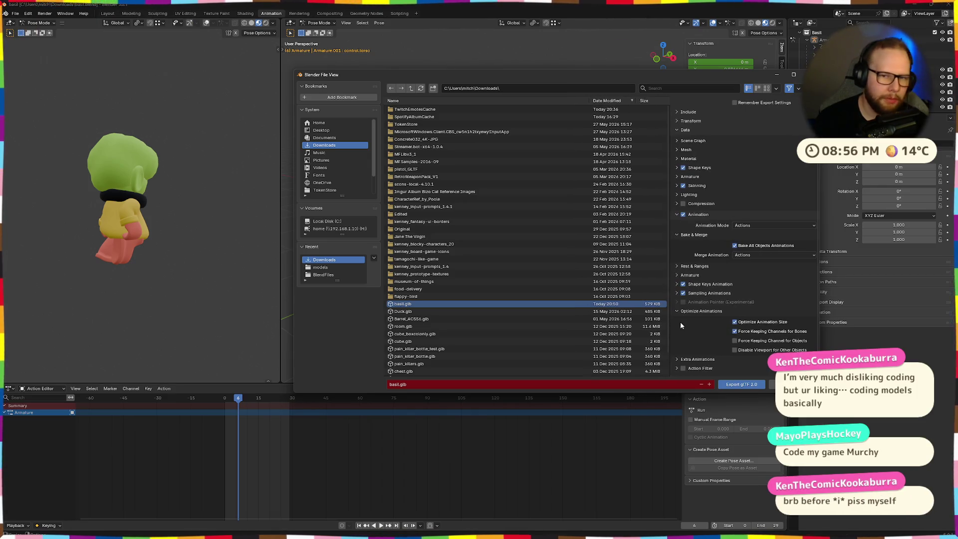
{"action": "left_click_drag", "start_coordinate": [572, 74], "coordinate": [426, 107]}
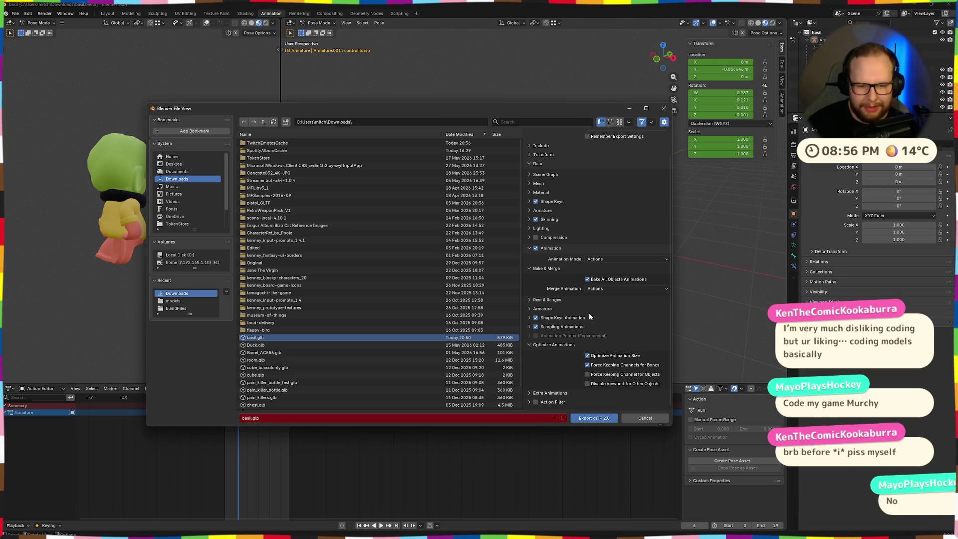
Look through the Extra Animations, Shape Keys, Sampling, Armature and Rest & Ranges animation options.
{"action": "left_click", "coordinate": [530, 393]}
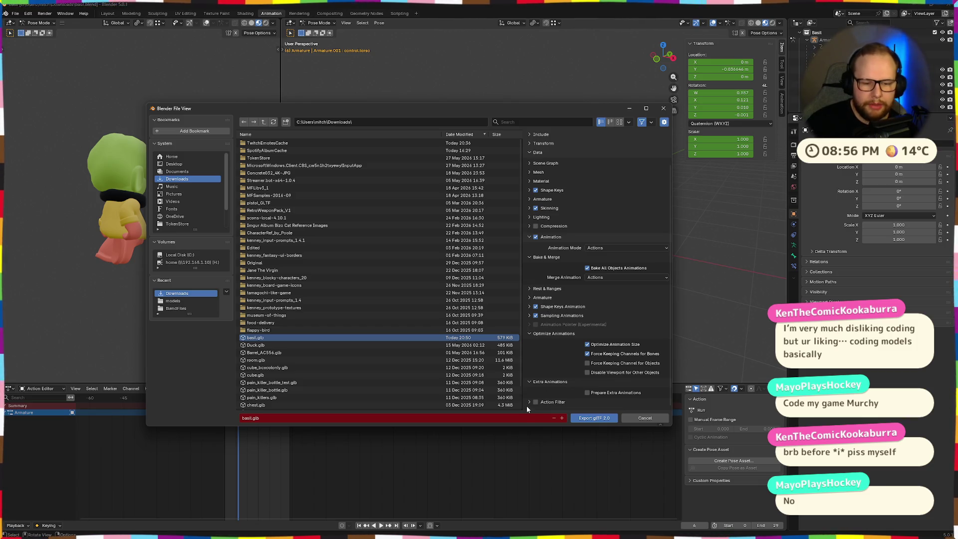
{"action": "scroll", "coordinate": [545, 349], "scroll_direction": "down", "scroll_amount": 1}
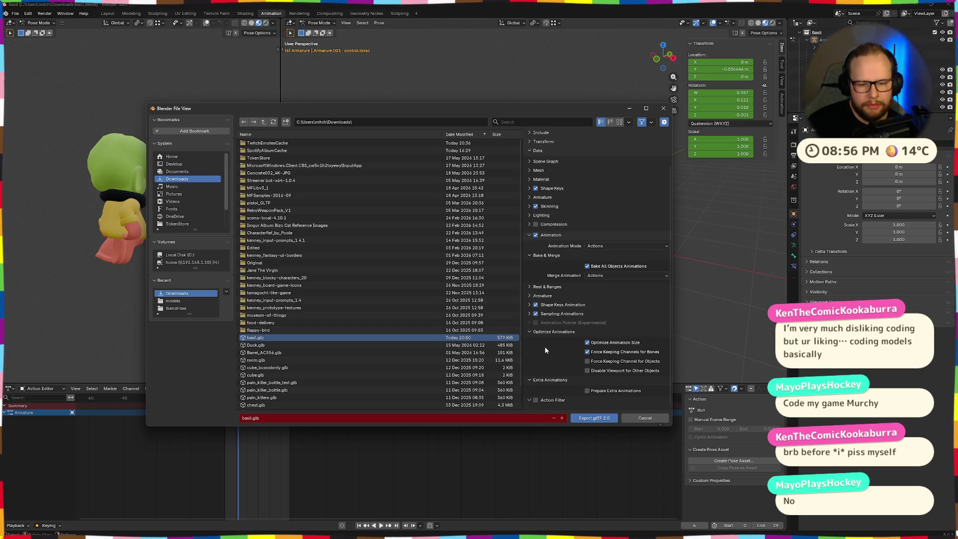
{"action": "left_click", "coordinate": [530, 305]}
{"action": "left_click", "coordinate": [529, 325]}
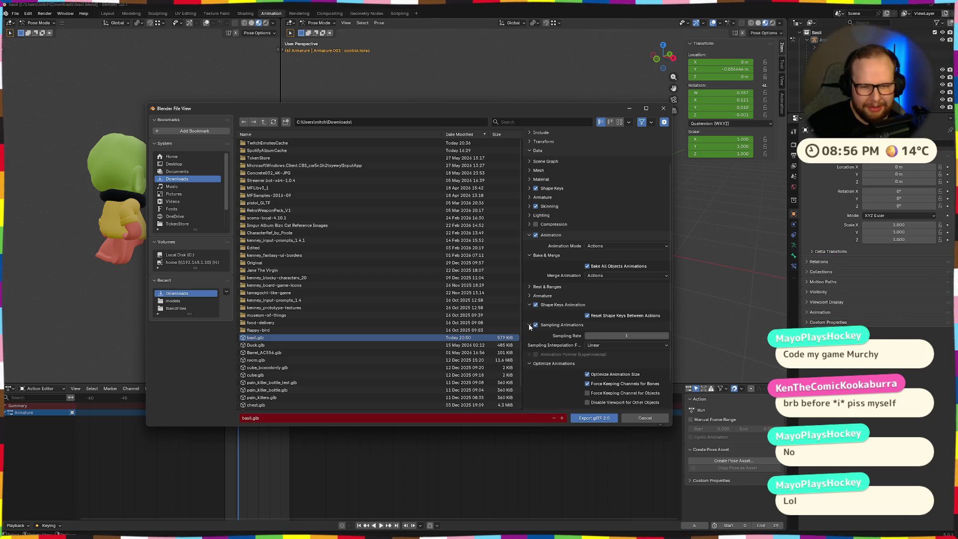
{"action": "left_click", "coordinate": [528, 296]}
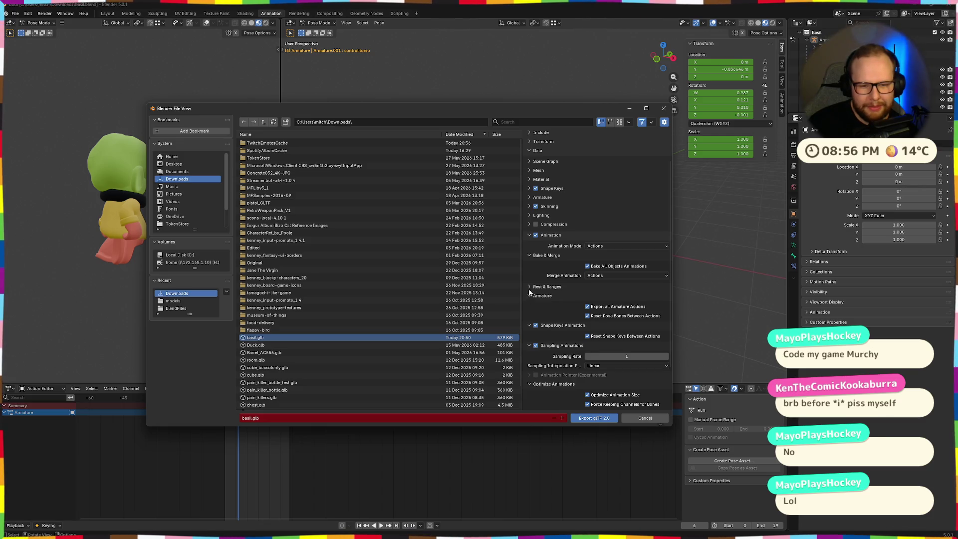
{"action": "left_click", "coordinate": [529, 287]}
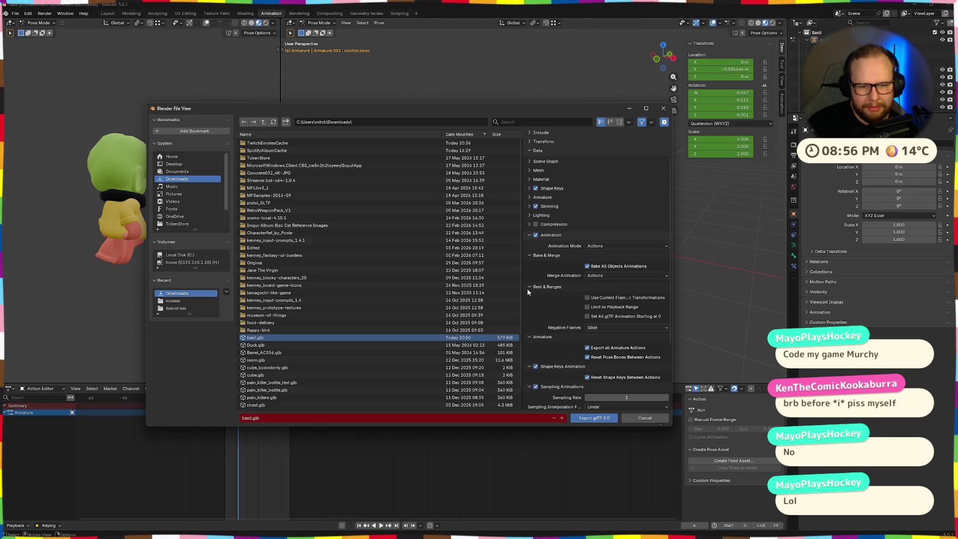
{"action": "scroll", "coordinate": [533, 288], "scroll_direction": "up", "scroll_amount": 3}
{"action": "left_click", "coordinate": [529, 276]}
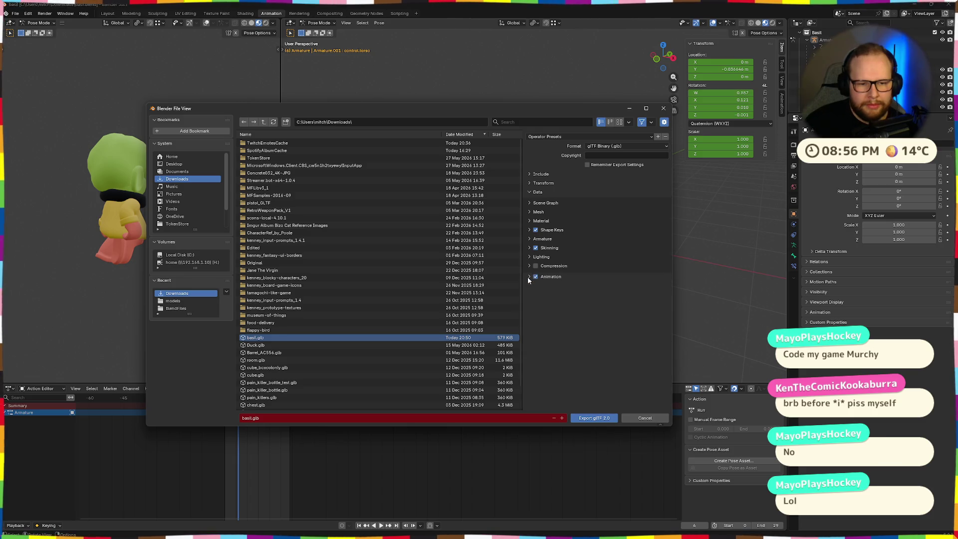
Check the Skinning and Armature export options and collapse them again.
{"action": "left_click", "coordinate": [530, 267]}
{"action": "left_click", "coordinate": [531, 248]}
{"action": "left_click", "coordinate": [528, 238]}
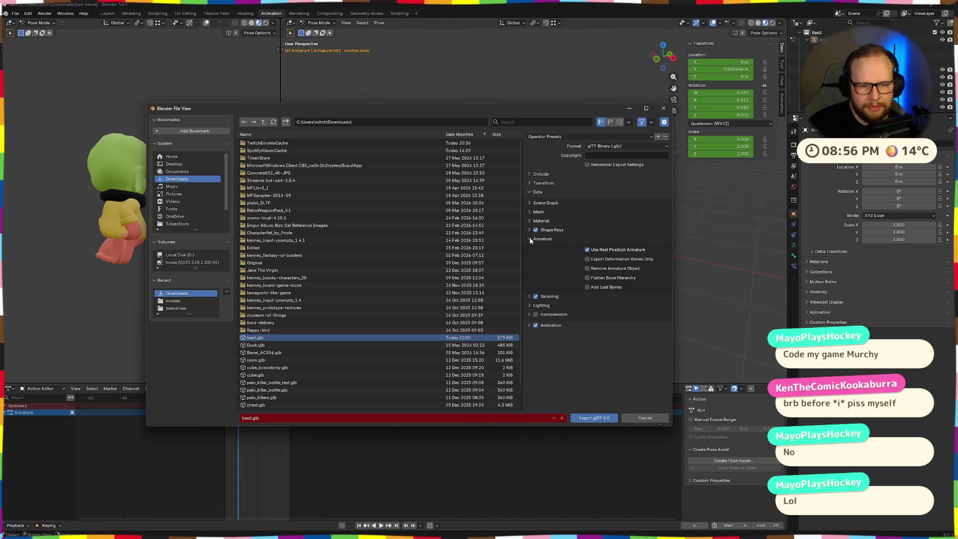
{"action": "left_click", "coordinate": [529, 238]}
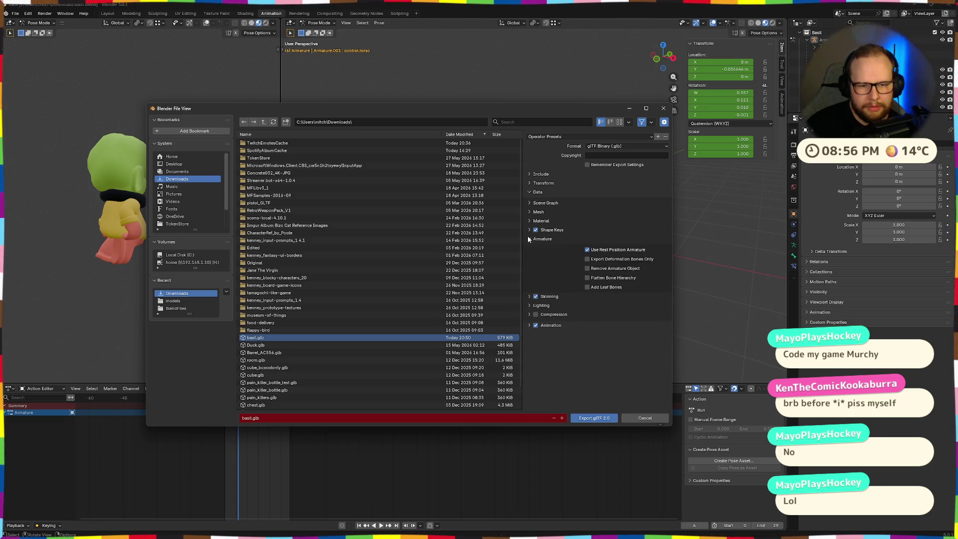
{"action": "left_click", "coordinate": [529, 237]}
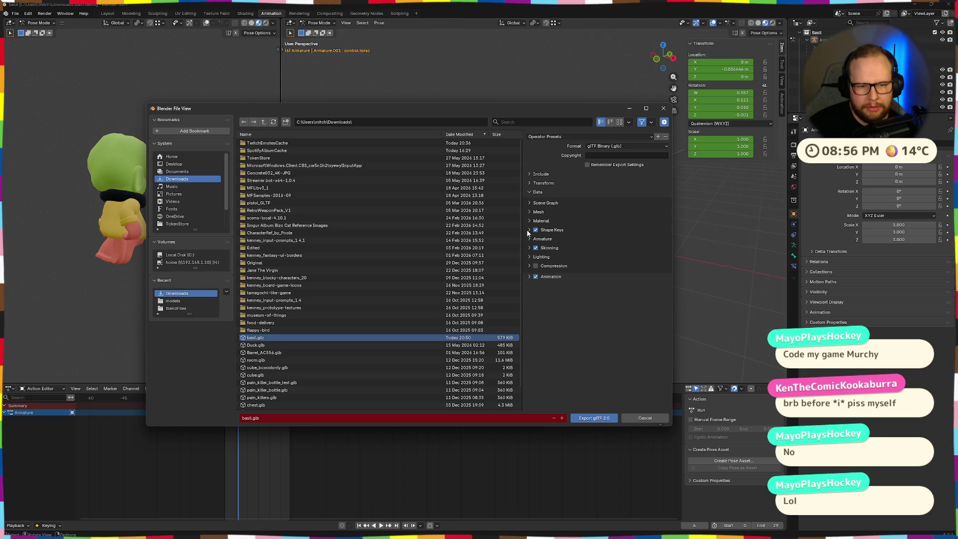
{"action": "left_click", "coordinate": [528, 237]}
Review the Material, Mesh, Transform and Include options and export the character as basil.glb.
{"action": "left_click", "coordinate": [528, 221]}
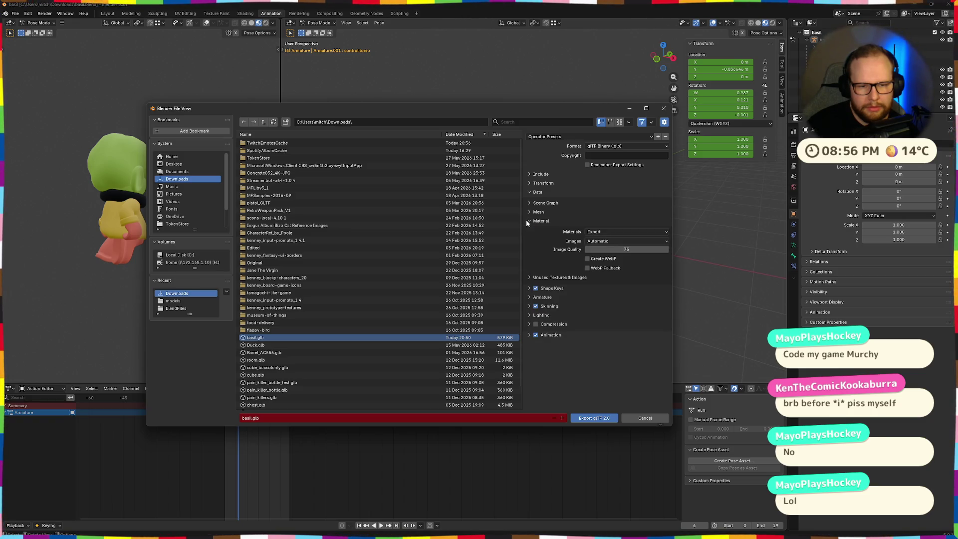
{"action": "left_click", "coordinate": [529, 221]}
{"action": "left_click", "coordinate": [528, 211]}
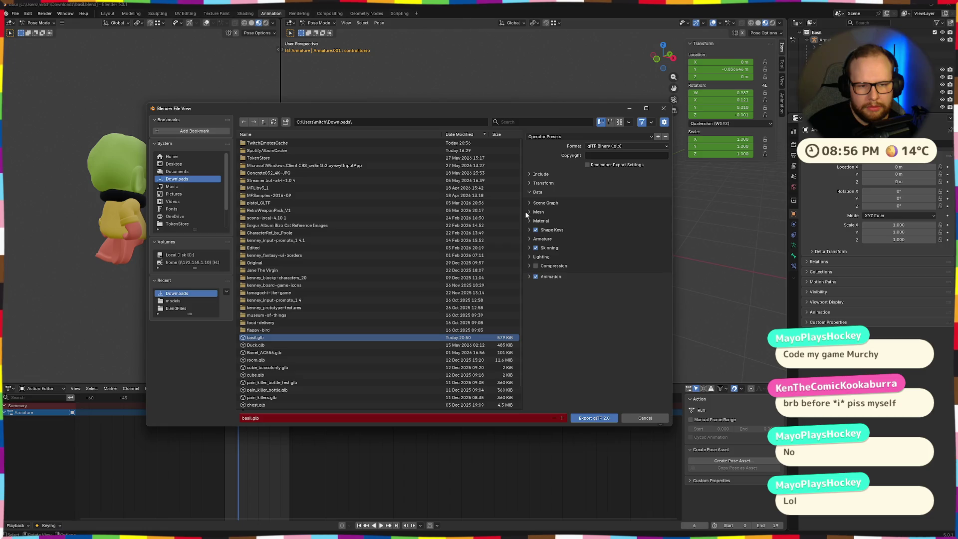
{"action": "left_click", "coordinate": [528, 184]}
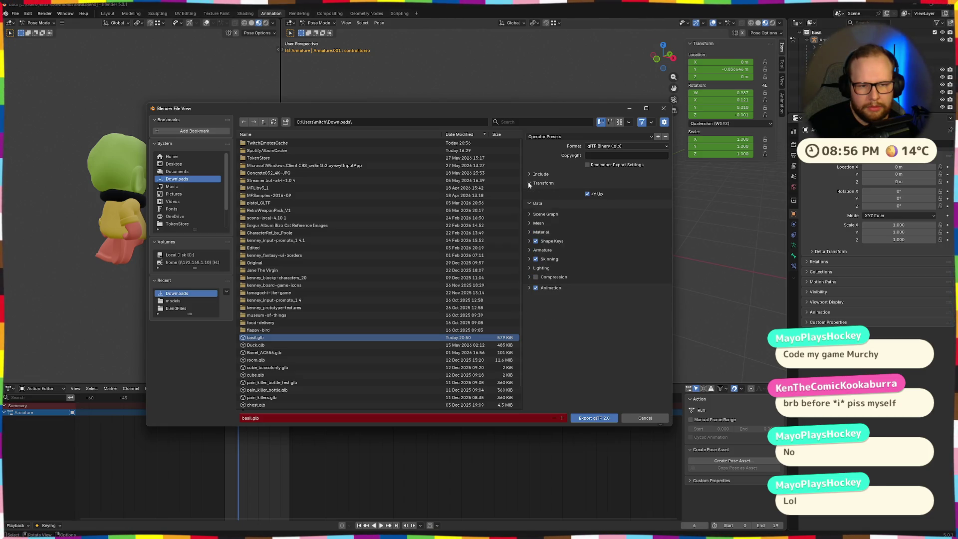
{"action": "left_click", "coordinate": [529, 173]}
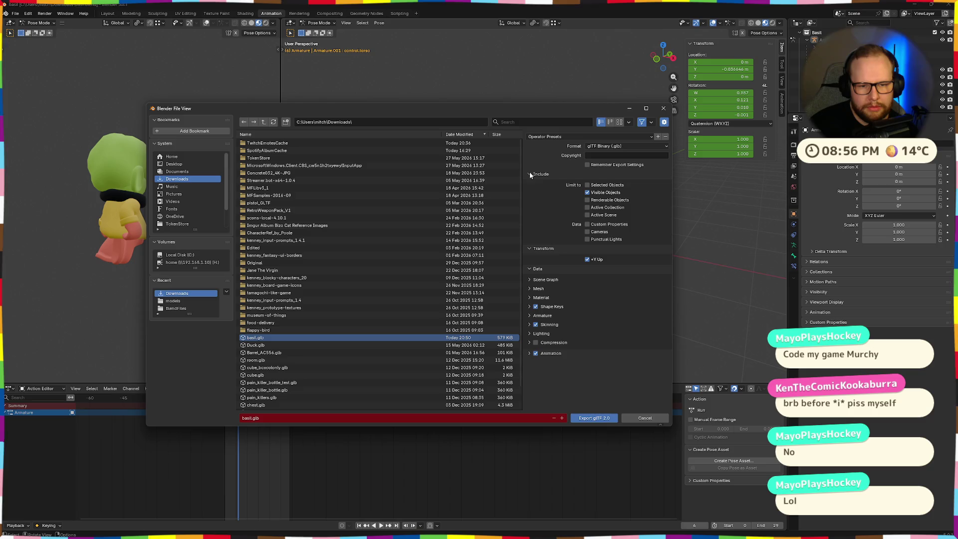
{"action": "left_click", "coordinate": [595, 418]}
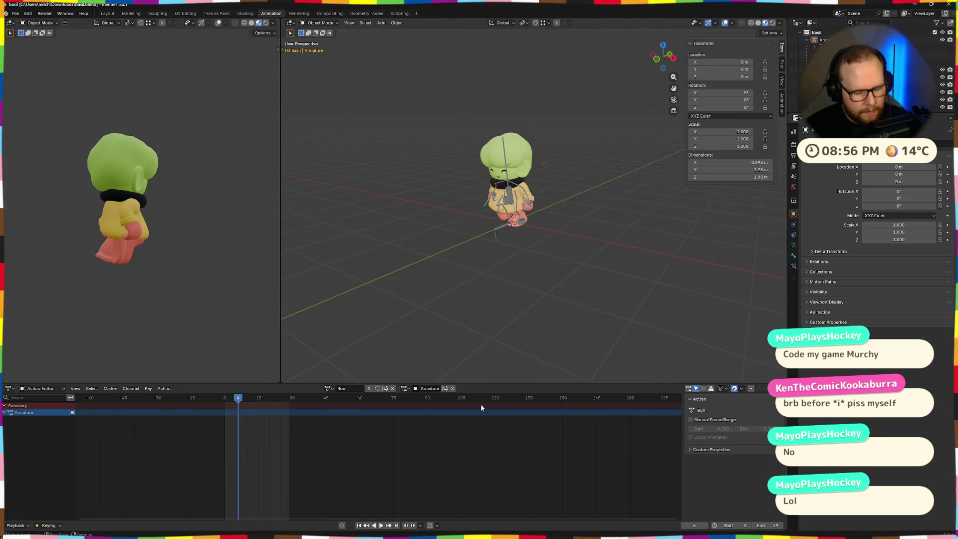
Switch over to the Godot desktop and bring up a File Explorer window.
{"action": "key", "text": "alt+Tab"}
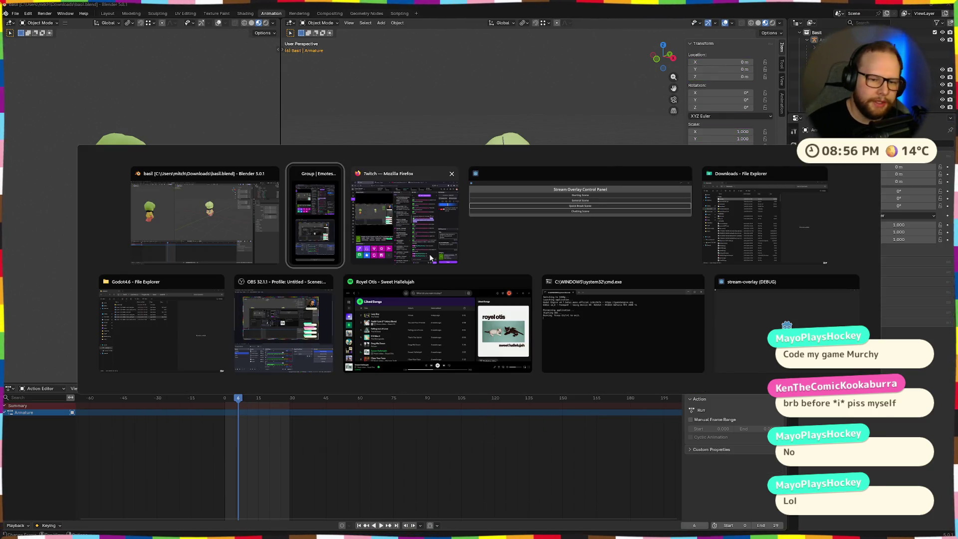
{"action": "key", "text": "Escape"}
{"action": "key", "text": "ctrl+super+Right"}
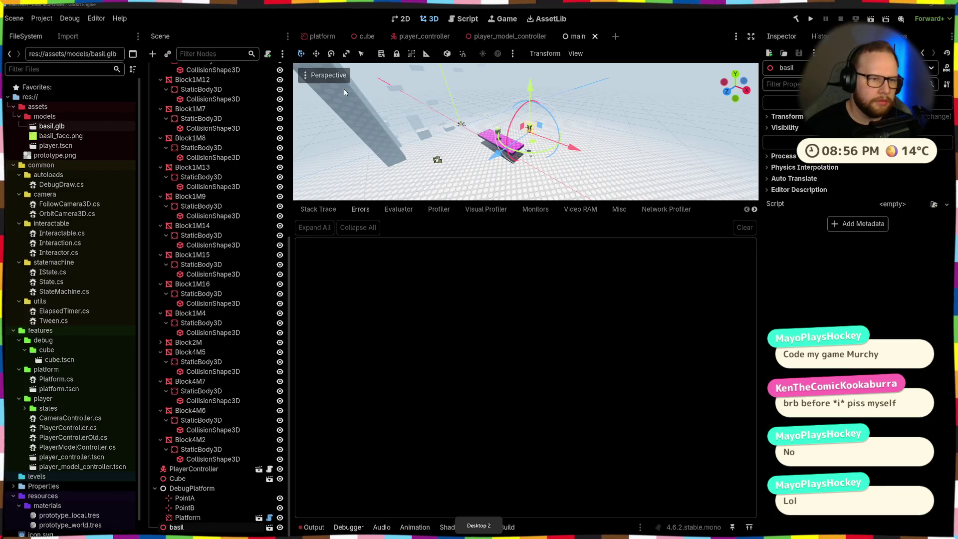
{"action": "key", "text": "super+e"}
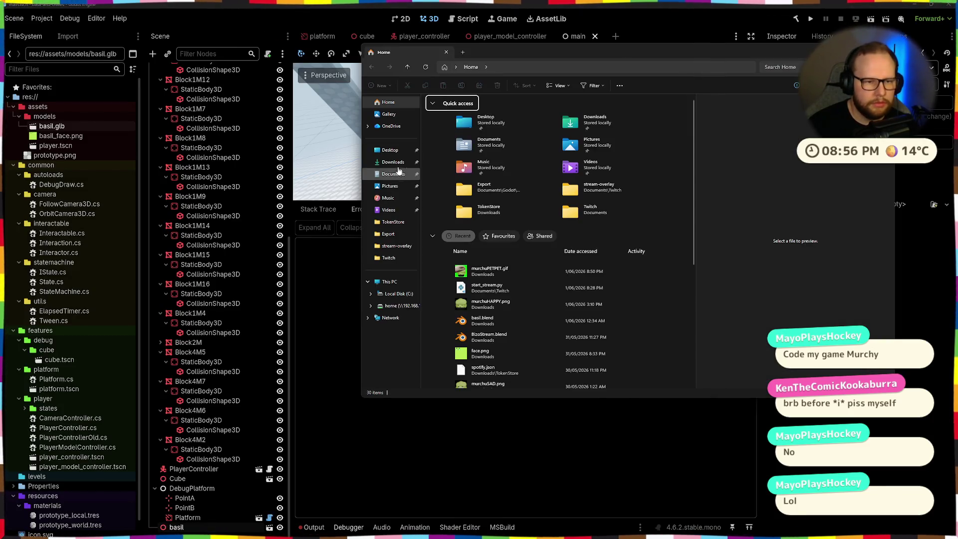
Drag basil.glb from Downloads into the project's res://assets/models folder.
{"action": "left_click", "coordinate": [396, 162]}
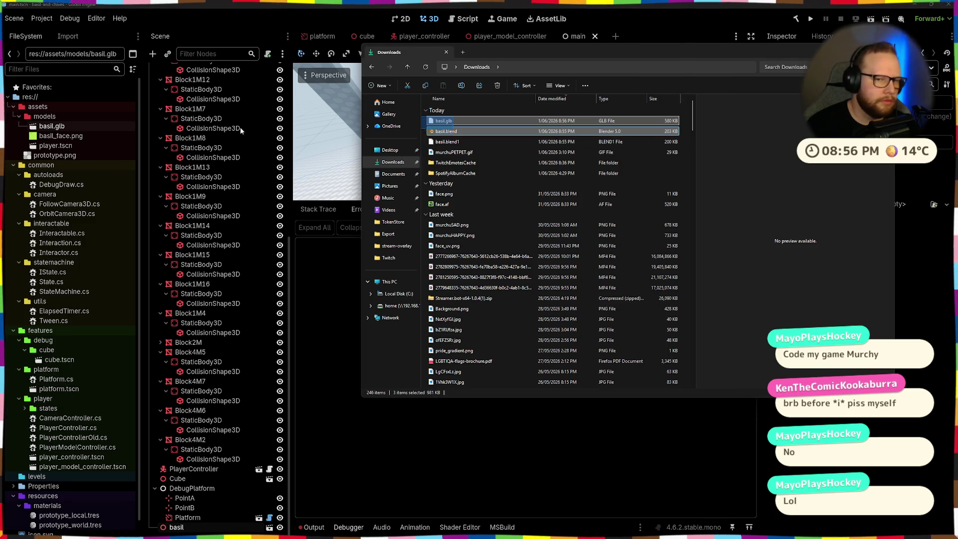
{"action": "left_click", "coordinate": [439, 121]}
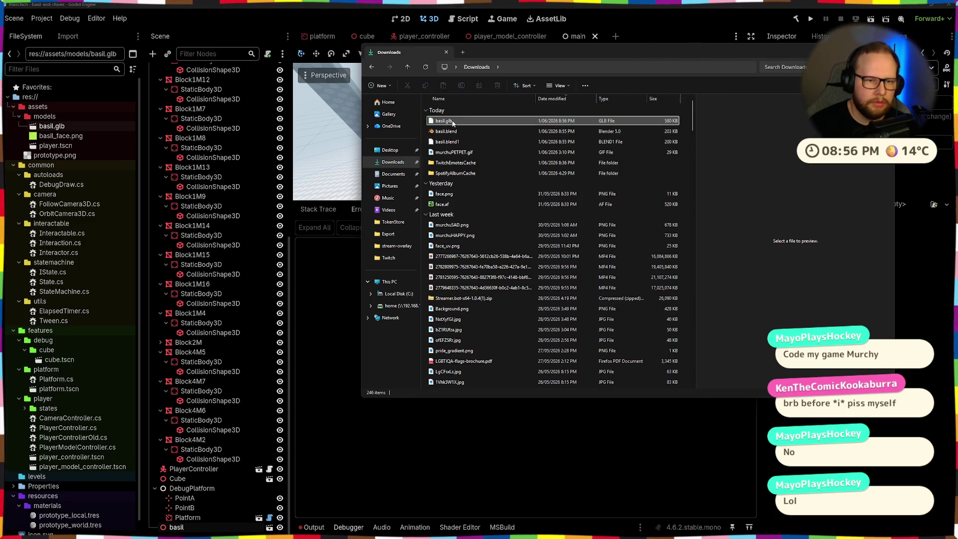
{"action": "left_click_drag", "start_coordinate": [475, 119], "coordinate": [45, 118]}
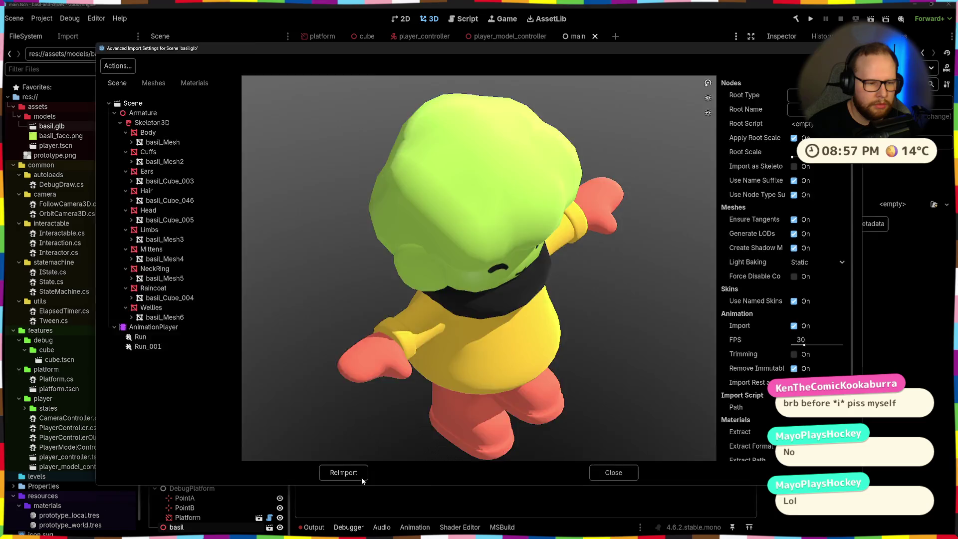
Reimport basil.glb, open its Advanced Import Settings and inspect the model's underside.
{"action": "left_click", "coordinate": [286, 412]}
{"action": "double_click", "coordinate": [51, 126]}
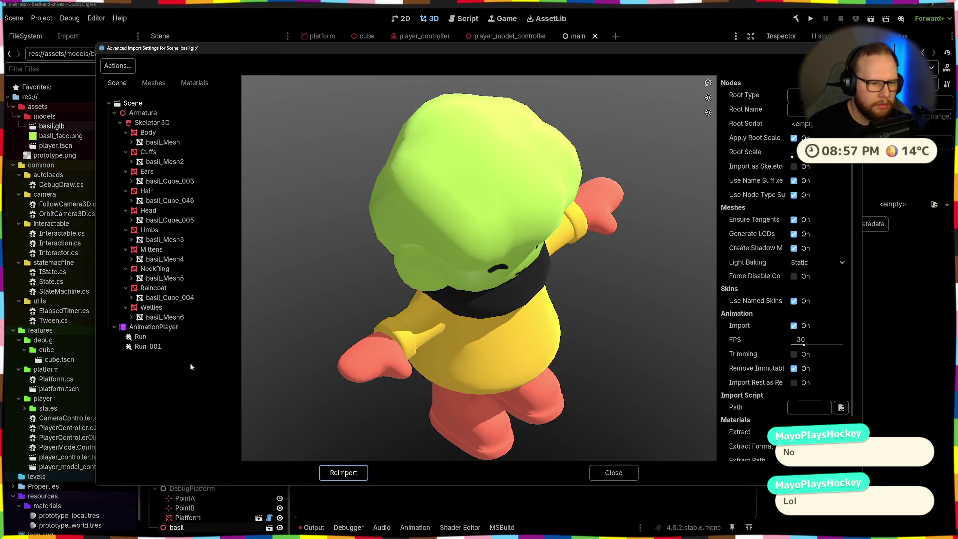
{"action": "mouse_move", "coordinate": [425, 352]}
{"action": "left_mouse_down"}
{"action": "mouse_move", "coordinate": [487, 303]}
{"action": "mouse_move", "coordinate": [450, 442]}
{"action": "left_mouse_up"}
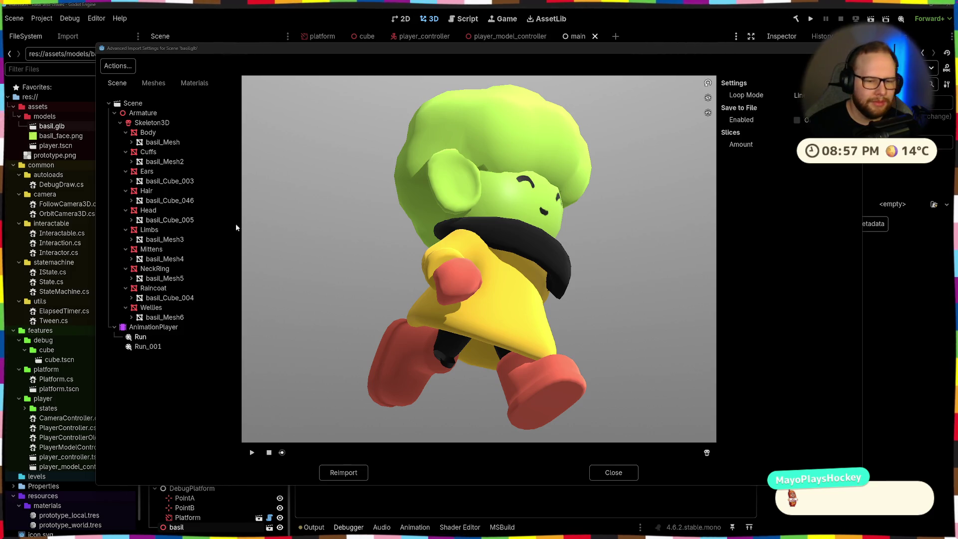
Preview the Run animation on Basil, close the import settings and switch back to Blender.
{"action": "left_click", "coordinate": [252, 452]}
{"action": "mouse_move", "coordinate": [285, 435]}
{"action": "left_mouse_down"}
{"action": "mouse_move", "coordinate": [424, 370]}
{"action": "mouse_move", "coordinate": [457, 398]}
{"action": "mouse_move", "coordinate": [528, 357]}
{"action": "mouse_move", "coordinate": [430, 337]}
{"action": "mouse_move", "coordinate": [469, 343]}
{"action": "mouse_move", "coordinate": [525, 411]}
{"action": "left_mouse_up"}
{"action": "left_click", "coordinate": [610, 473]}
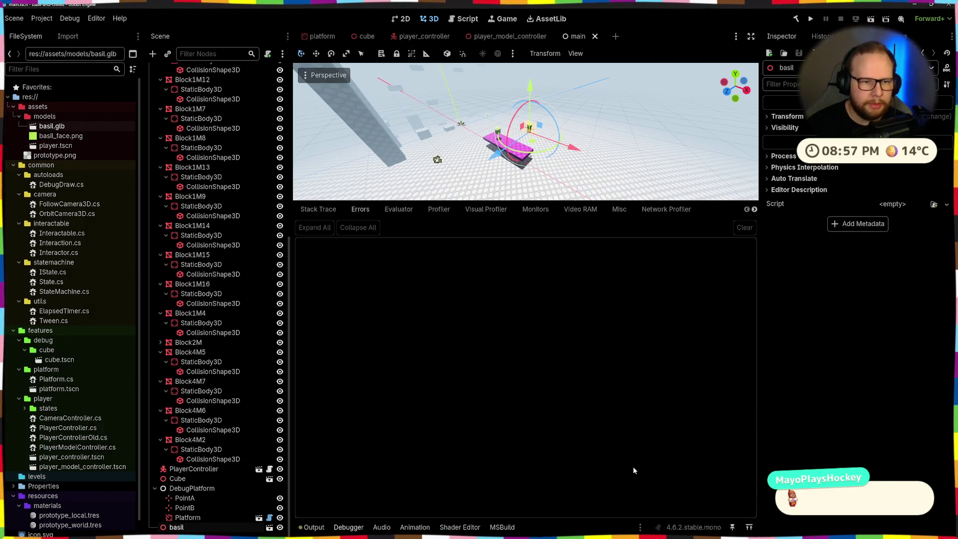
{"action": "key", "text": "alt+Tab"}
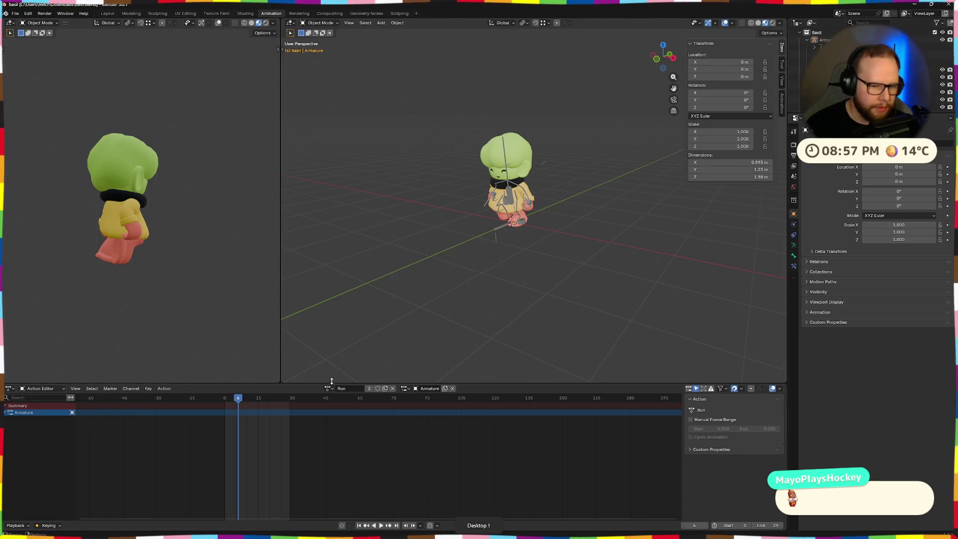
Browse the character's available actions in the Action Editor and bring up the Open File dialog.
{"action": "left_click", "coordinate": [328, 387]}
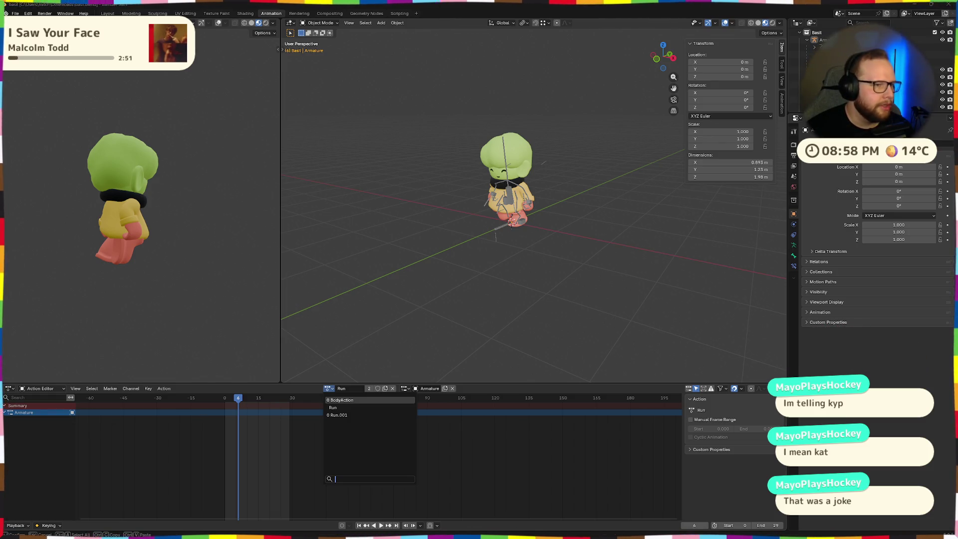
{"action": "left_click", "coordinate": [15, 13]}
{"action": "mouse_move", "coordinate": [29, 163]}
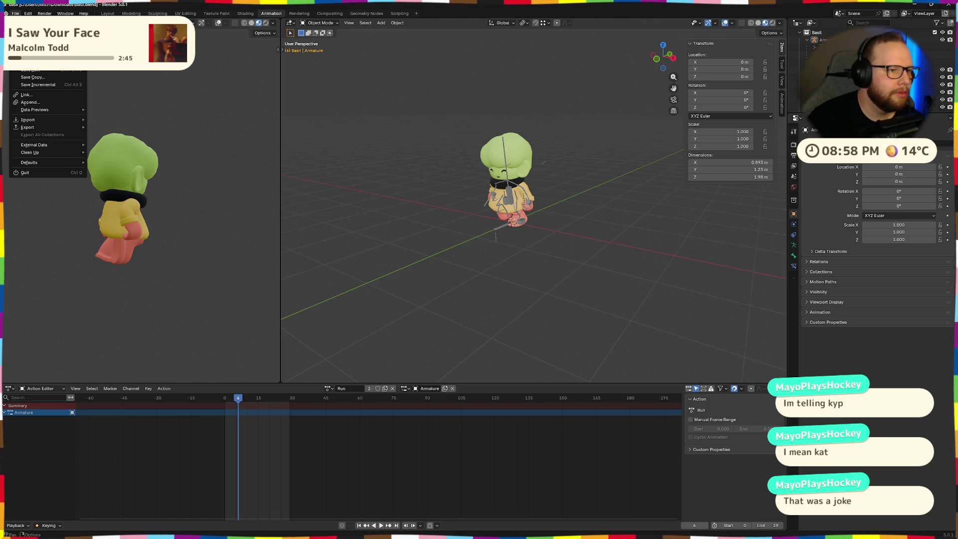
{"action": "left_click", "coordinate": [30, 28]}
Reopen basil.blend from Downloads and head back to the export formats.
{"action": "left_click", "coordinate": [260, 338]}
{"action": "left_click", "coordinate": [580, 418]}
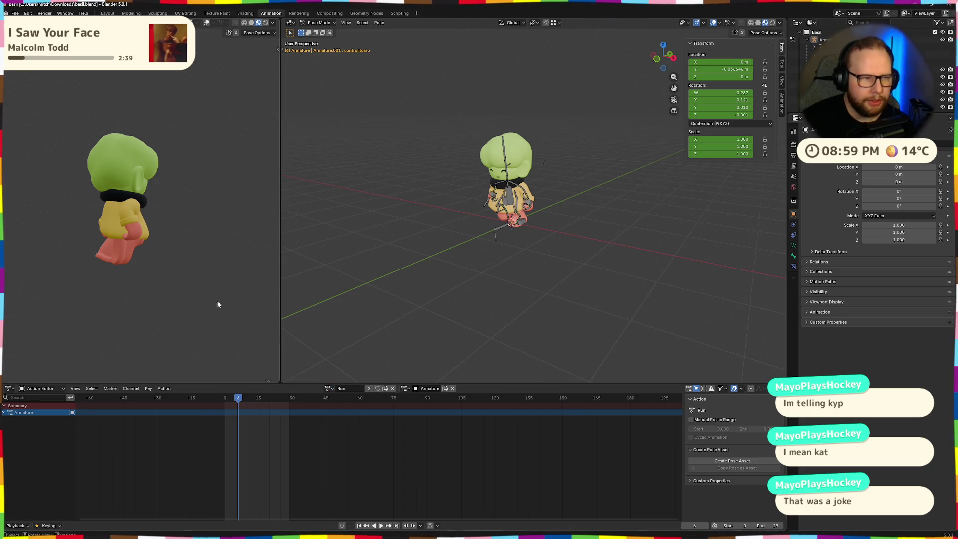
{"action": "left_click", "coordinate": [16, 13]}
{"action": "mouse_move", "coordinate": [27, 126]}
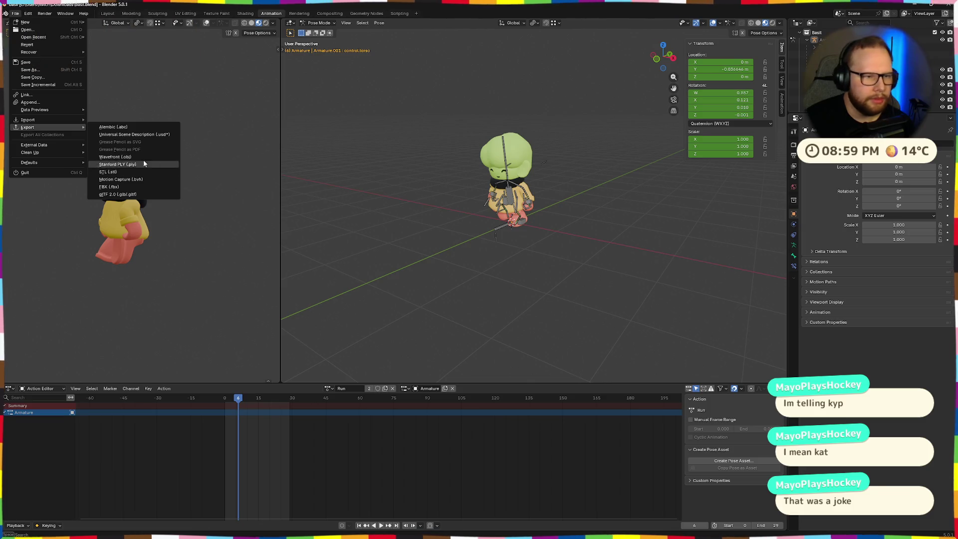
Start a glTF 2.0 export and expand its Transform, Data and Mesh options.
{"action": "left_click", "coordinate": [120, 194]}
{"action": "left_click", "coordinate": [588, 182]}
{"action": "left_click", "coordinate": [593, 203]}
{"action": "left_click", "coordinate": [589, 223]}
{"action": "left_click", "coordinate": [591, 223]}
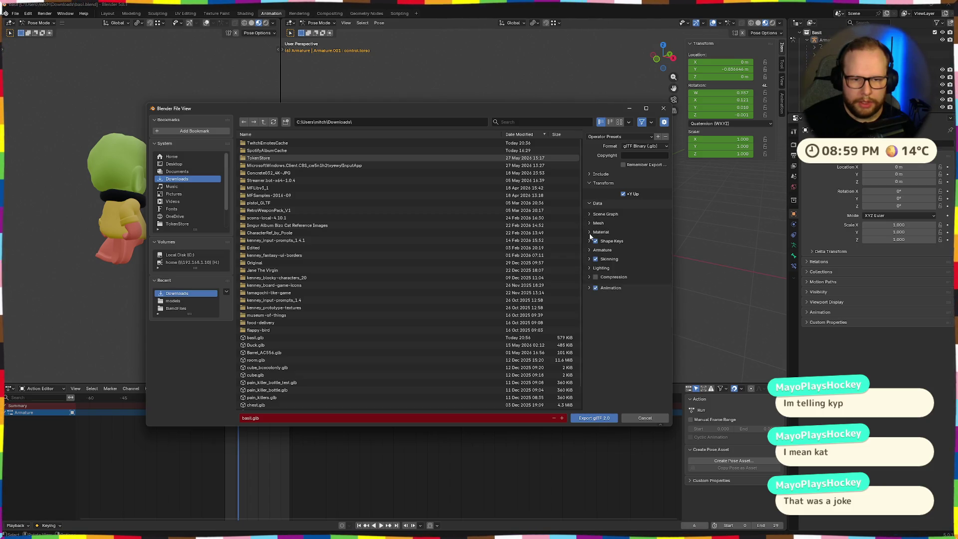
{"action": "left_click", "coordinate": [589, 223]}
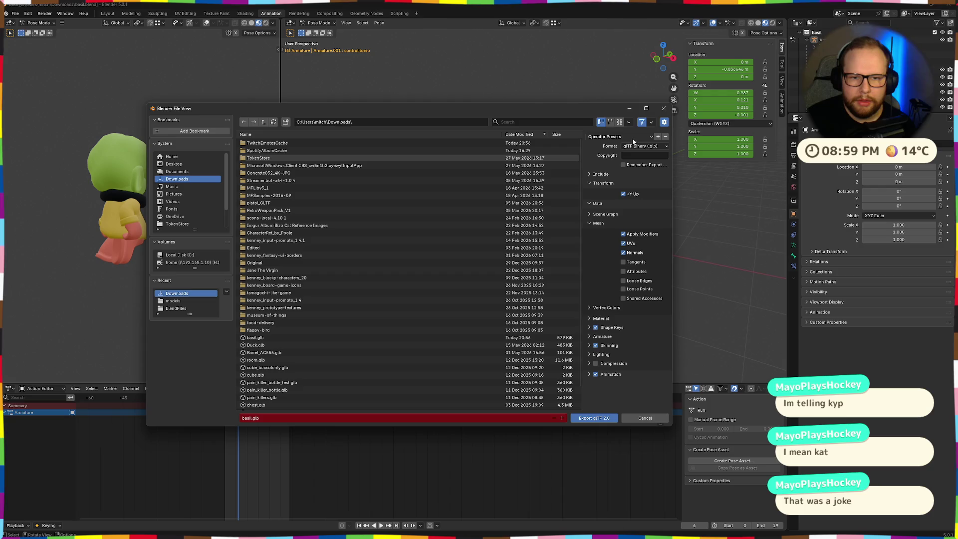
Add a new operator preset named Godot and widen the export file browser.
{"action": "left_click", "coordinate": [633, 138]}
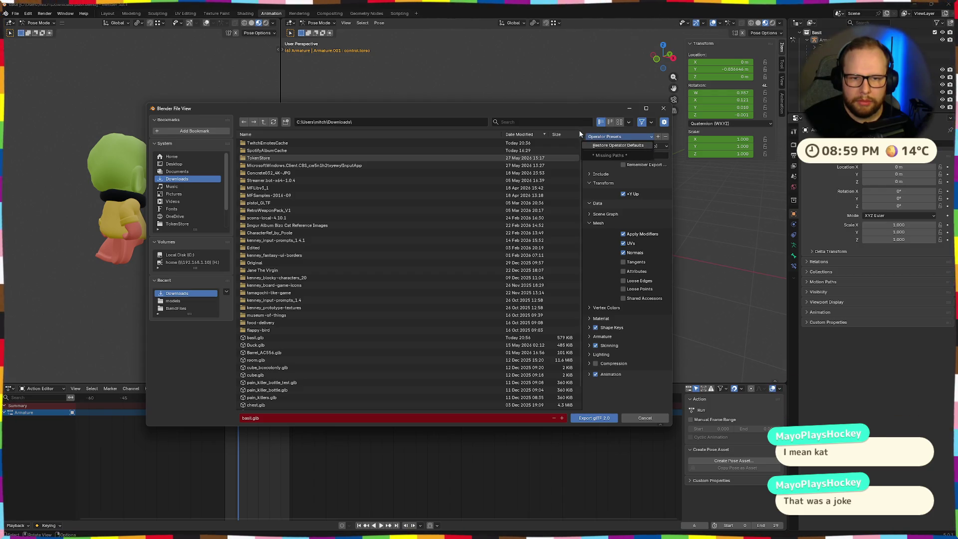
{"action": "left_click", "coordinate": [659, 138]}
{"action": "left_click", "coordinate": [608, 140]}
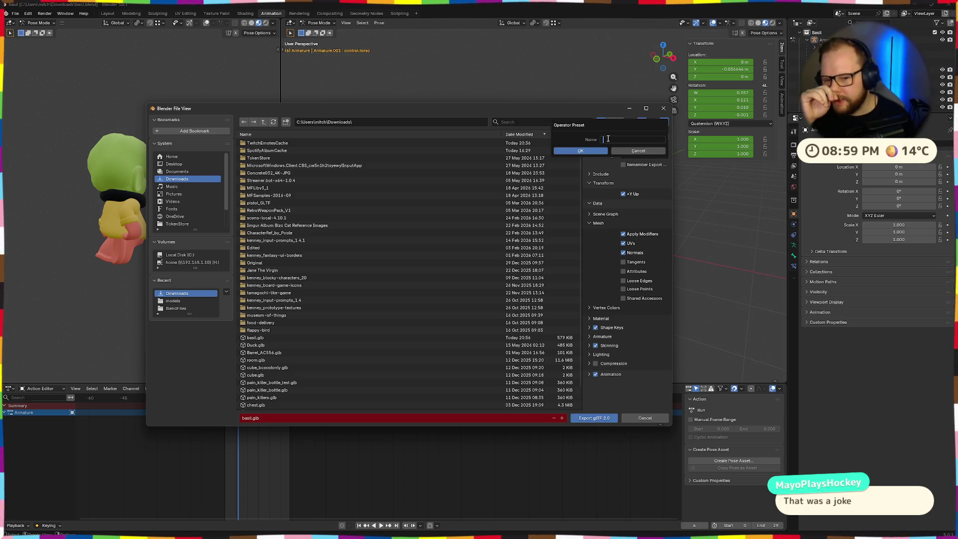
{"action": "type", "text": "God"}
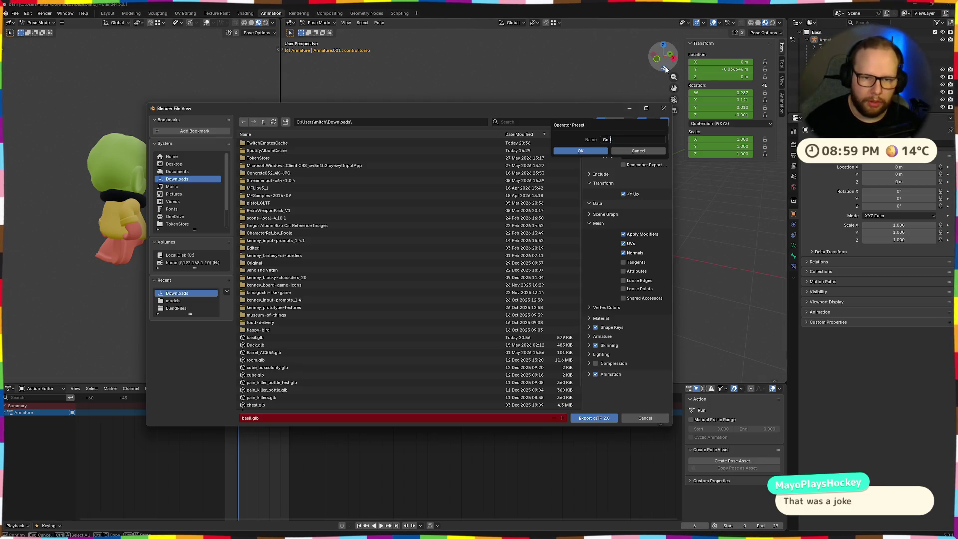
{"action": "type", "text": "ot"}
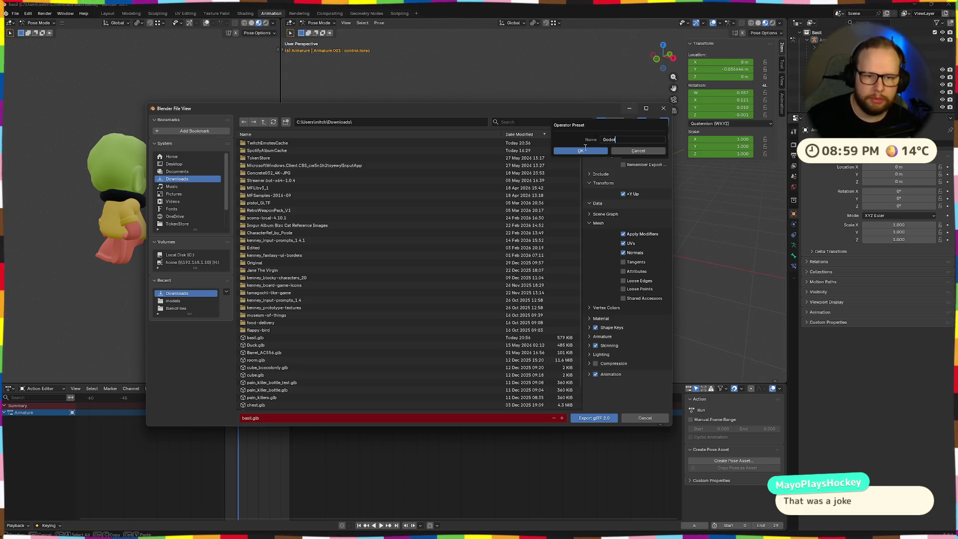
{"action": "left_click", "coordinate": [599, 151]}
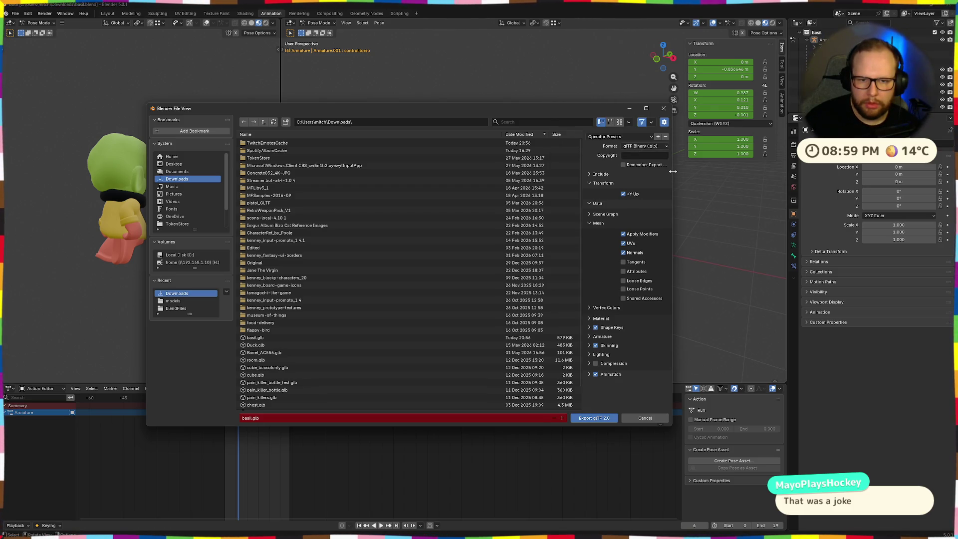
{"action": "left_click_drag", "start_coordinate": [672, 171], "coordinate": [736, 171]}
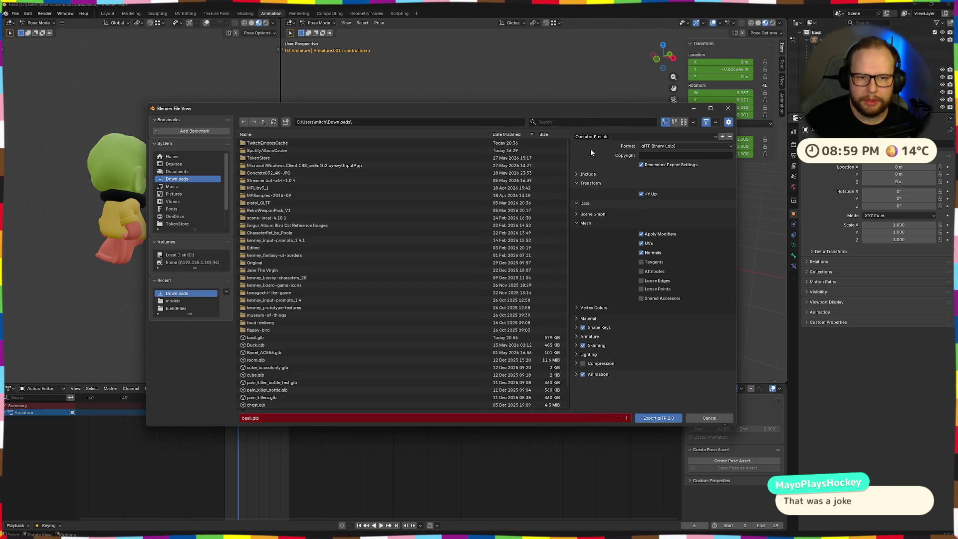
Apply the Godot preset, review Material, Lighting and Animation options and turn off baking all object animations.
{"action": "left_click", "coordinate": [715, 137]}
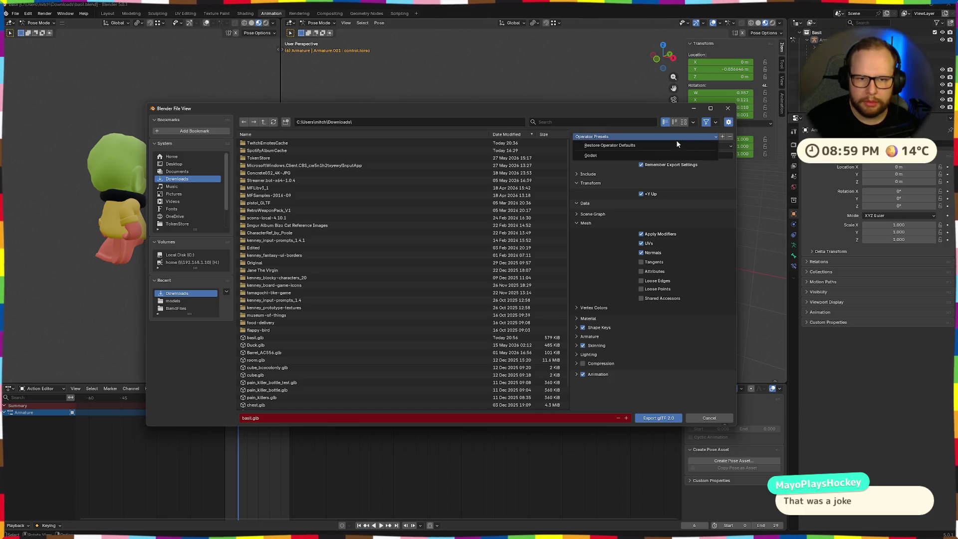
{"action": "left_click", "coordinate": [614, 156]}
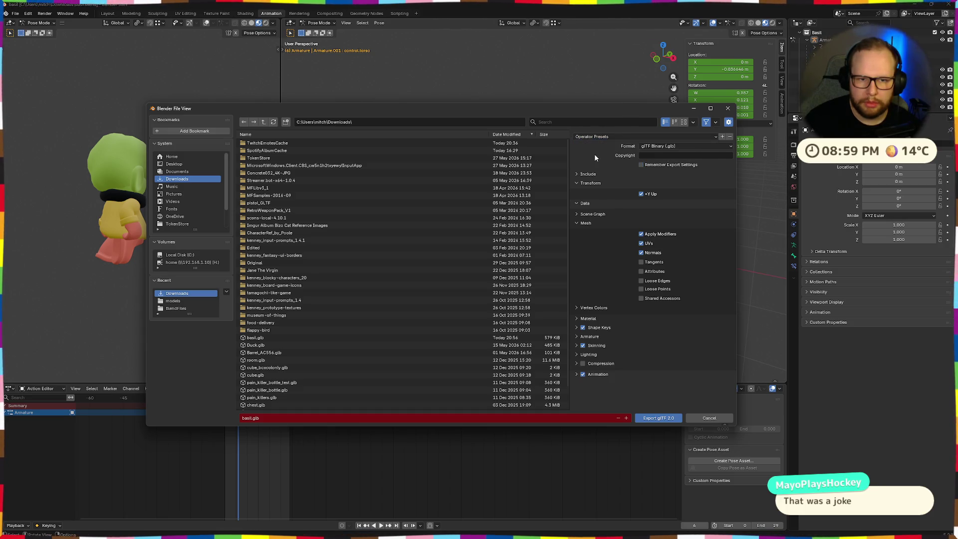
{"action": "left_click", "coordinate": [576, 320]}
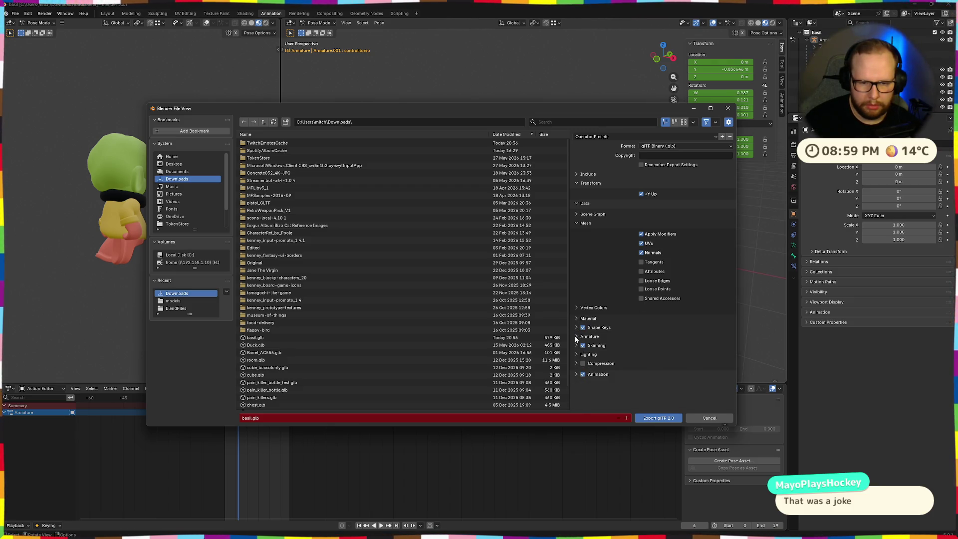
{"action": "left_click", "coordinate": [576, 354]}
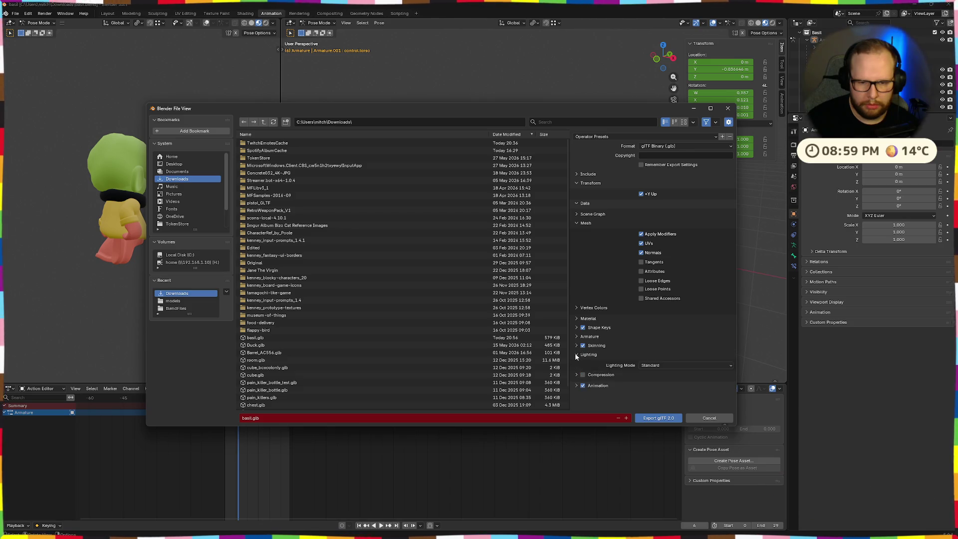
{"action": "left_click", "coordinate": [577, 374]}
{"action": "scroll", "coordinate": [599, 352], "scroll_direction": "down", "scroll_amount": 3}
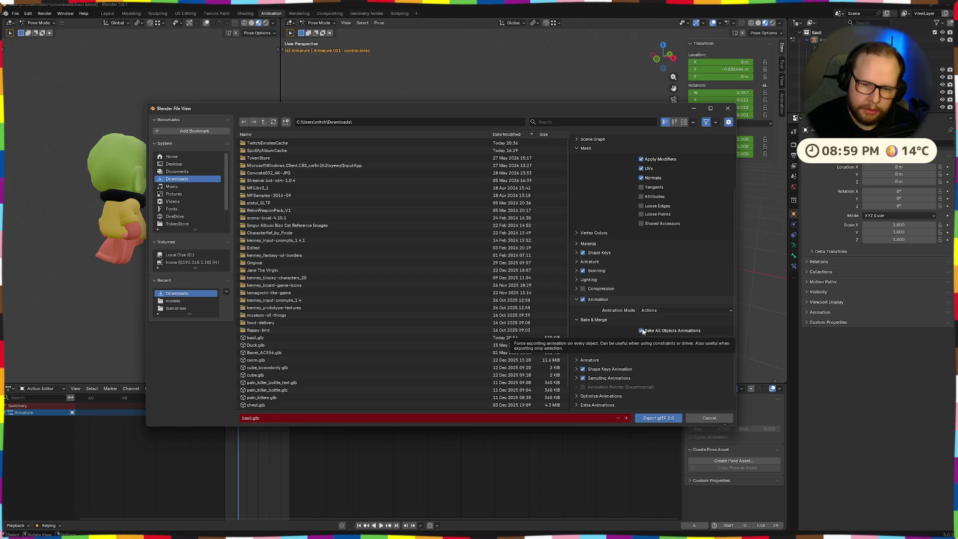
{"action": "left_click", "coordinate": [642, 330]}
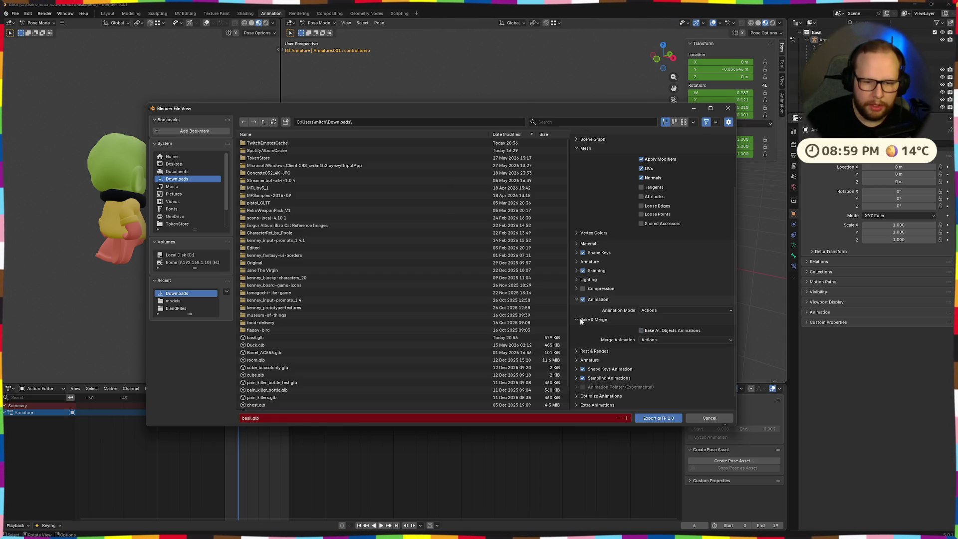
{"action": "scroll", "coordinate": [581, 321], "scroll_direction": "down", "scroll_amount": 1}
Glance through Optimize Animations and Extra Animations, then collapse the Bake & Merge and Animation panels.
{"action": "left_click", "coordinate": [580, 385]}
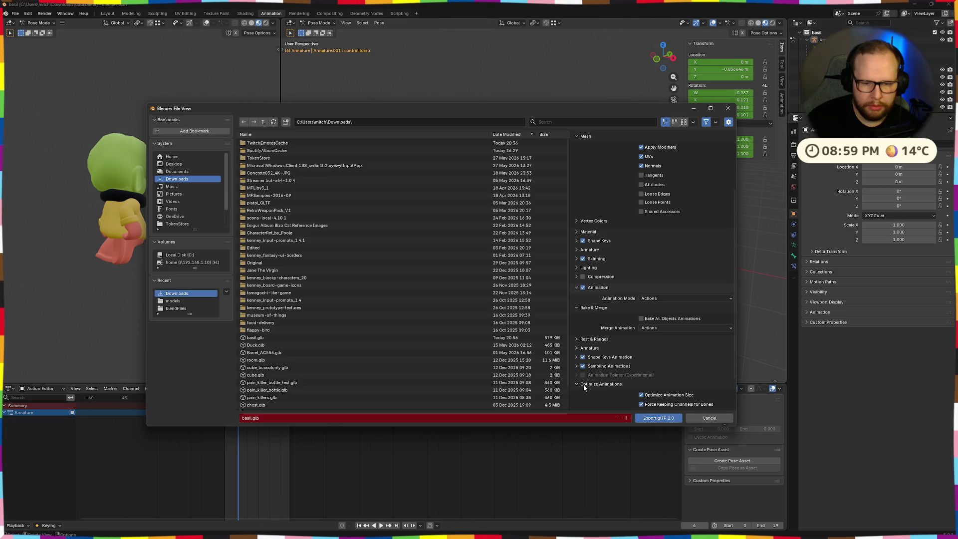
{"action": "scroll", "coordinate": [582, 384], "scroll_direction": "down", "scroll_amount": 2}
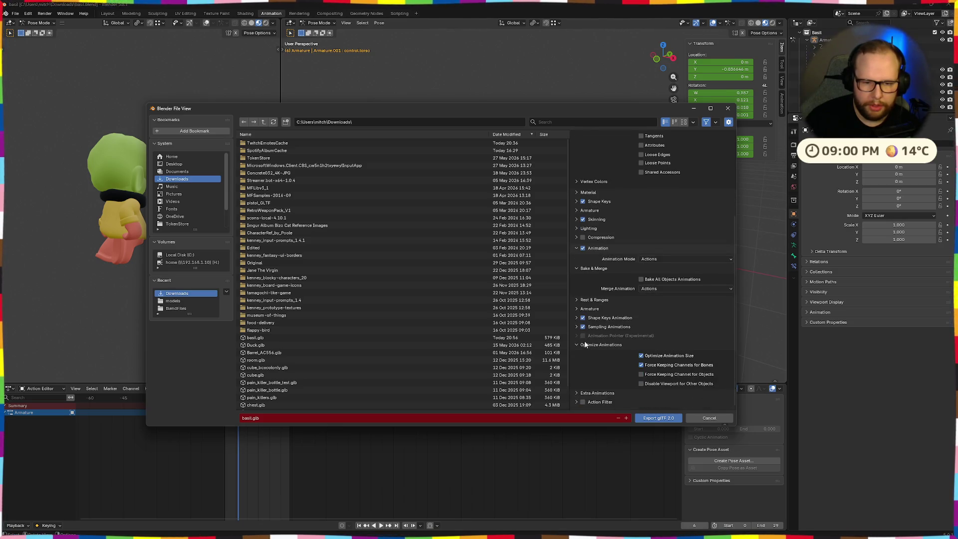
{"action": "left_click", "coordinate": [586, 345]}
{"action": "left_click", "coordinate": [578, 392]}
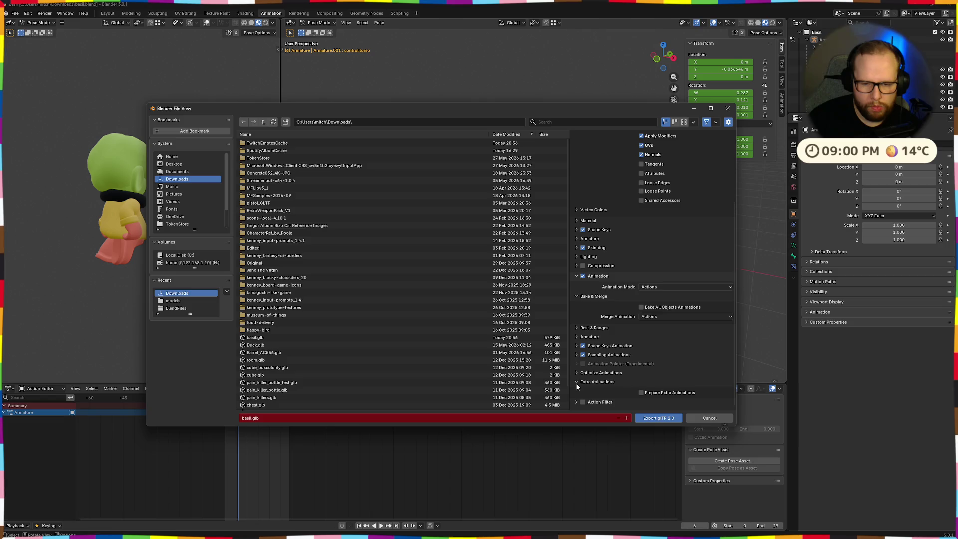
{"action": "left_click", "coordinate": [579, 382]}
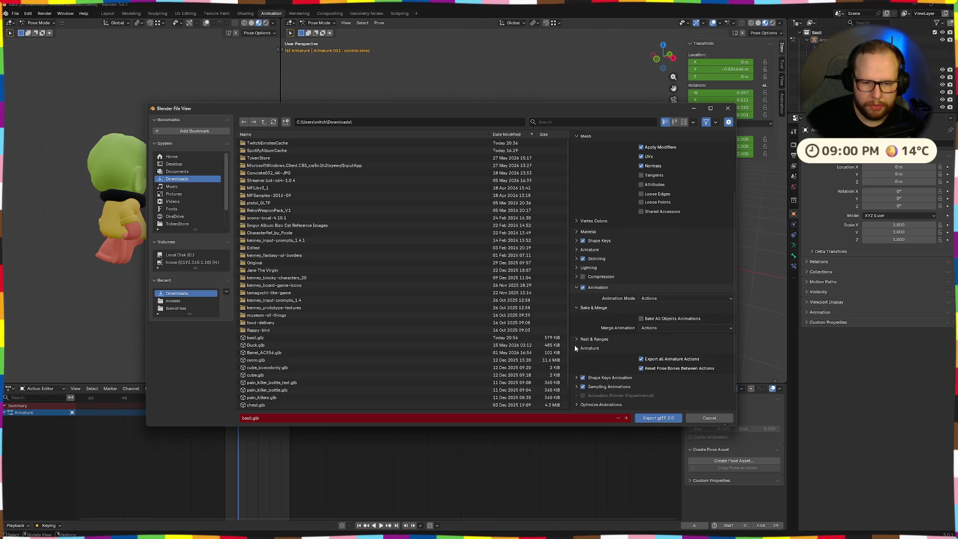
{"action": "left_click", "coordinate": [581, 308]}
{"action": "left_click", "coordinate": [576, 308]}
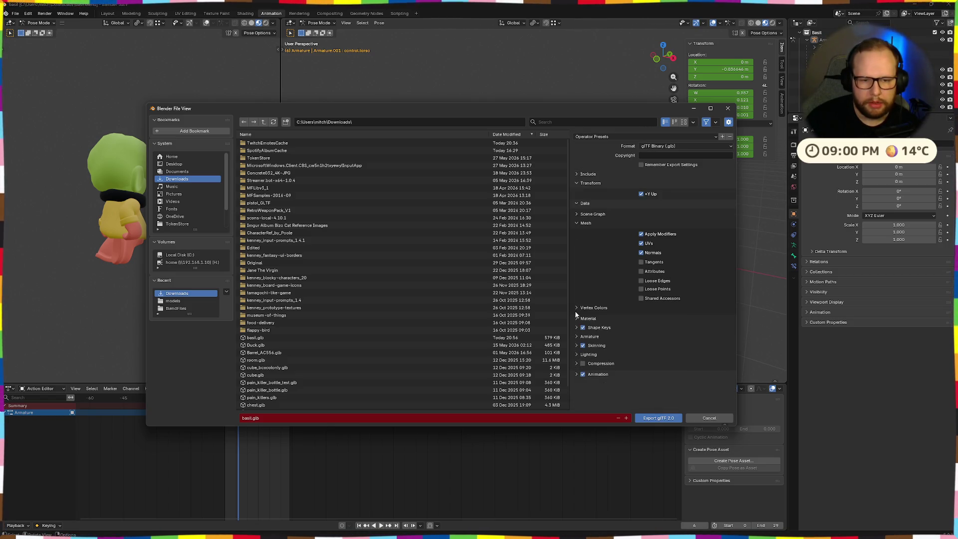
Check the Armature, Scene Graph and Include options and export the character to basil.glb.
{"action": "left_click", "coordinate": [578, 336]}
{"action": "left_click", "coordinate": [574, 316]}
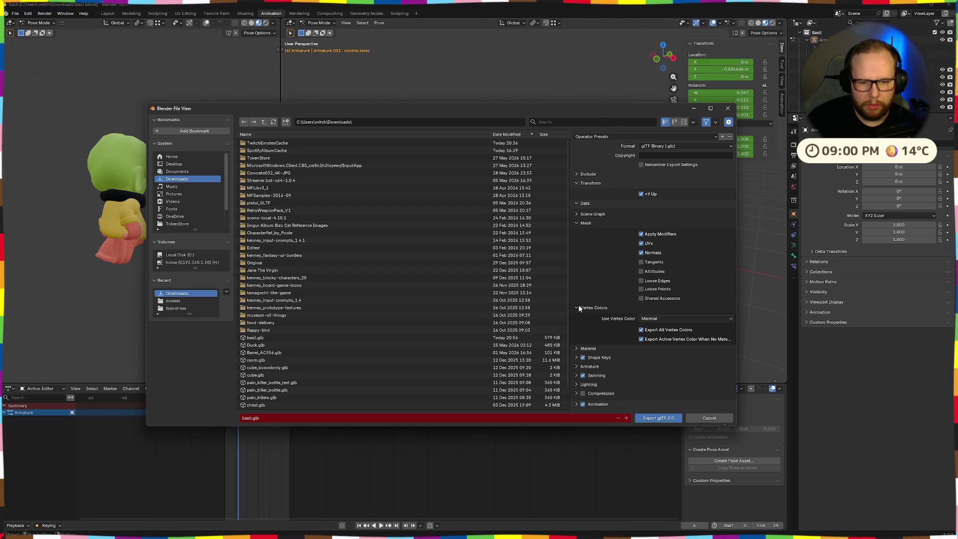
{"action": "left_click", "coordinate": [582, 215]}
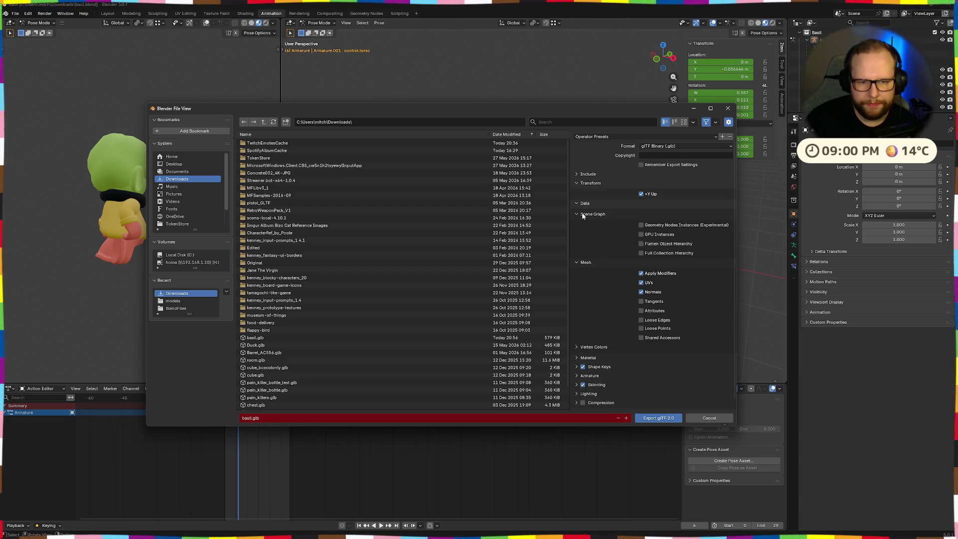
{"action": "left_click", "coordinate": [582, 215]}
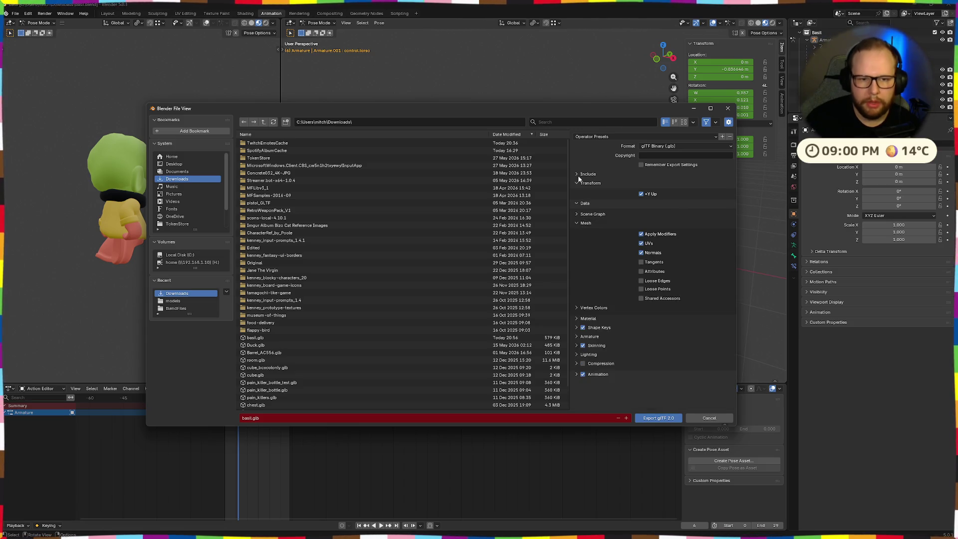
{"action": "left_click", "coordinate": [578, 175]}
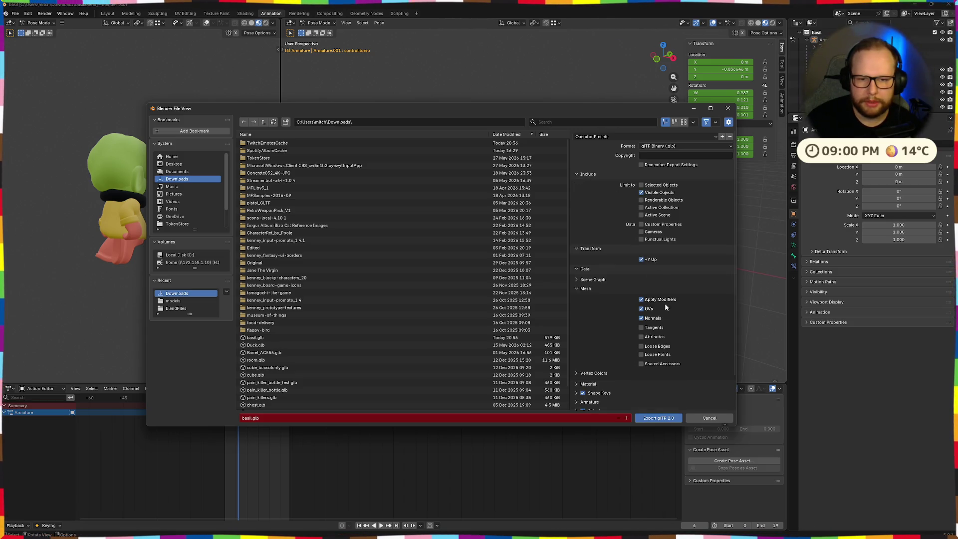
{"action": "left_click", "coordinate": [662, 418]}
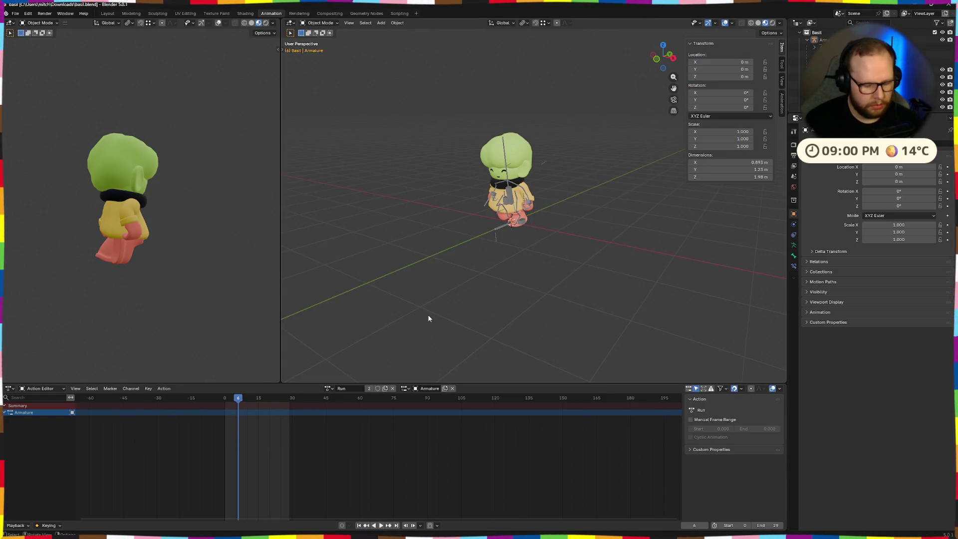
Switch to the Godot desktop and confirm the fresh basil.glb in the Downloads folder.
{"action": "key", "text": "ctrl+super+Right"}
{"action": "key", "text": "super+e"}
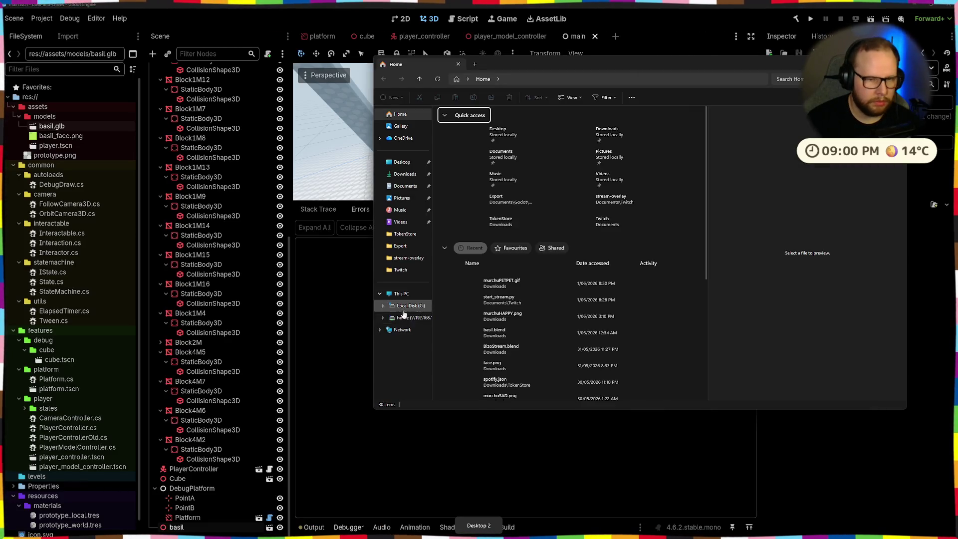
{"action": "left_click", "coordinate": [404, 174]}
{"action": "left_click", "coordinate": [456, 134]}
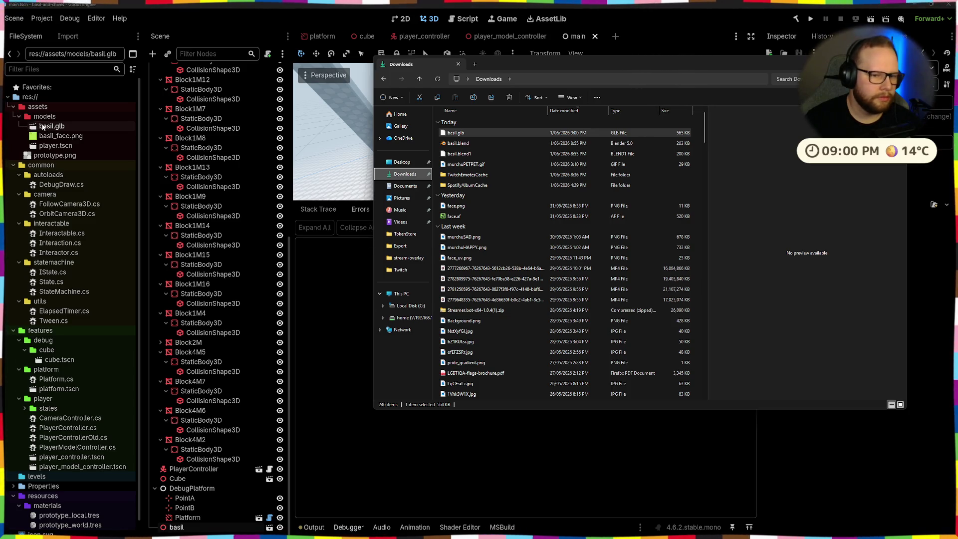
Open basil.glb's Advanced Import Settings in Godot and preview its Run animation.
{"action": "left_click", "coordinate": [54, 128]}
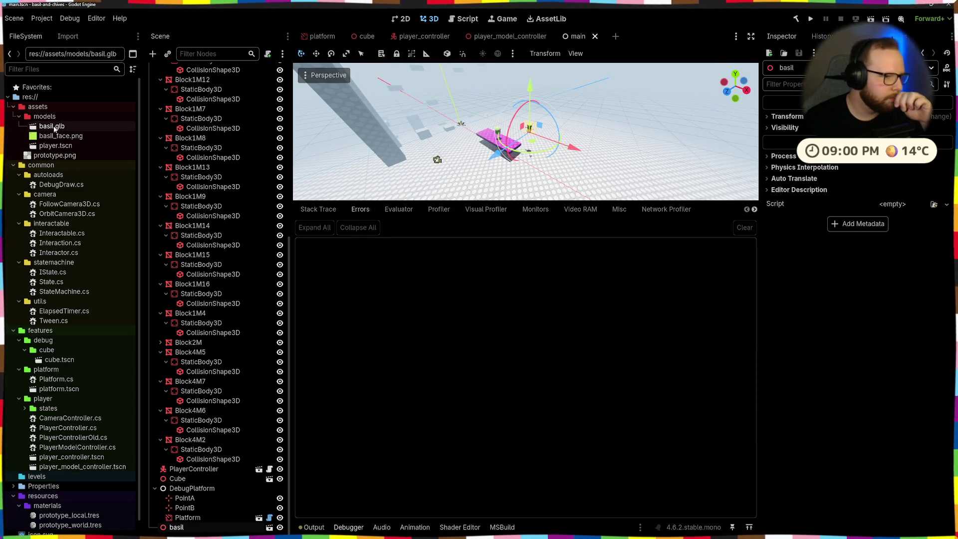
{"action": "double_click", "coordinate": [54, 128]}
{"action": "left_click", "coordinate": [140, 336]}
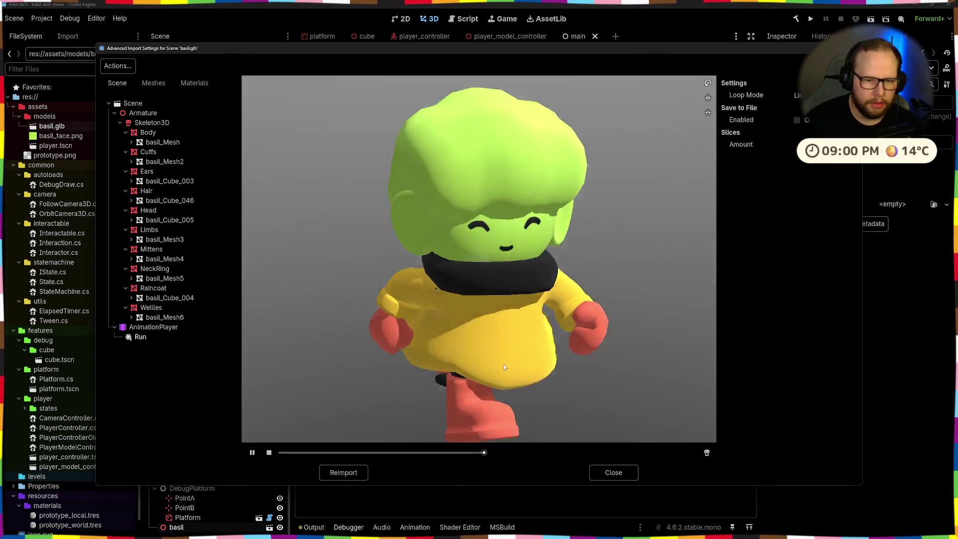
Orbit the running character, glance at the Actions list, and show the AnimationPlayer's import settings.
{"action": "mouse_move", "coordinate": [503, 364]}
{"action": "left_mouse_down"}
{"action": "mouse_move", "coordinate": [504, 344]}
{"action": "mouse_move", "coordinate": [545, 364]}
{"action": "mouse_move", "coordinate": [522, 356]}
{"action": "left_mouse_up"}
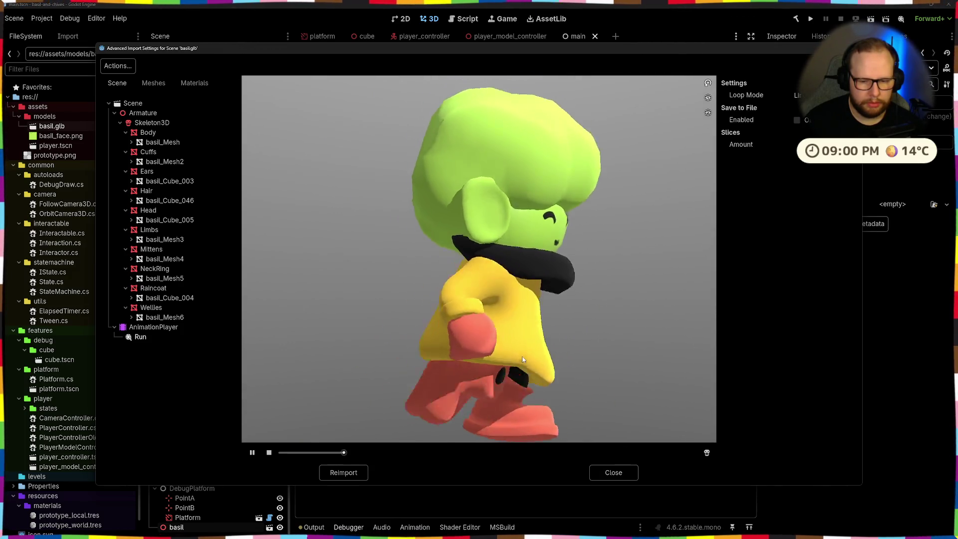
{"action": "left_click_drag", "start_coordinate": [522, 360], "coordinate": [364, 380]}
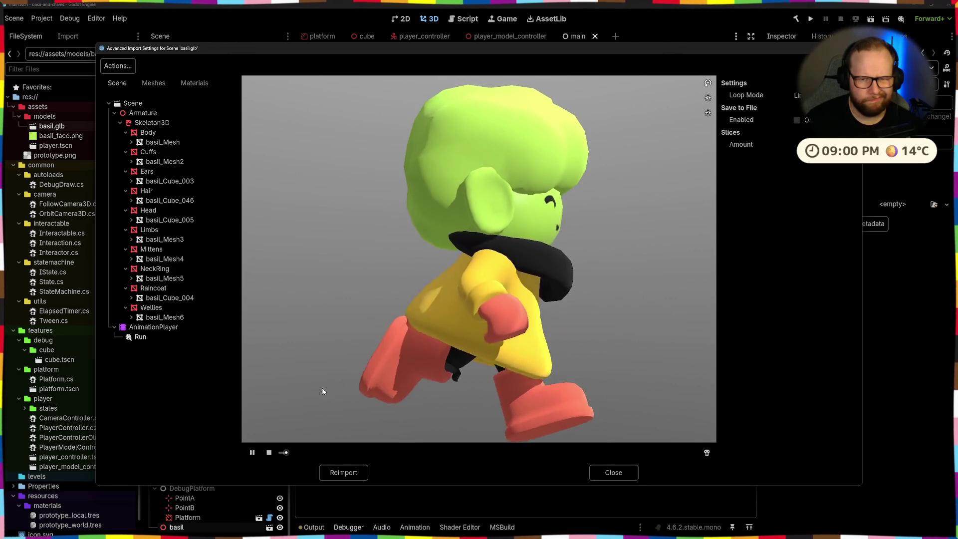
{"action": "left_click", "coordinate": [128, 67]}
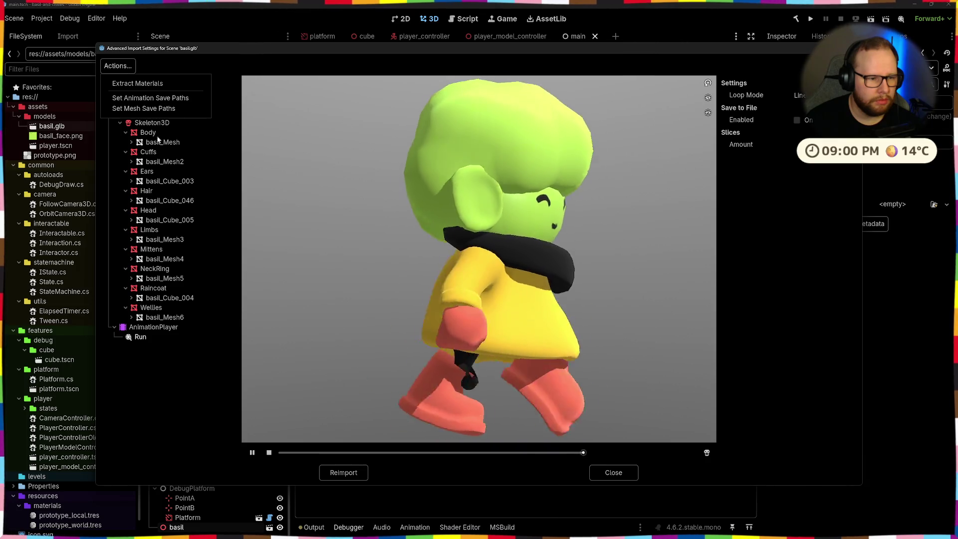
{"action": "left_click", "coordinate": [168, 364]}
{"action": "left_click", "coordinate": [155, 330]}
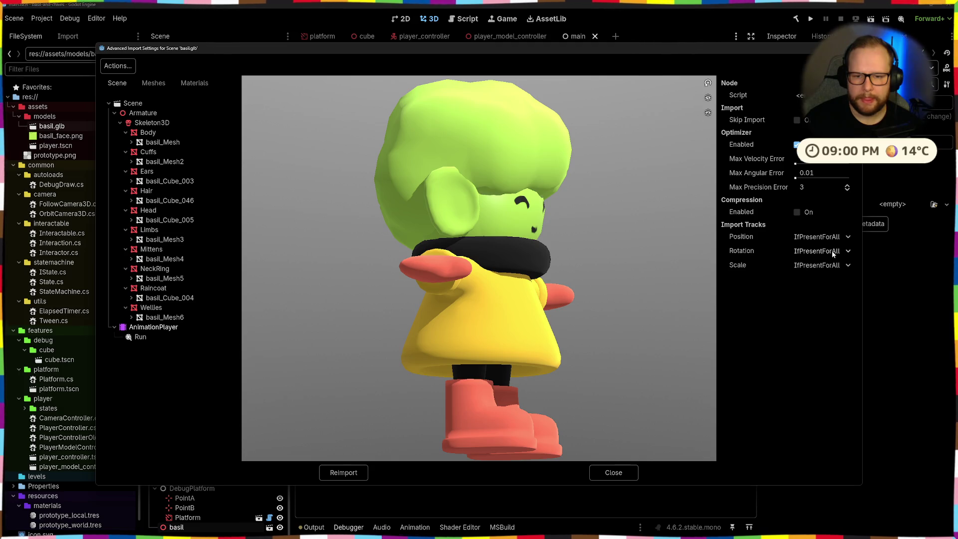
{"action": "mouse_move", "coordinate": [676, 329]}
{"action": "left_mouse_down"}
{"action": "mouse_move", "coordinate": [601, 325]}
{"action": "mouse_move", "coordinate": [619, 378]}
{"action": "mouse_move", "coordinate": [531, 352]}
{"action": "left_mouse_up"}
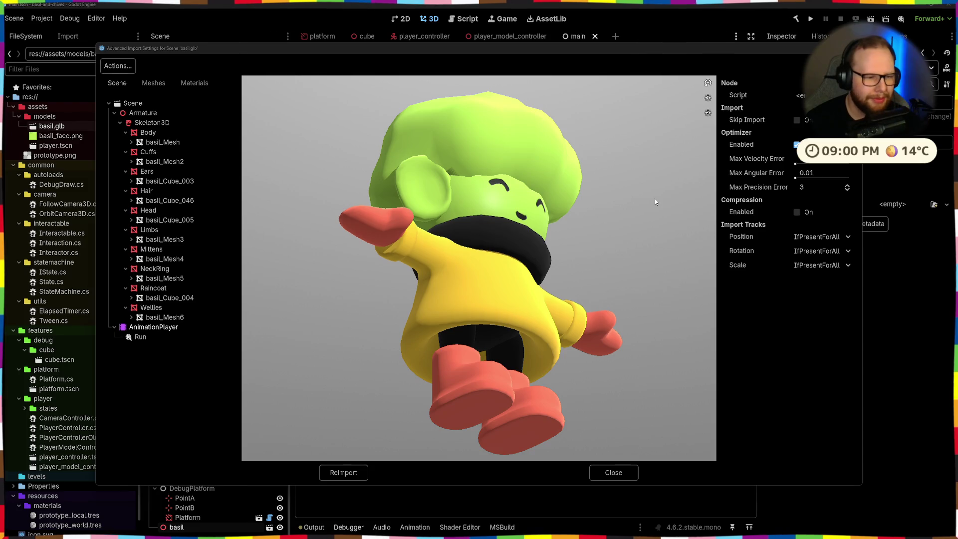
In the Meshes tab, preview the boots, neck ring, mittens, limbs and hair meshes.
{"action": "left_click", "coordinate": [150, 84]}
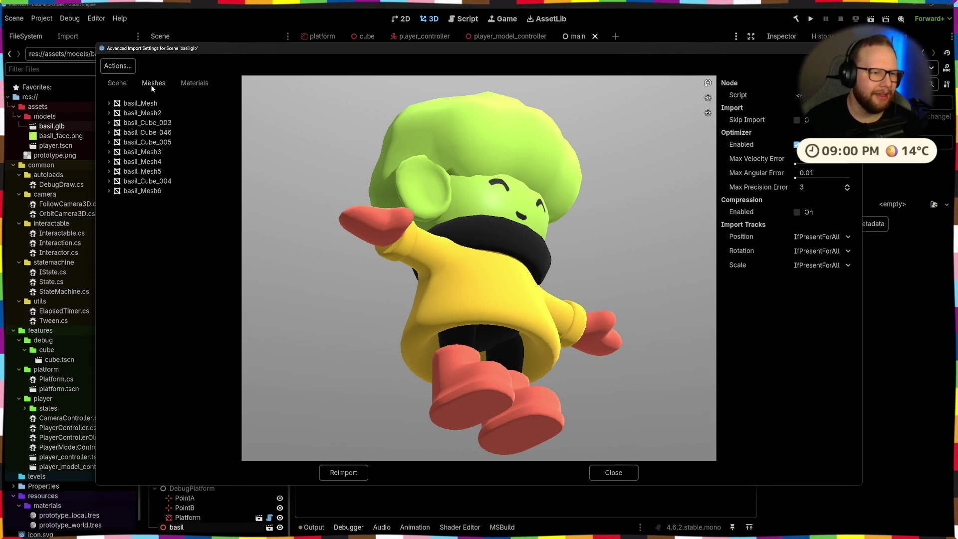
{"action": "left_click", "coordinate": [134, 191]}
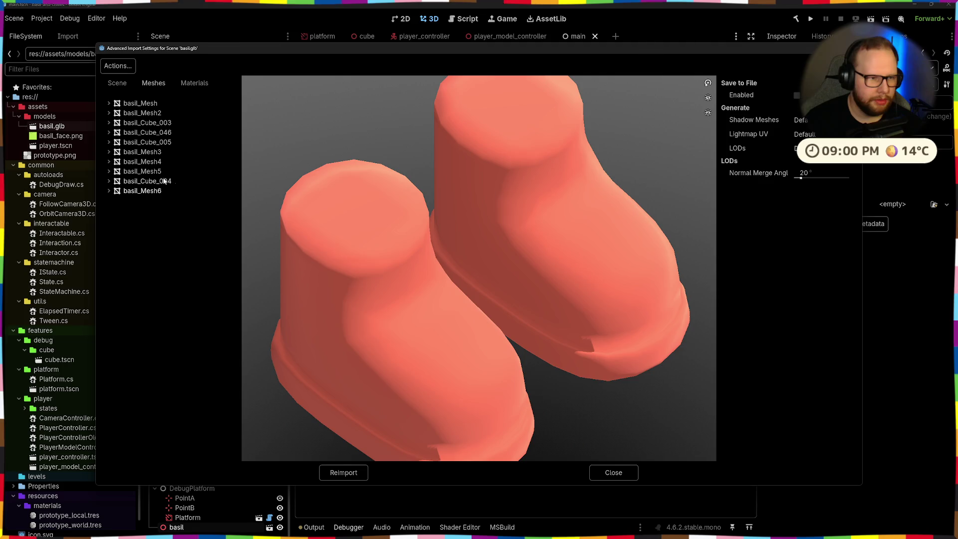
{"action": "left_click", "coordinate": [146, 181]}
{"action": "left_click", "coordinate": [142, 162]}
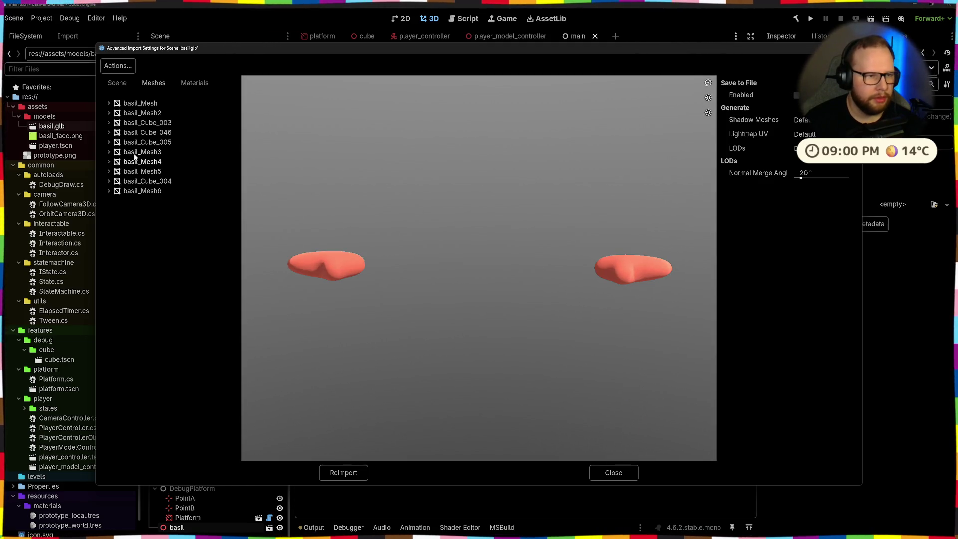
{"action": "left_click", "coordinate": [135, 151]}
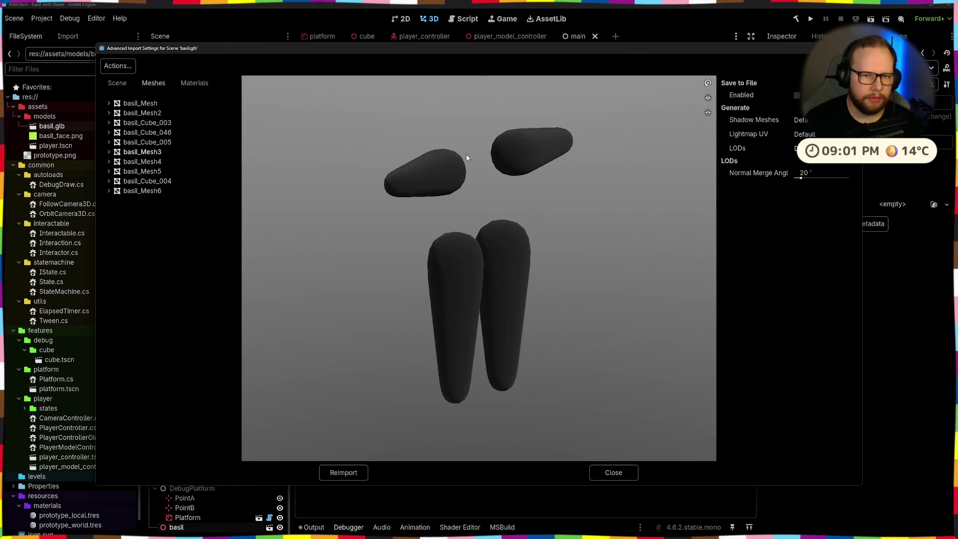
{"action": "left_click", "coordinate": [147, 132]}
{"action": "left_click_drag", "start_coordinate": [462, 194], "coordinate": [438, 167]}
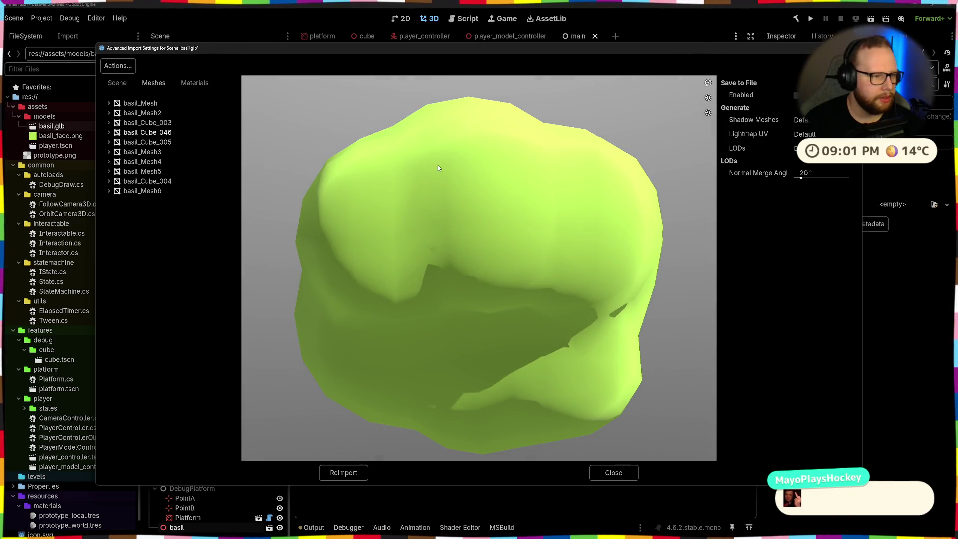
Preview the ears, cuff rings and body meshes, then return to the Scene view's Run animation.
{"action": "left_click", "coordinate": [142, 123]}
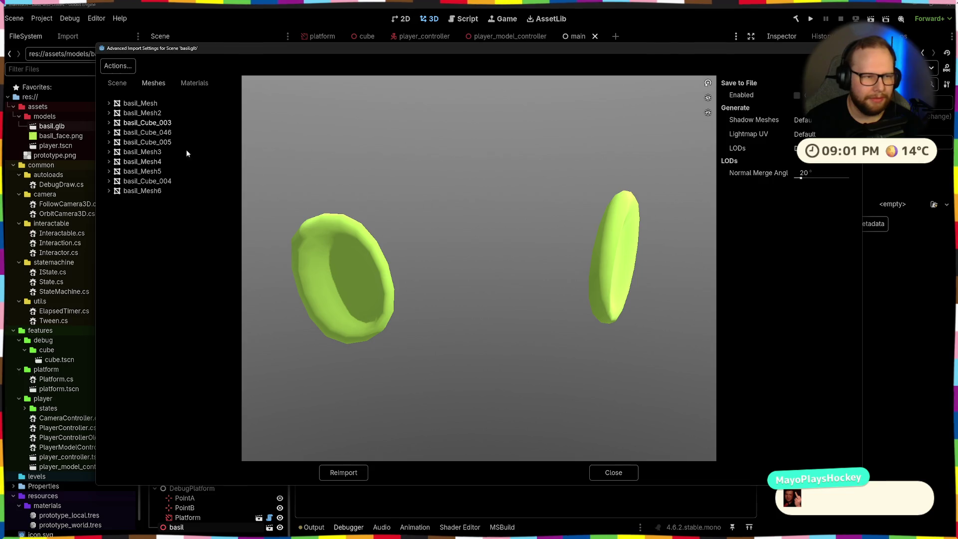
{"action": "left_click", "coordinate": [138, 113]}
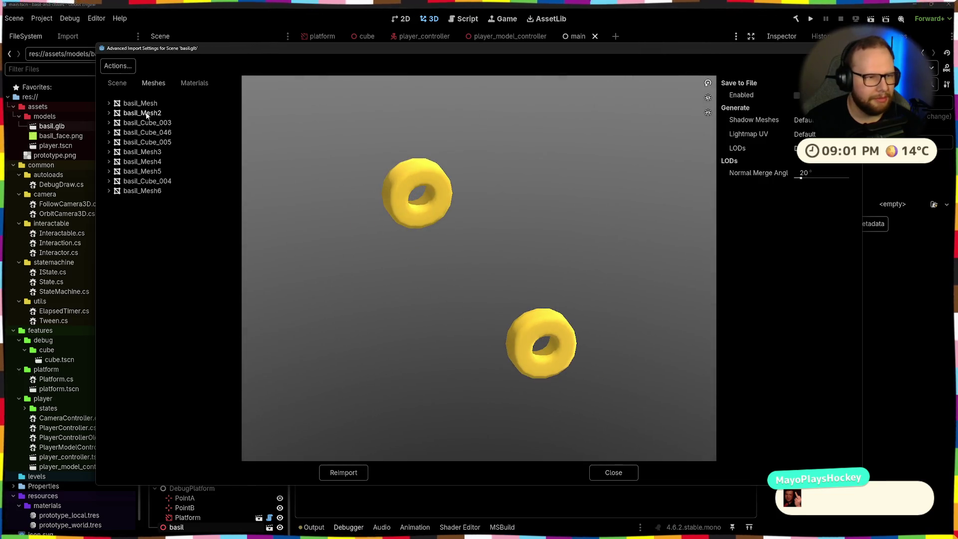
{"action": "left_click", "coordinate": [140, 104]}
{"action": "left_click_drag", "start_coordinate": [461, 128], "coordinate": [590, 159]}
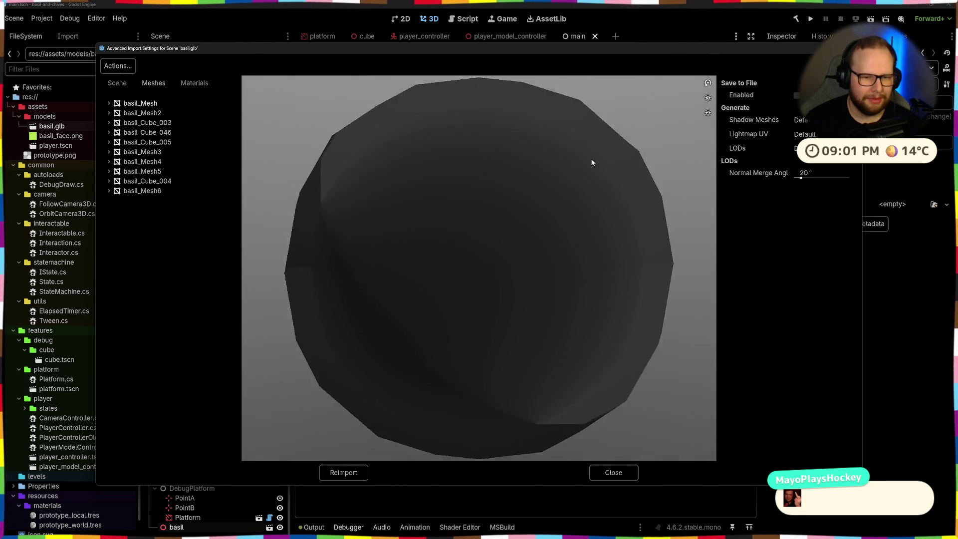
{"action": "scroll", "coordinate": [598, 180], "scroll_direction": "down", "scroll_amount": 5}
{"action": "scroll", "coordinate": [603, 198], "scroll_direction": "up", "scroll_amount": 5}
{"action": "scroll", "coordinate": [591, 210], "scroll_direction": "down", "scroll_amount": 2}
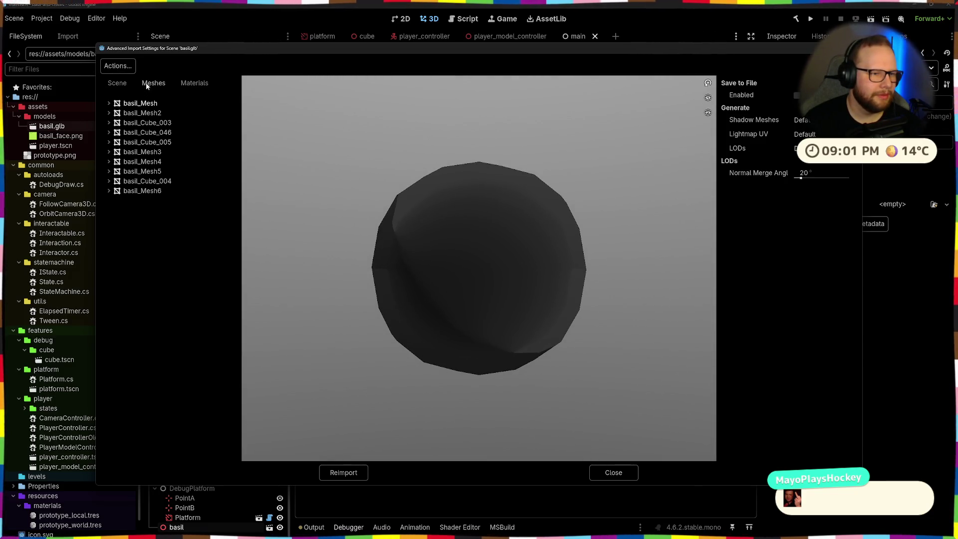
{"action": "left_click", "coordinate": [118, 86]}
{"action": "left_click", "coordinate": [148, 443]}
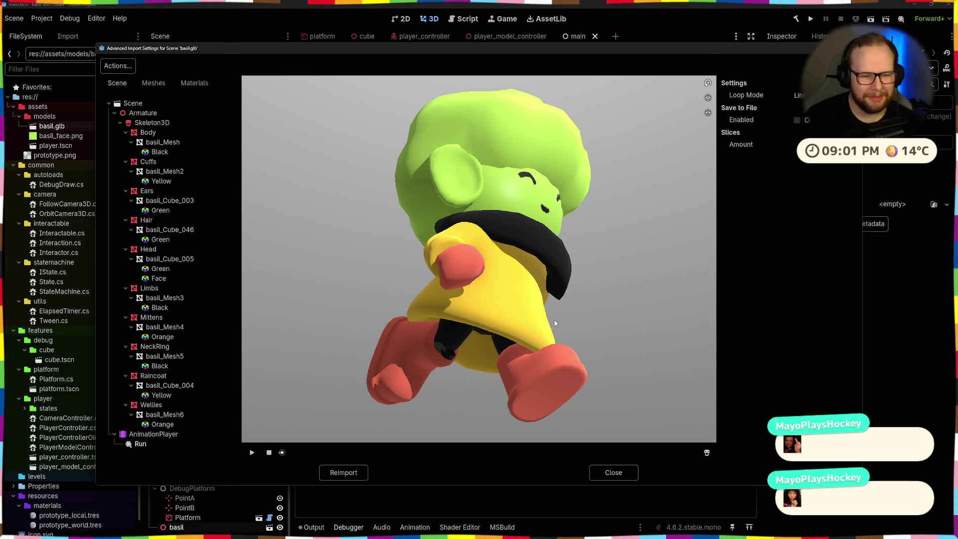
Orbit the Run preview to top, side and back views while scrubbing the playback slider, then return to Blender.
{"action": "left_click_drag", "start_coordinate": [468, 370], "coordinate": [467, 307]}
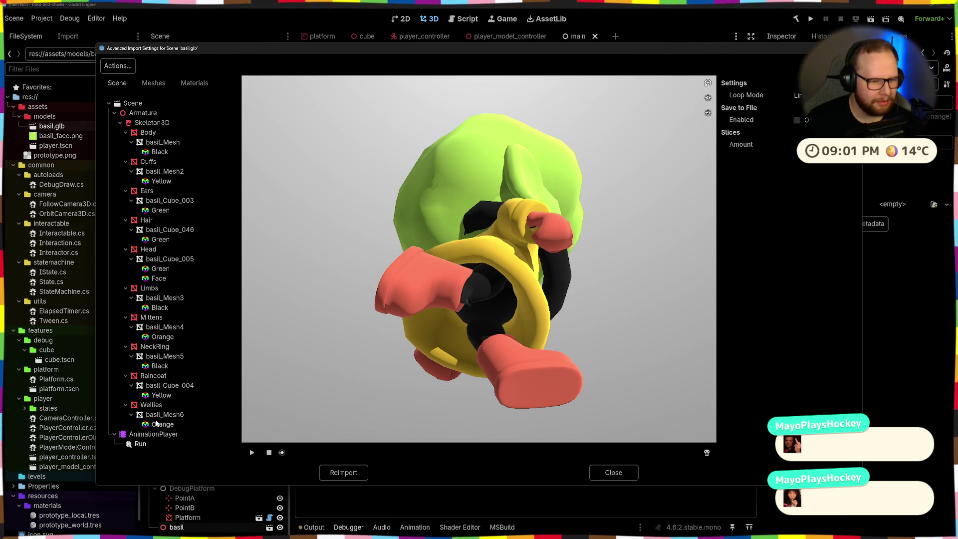
{"action": "left_click_drag", "start_coordinate": [558, 289], "coordinate": [462, 306]}
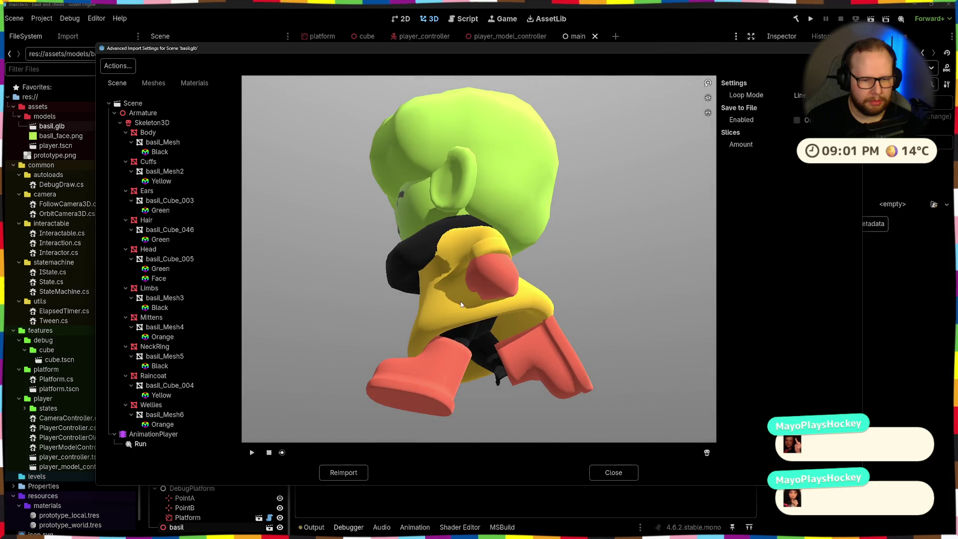
{"action": "left_click_drag", "start_coordinate": [462, 305], "coordinate": [442, 313]}
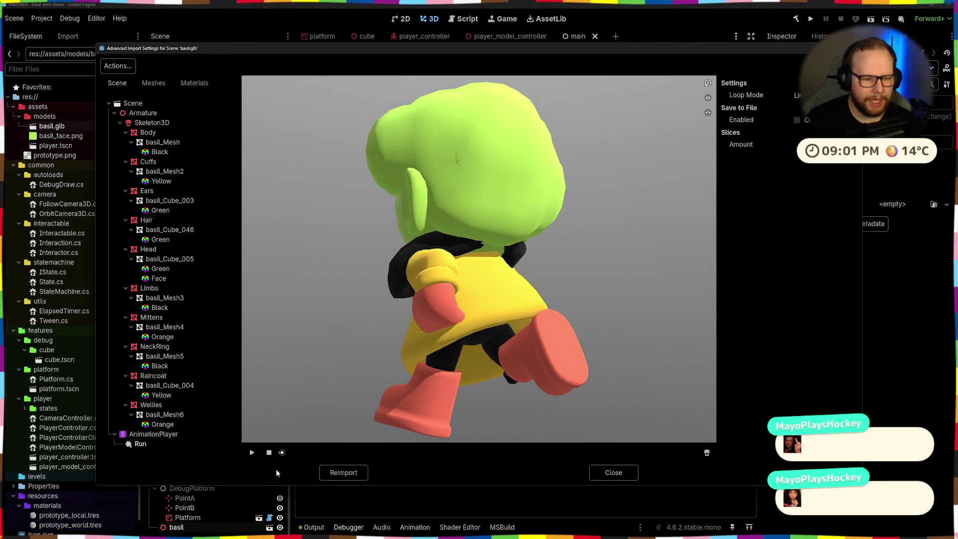
{"action": "left_click_drag", "start_coordinate": [281, 452], "coordinate": [513, 452]}
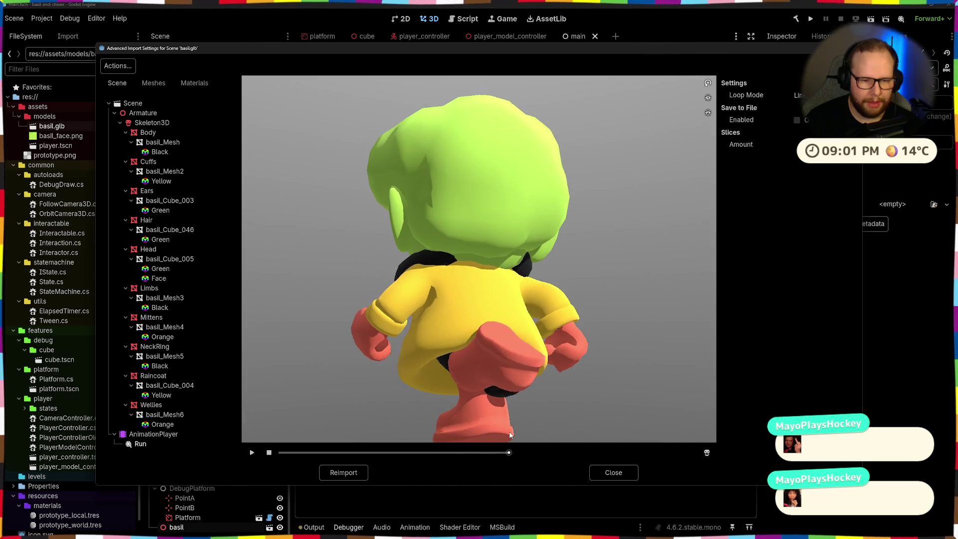
{"action": "mouse_move", "coordinate": [491, 364]}
{"action": "left_mouse_down"}
{"action": "mouse_move", "coordinate": [467, 107]}
{"action": "mouse_move", "coordinate": [494, 423]}
{"action": "mouse_move", "coordinate": [450, 452]}
{"action": "left_mouse_up"}
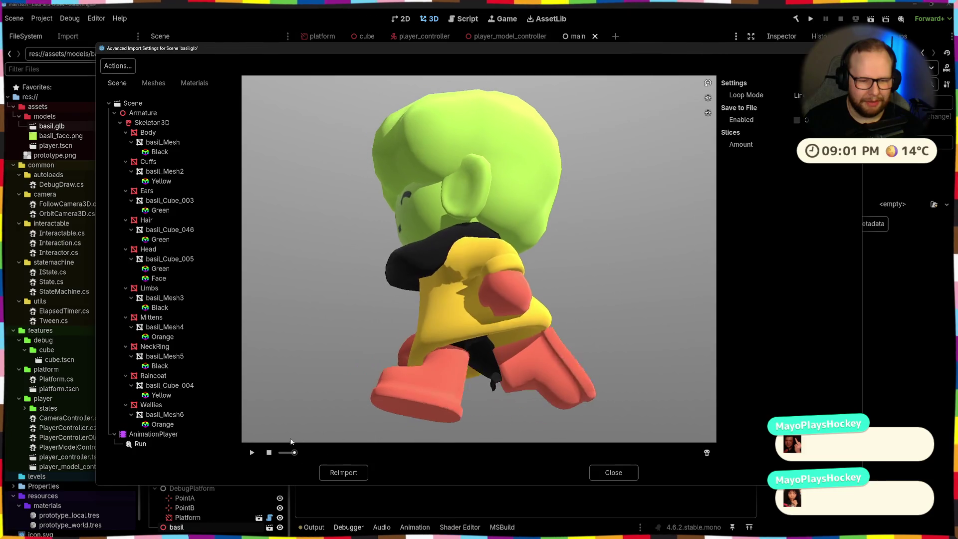
{"action": "mouse_move", "coordinate": [451, 452]}
{"action": "left_mouse_down"}
{"action": "mouse_move", "coordinate": [573, 433]}
{"action": "mouse_move", "coordinate": [269, 429]}
{"action": "left_mouse_up"}
{"action": "key", "text": "alt+Tab"}
{"action": "scroll", "coordinate": [526, 260], "scroll_direction": "up", "scroll_amount": 5}
Scrub the Run action playhead from frame 5 through 16 and back to frame 0.
{"action": "middle_click_drag", "start_coordinate": [504, 314], "coordinate": [479, 311]}
{"action": "scroll", "coordinate": [479, 312], "scroll_direction": "down", "scroll_amount": 3}
{"action": "scroll", "coordinate": [452, 299], "scroll_direction": "up", "scroll_amount": 3}
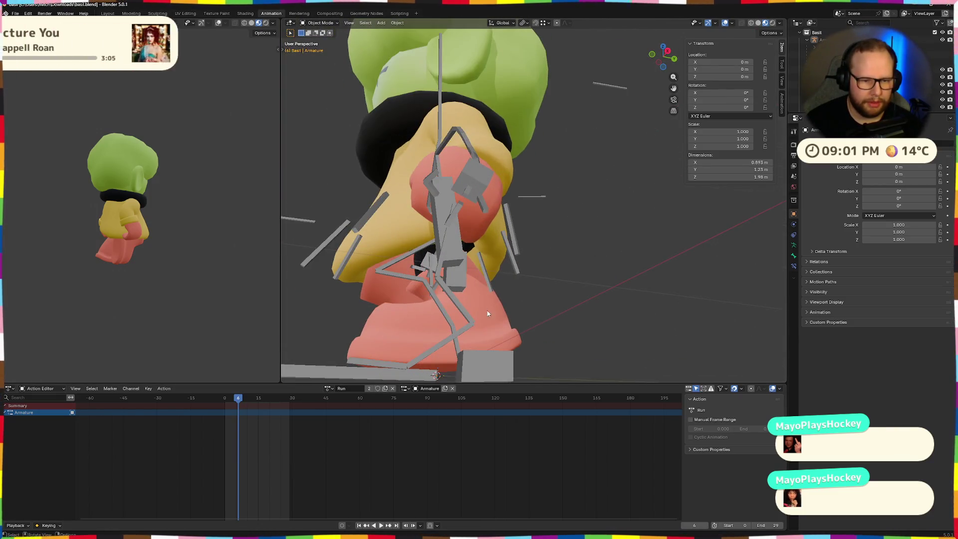
{"action": "left_click_drag", "start_coordinate": [238, 400], "coordinate": [261, 405]}
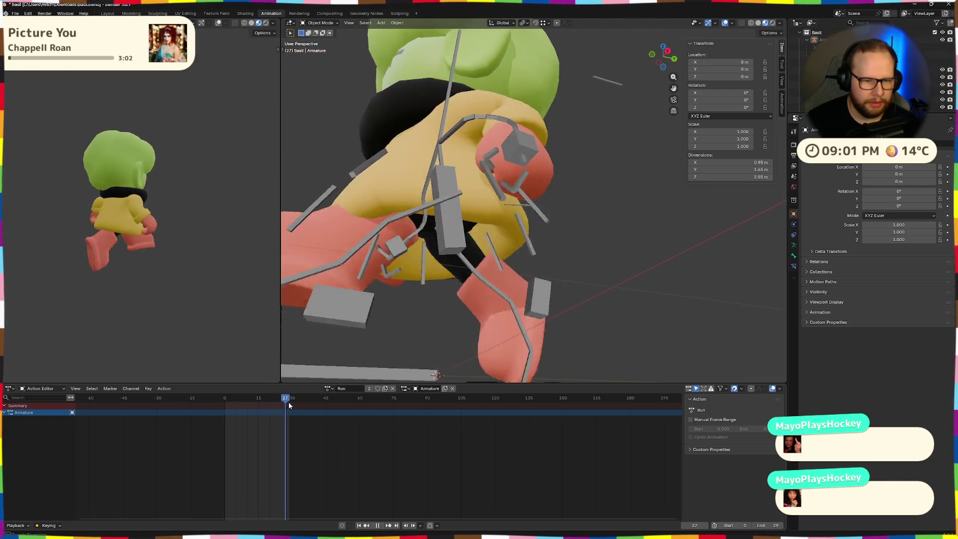
{"action": "left_click_drag", "start_coordinate": [261, 402], "coordinate": [222, 406]}
{"action": "scroll", "coordinate": [248, 421], "scroll_direction": "down", "scroll_amount": 2}
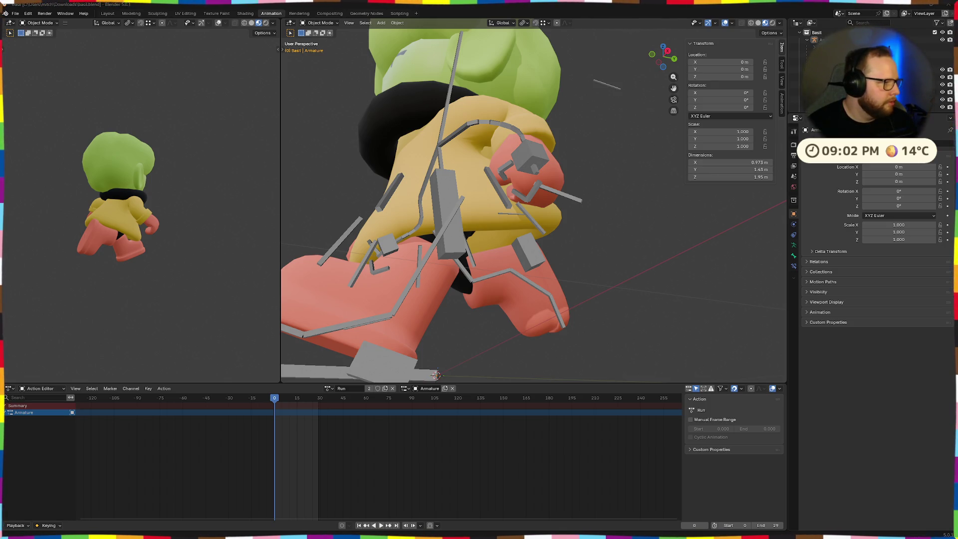
{"action": "scroll", "coordinate": [201, 248], "scroll_direction": "down", "scroll_amount": 3}
{"action": "scroll", "coordinate": [65, 186], "scroll_direction": "up", "scroll_amount": 2}
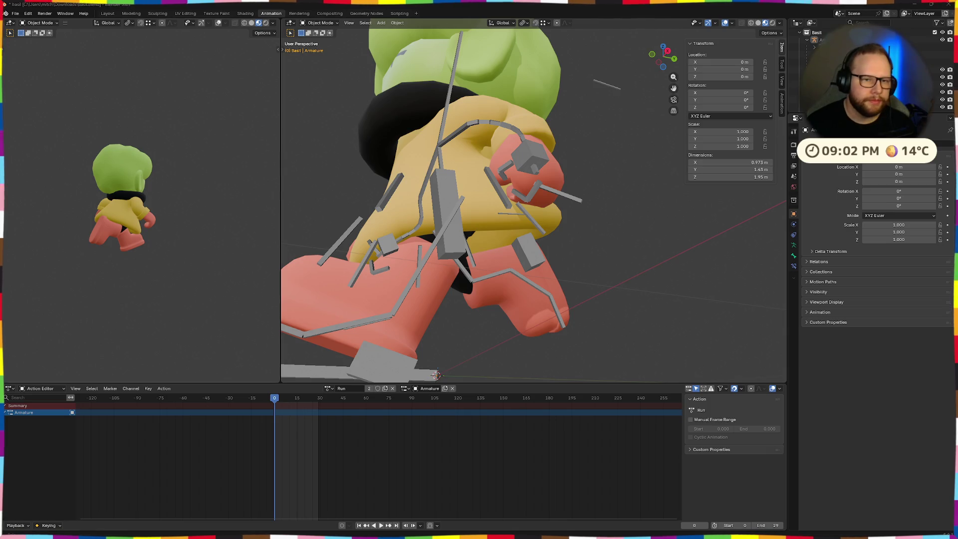
Select Limbs, Armature, boots, Raincoat and the left mitten in turn, watching the Action Editor.
{"action": "middle_click_drag", "start_coordinate": [599, 276], "coordinate": [553, 293]}
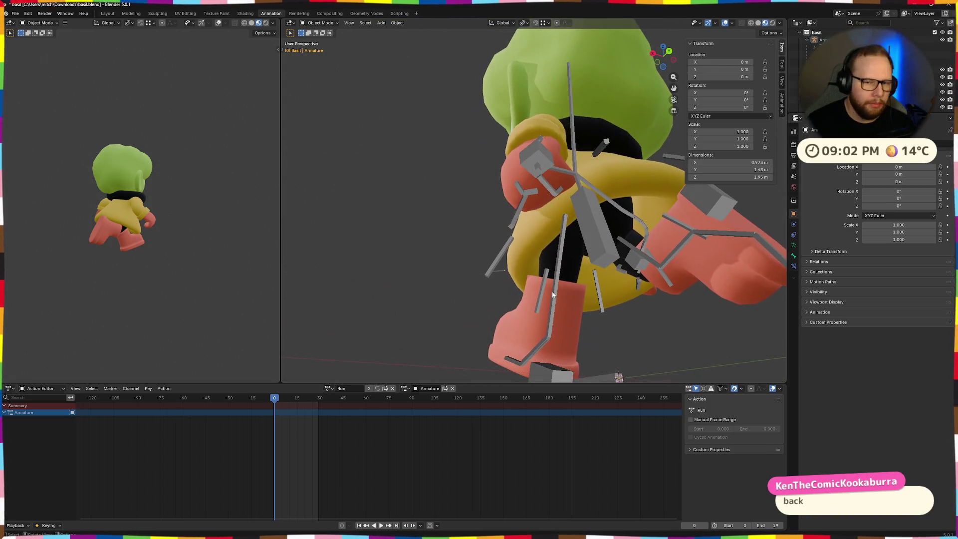
{"action": "left_click", "coordinate": [612, 224]}
{"action": "mouse_move", "coordinate": [571, 256]}
{"action": "middle_mouse_down"}
{"action": "mouse_move", "coordinate": [386, 282]}
{"action": "mouse_move", "coordinate": [429, 296]}
{"action": "mouse_move", "coordinate": [400, 258]}
{"action": "mouse_move", "coordinate": [530, 291]}
{"action": "middle_mouse_up"}
{"action": "scroll", "coordinate": [436, 293], "scroll_direction": "down", "scroll_amount": 5}
{"action": "scroll", "coordinate": [435, 293], "scroll_direction": "up", "scroll_amount": 8}
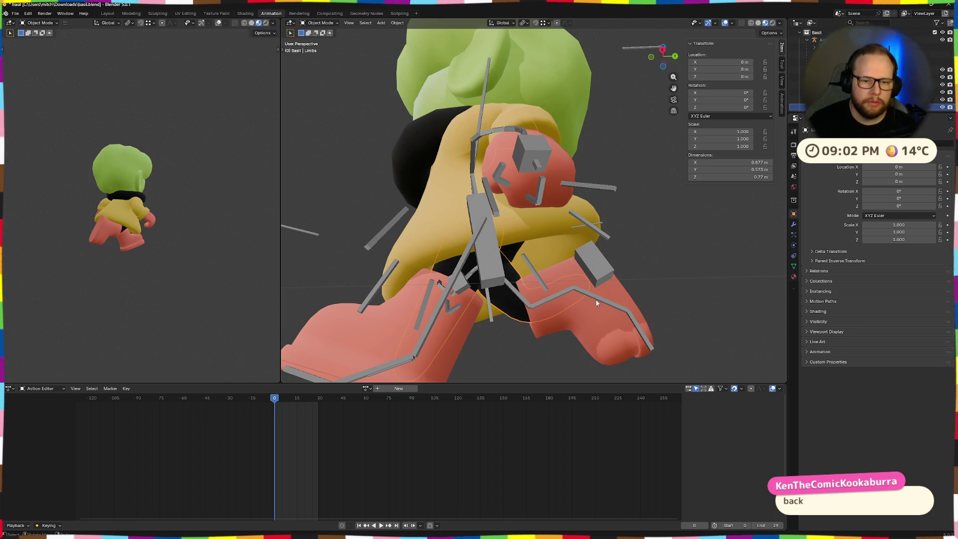
{"action": "left_click", "coordinate": [593, 268]}
{"action": "middle_click_drag", "start_coordinate": [499, 291], "coordinate": [532, 317]}
{"action": "scroll", "coordinate": [532, 316], "scroll_direction": "down", "scroll_amount": 3}
{"action": "scroll", "coordinate": [533, 321], "scroll_direction": "up", "scroll_amount": 4}
{"action": "left_click", "coordinate": [411, 298]}
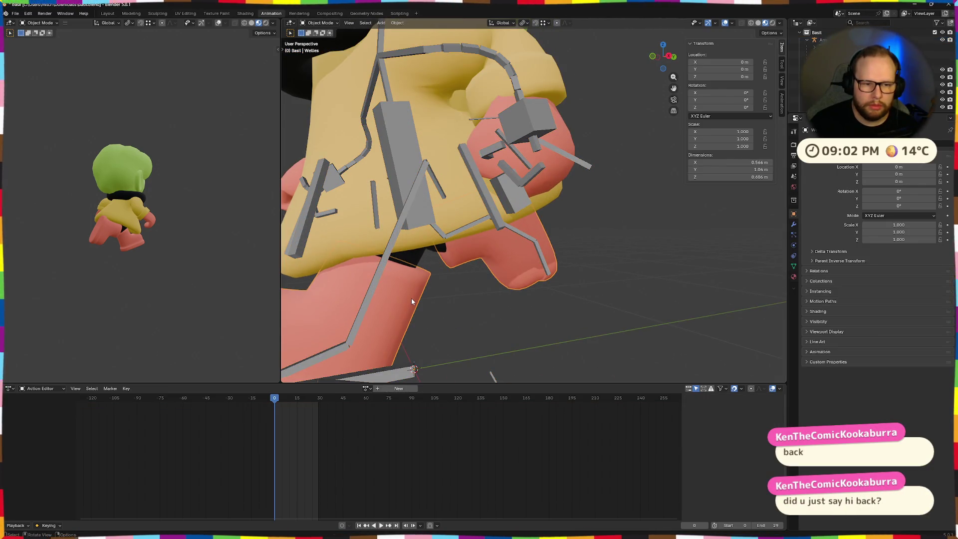
{"action": "scroll", "coordinate": [401, 249], "scroll_direction": "down", "scroll_amount": 3}
{"action": "left_click", "coordinate": [400, 247]}
{"action": "middle_click_drag", "start_coordinate": [401, 248], "coordinate": [390, 317]}
{"action": "left_click", "coordinate": [393, 201]}
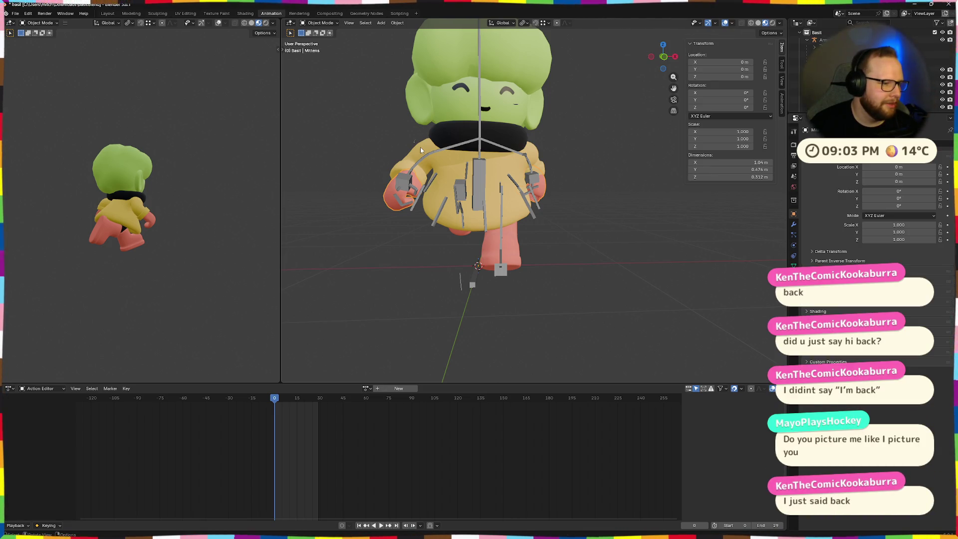
Select Head, Ears, Hair and Wellies, orbiting between picks; none shows an action of its own.
{"action": "mouse_move", "coordinate": [420, 147]}
{"action": "middle_mouse_down"}
{"action": "mouse_move", "coordinate": [441, 211]}
{"action": "mouse_move", "coordinate": [429, 175]}
{"action": "mouse_move", "coordinate": [440, 105]}
{"action": "mouse_move", "coordinate": [478, 114]}
{"action": "mouse_move", "coordinate": [492, 143]}
{"action": "middle_mouse_up"}
{"action": "left_click", "coordinate": [441, 105]}
{"action": "left_click", "coordinate": [491, 143]}
{"action": "left_click", "coordinate": [501, 105]}
{"action": "middle_click_drag", "start_coordinate": [501, 106], "coordinate": [576, 203]}
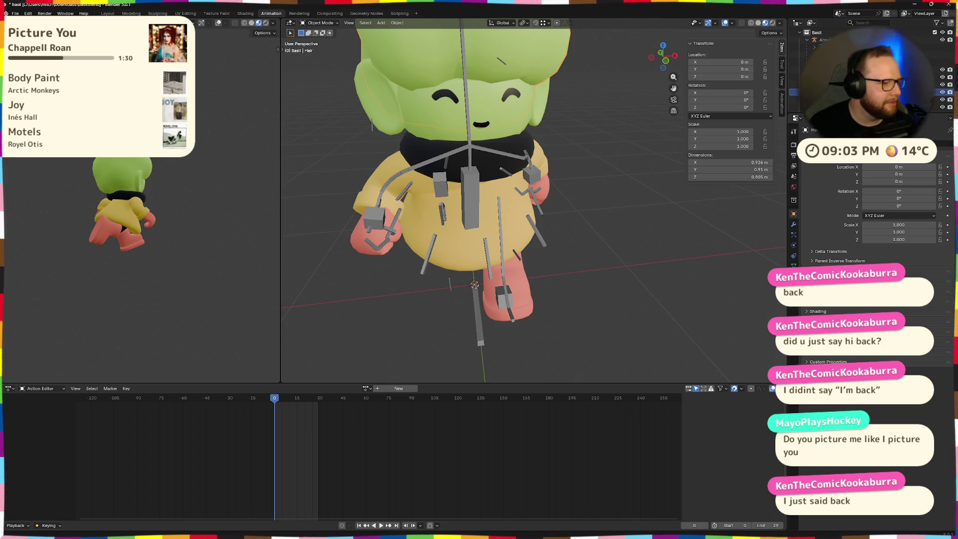
{"action": "scroll", "coordinate": [308, 187], "scroll_direction": "up", "scroll_amount": 5}
{"action": "scroll", "coordinate": [307, 187], "scroll_direction": "down", "scroll_amount": 7}
{"action": "mouse_move", "coordinate": [307, 187]}
{"action": "middle_mouse_down"}
{"action": "mouse_move", "coordinate": [512, 223]}
{"action": "mouse_move", "coordinate": [589, 203]}
{"action": "middle_mouse_up"}
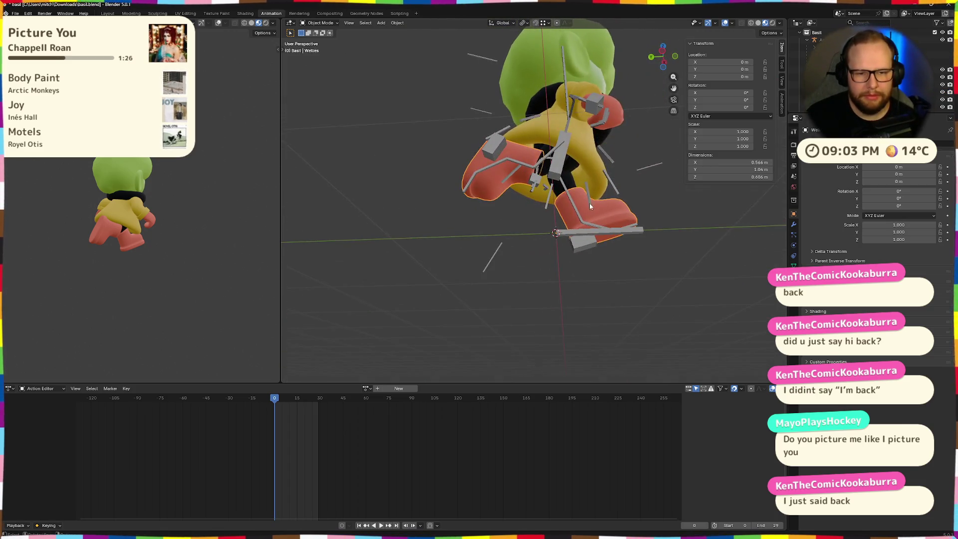
{"action": "left_click", "coordinate": [566, 166]}
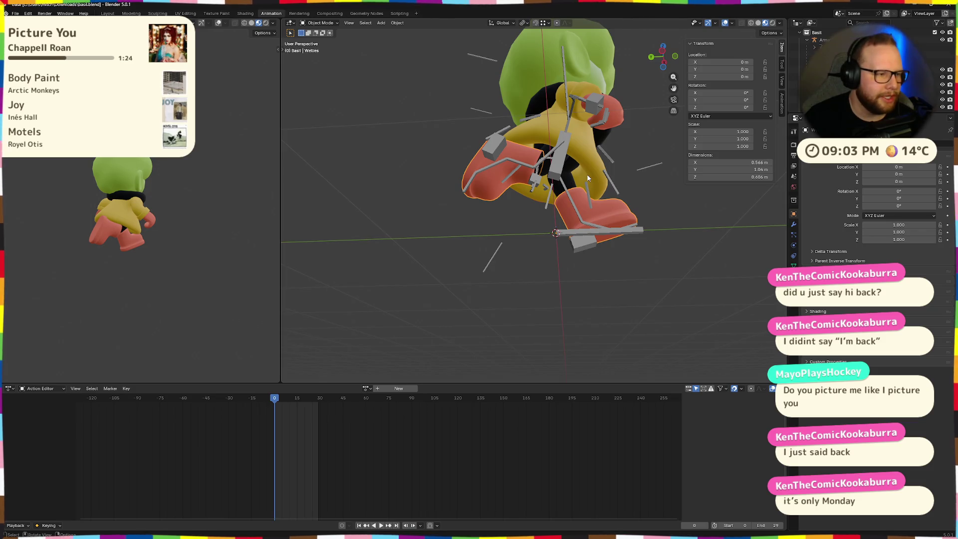
{"action": "mouse_move", "coordinate": [588, 178]}
{"action": "middle_mouse_down"}
{"action": "mouse_move", "coordinate": [543, 175]}
{"action": "mouse_move", "coordinate": [519, 220]}
{"action": "middle_mouse_up"}
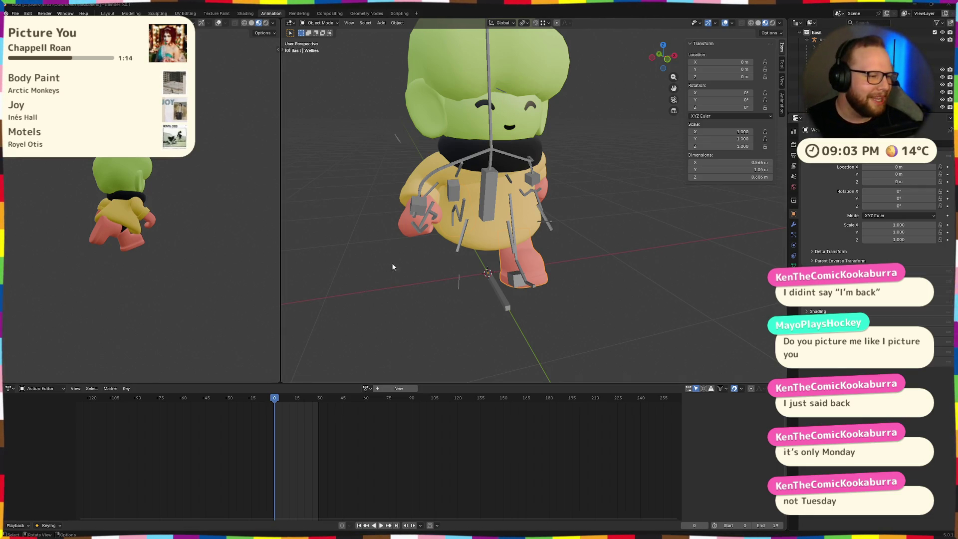
{"action": "middle_click_drag", "start_coordinate": [384, 271], "coordinate": [563, 258]}
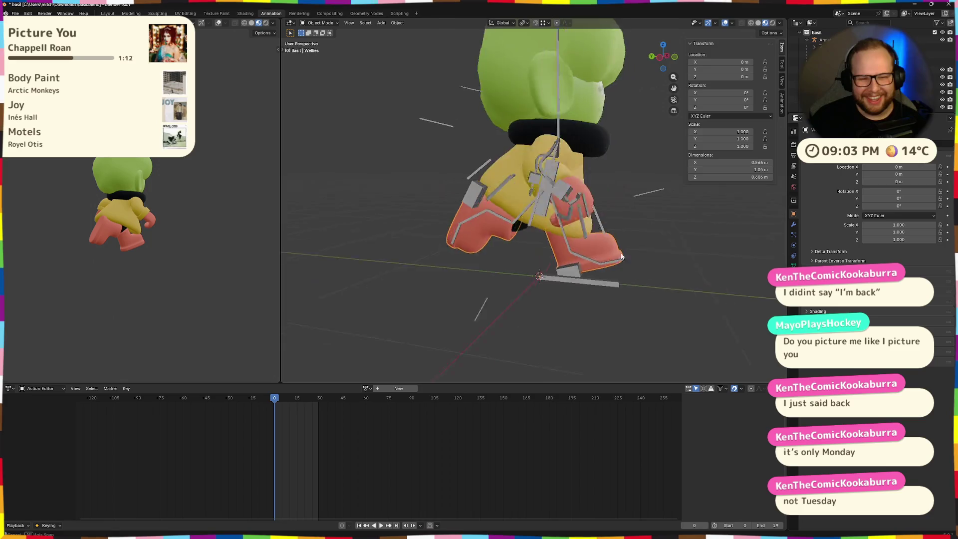
{"action": "scroll", "coordinate": [563, 257], "scroll_direction": "down", "scroll_amount": 3}
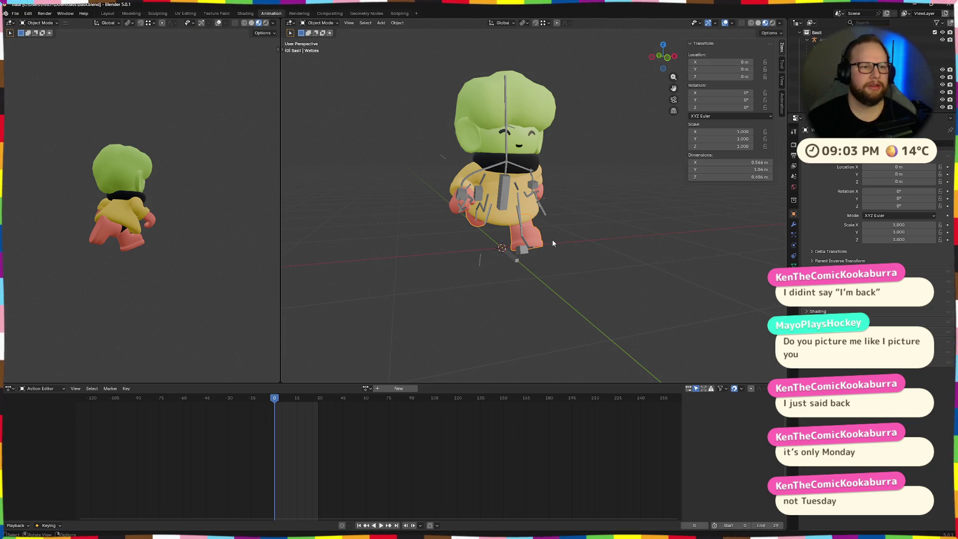
{"action": "scroll", "coordinate": [422, 245], "scroll_direction": "up", "scroll_amount": 5}
{"action": "scroll", "coordinate": [422, 246], "scroll_direction": "down", "scroll_amount": 5}
Orbit the character through side-back and front views, then select the raincoat.
{"action": "mouse_move", "coordinate": [447, 235]}
{"action": "middle_mouse_down"}
{"action": "mouse_move", "coordinate": [481, 235]}
{"action": "mouse_move", "coordinate": [421, 271]}
{"action": "mouse_move", "coordinate": [518, 249]}
{"action": "mouse_move", "coordinate": [488, 264]}
{"action": "mouse_move", "coordinate": [508, 275]}
{"action": "middle_mouse_up"}
{"action": "scroll", "coordinate": [421, 270], "scroll_direction": "up", "scroll_amount": 3}
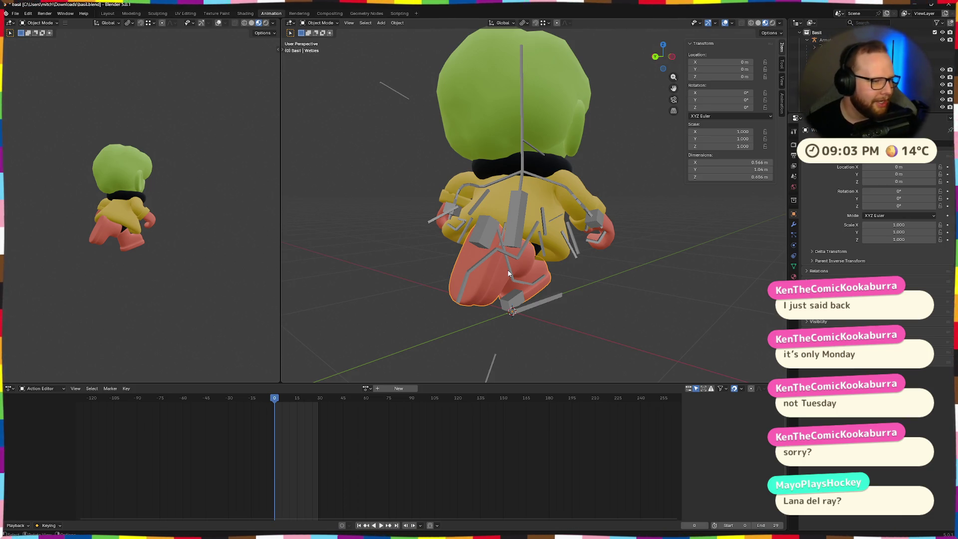
{"action": "mouse_move", "coordinate": [482, 290]}
{"action": "middle_mouse_down"}
{"action": "mouse_move", "coordinate": [513, 290]}
{"action": "mouse_move", "coordinate": [447, 230]}
{"action": "mouse_move", "coordinate": [551, 278]}
{"action": "mouse_move", "coordinate": [473, 224]}
{"action": "mouse_move", "coordinate": [588, 77]}
{"action": "middle_mouse_up"}
{"action": "middle_click_drag", "start_coordinate": [615, 159], "coordinate": [595, 189]}
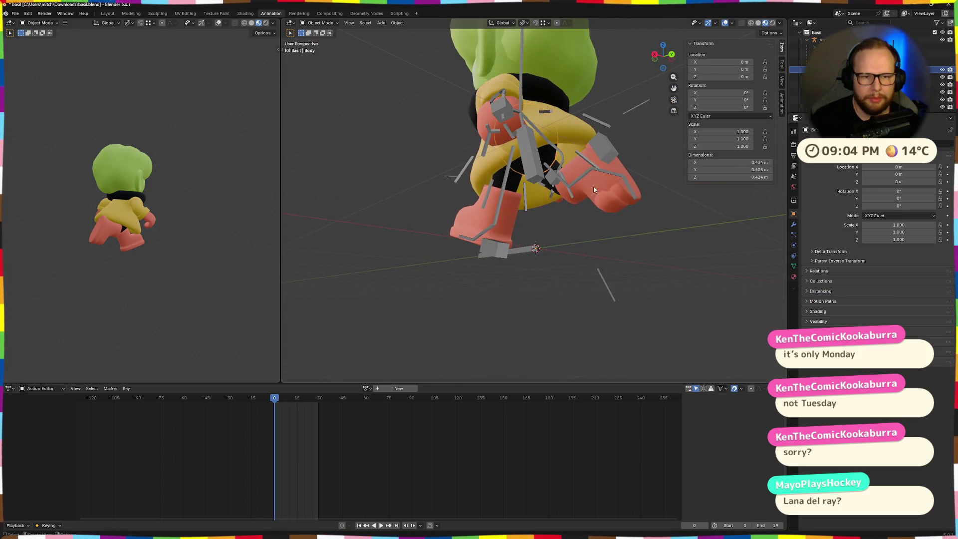
{"action": "mouse_move", "coordinate": [572, 129]}
{"action": "middle_mouse_down"}
{"action": "mouse_move", "coordinate": [506, 196]}
{"action": "mouse_move", "coordinate": [522, 173]}
{"action": "middle_mouse_up"}
{"action": "left_click", "coordinate": [506, 196]}
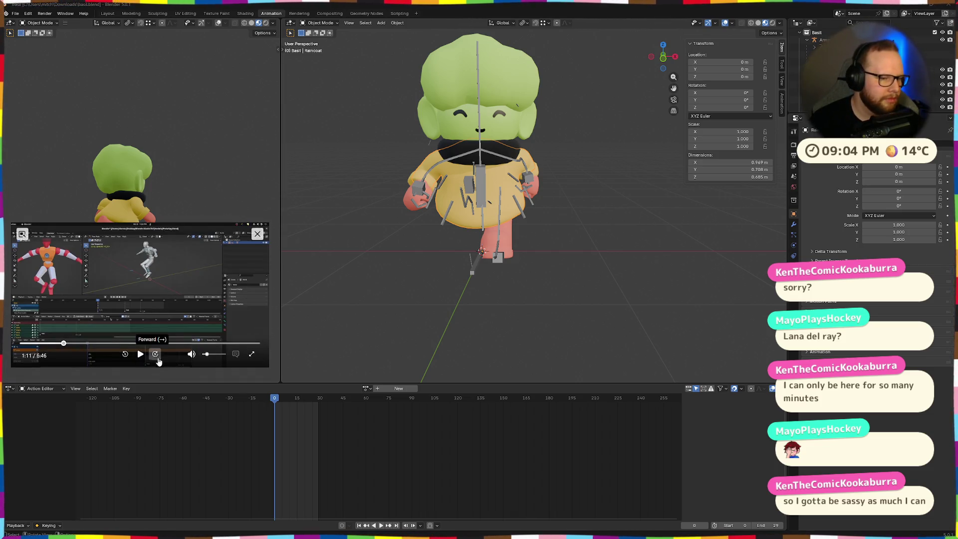
Play and enlarge the reference video, then skip ahead to its Godot import section.
{"action": "left_click", "coordinate": [139, 354]}
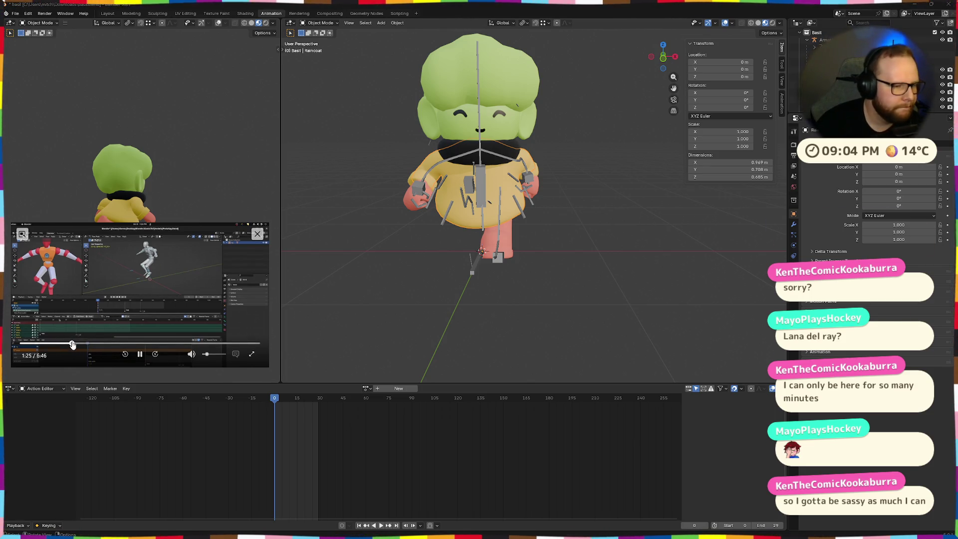
{"action": "left_click", "coordinate": [72, 344]}
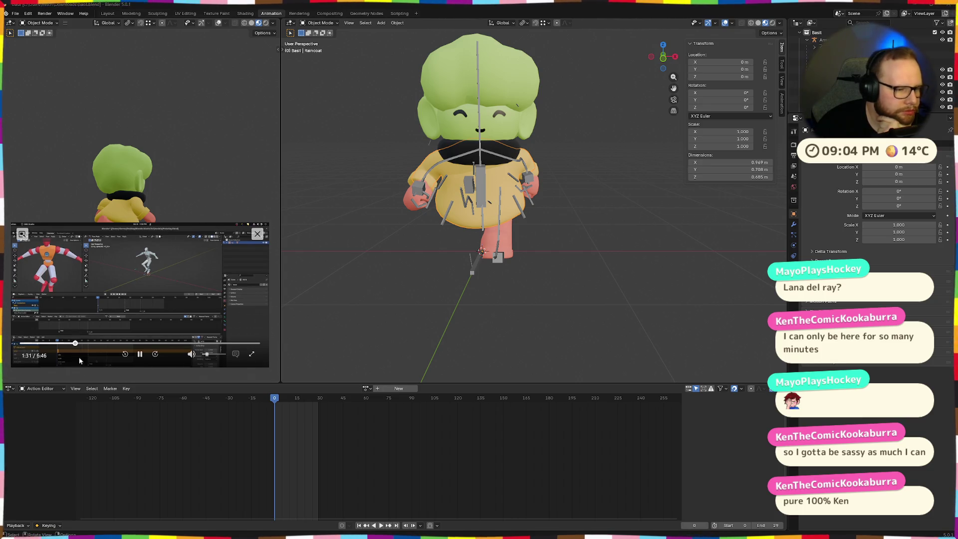
{"action": "left_click_drag", "start_coordinate": [268, 219], "coordinate": [557, 60]}
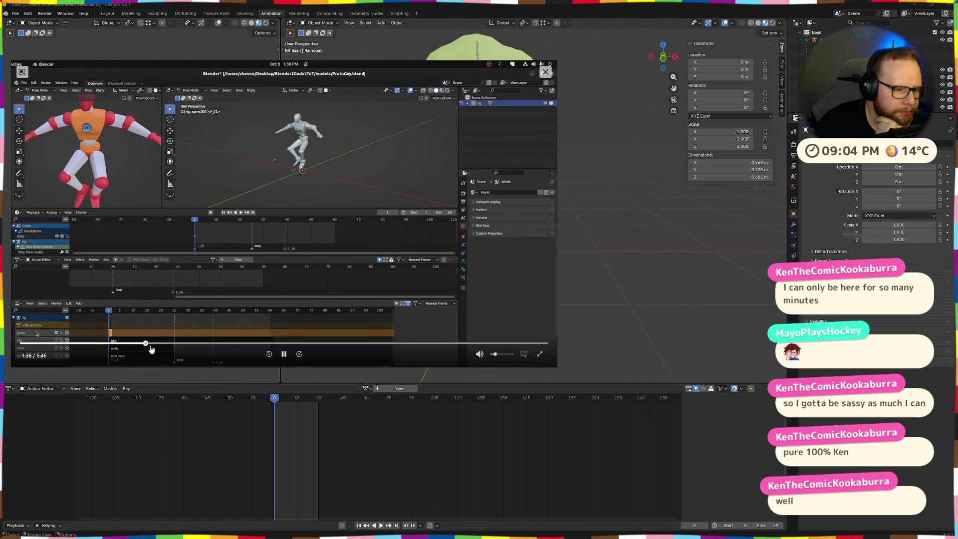
{"action": "left_click", "coordinate": [151, 345]}
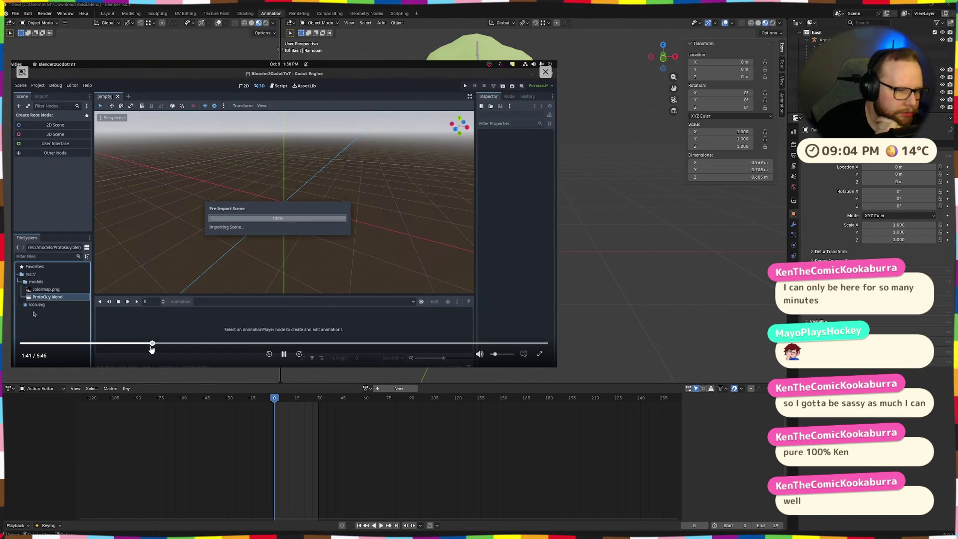
{"action": "left_click", "coordinate": [156, 347]}
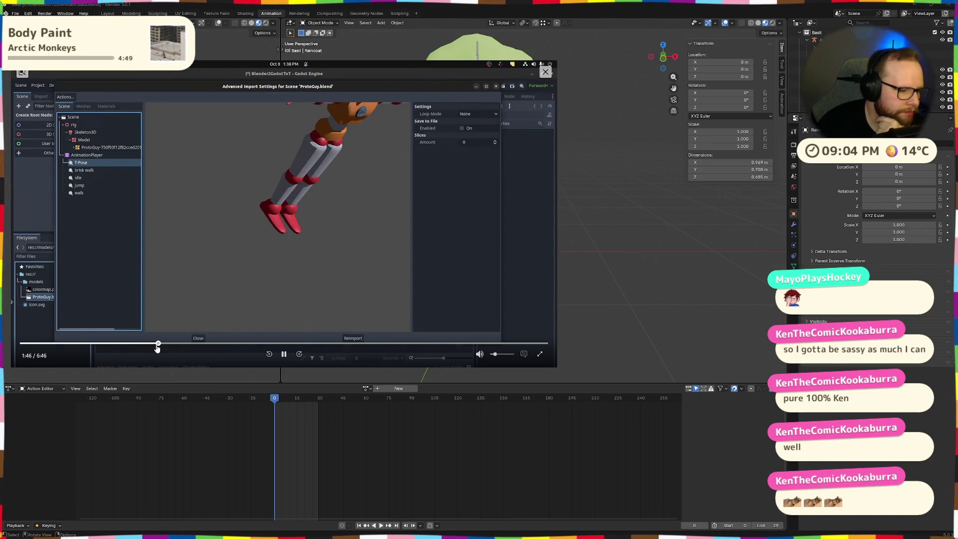
{"action": "left_click_drag", "start_coordinate": [156, 346], "coordinate": [165, 346]}
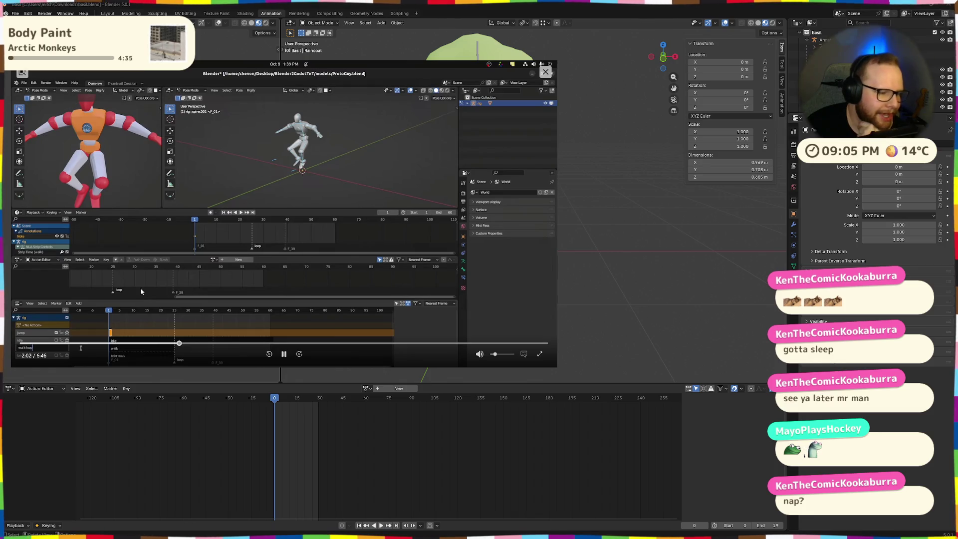
Pause, jump ahead to the Godot import step and resume playing toward the NLA strips section.
{"action": "left_click", "coordinate": [283, 353]}
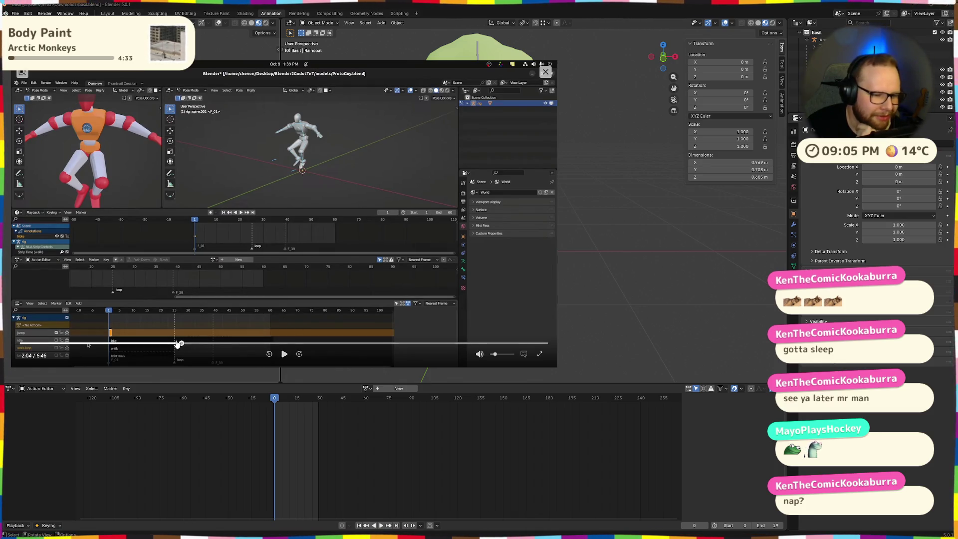
{"action": "left_click", "coordinate": [187, 346]}
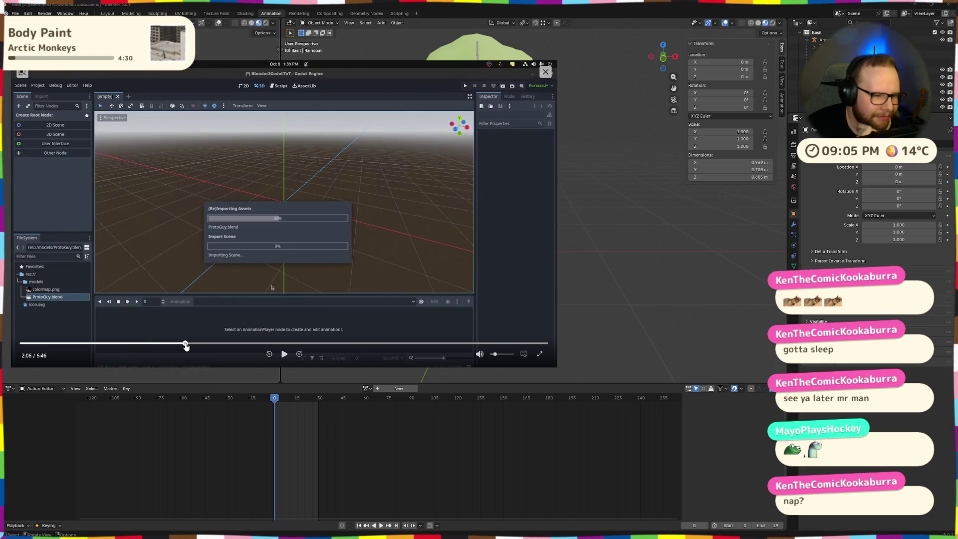
{"action": "left_click", "coordinate": [284, 354]}
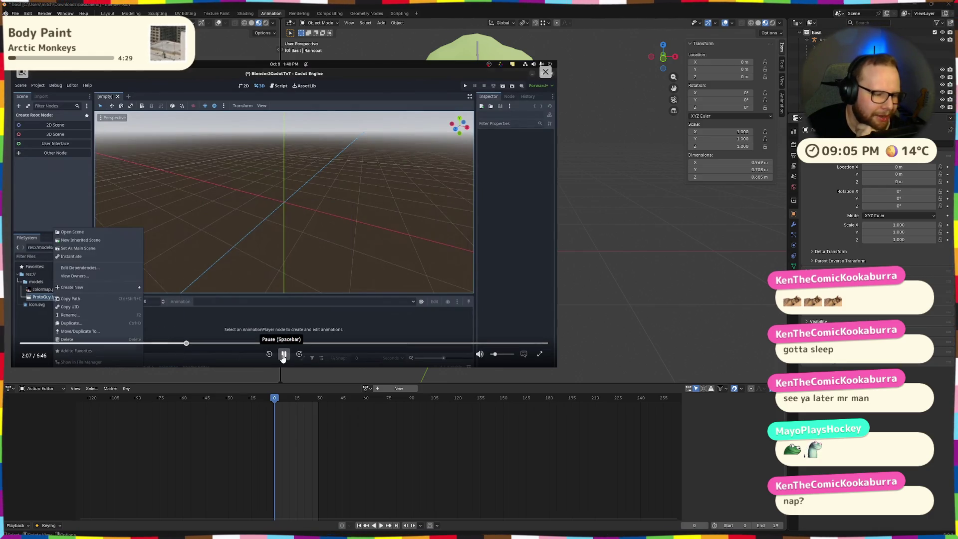
{"action": "left_click", "coordinate": [283, 353]}
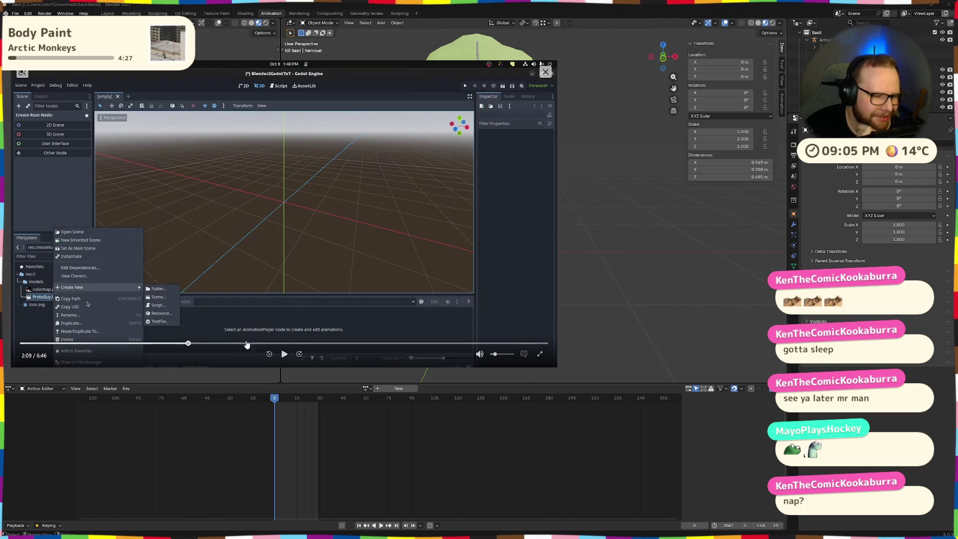
{"action": "left_click", "coordinate": [283, 354]}
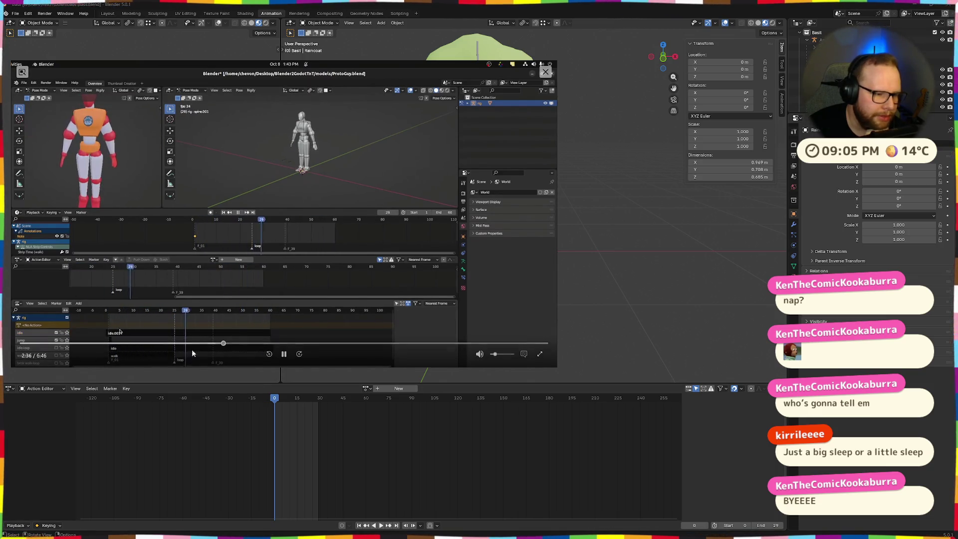
Scrub the tutorial ahead past 4:03, settle at 4:44 paused, and close the video window.
{"action": "left_click_drag", "start_coordinate": [224, 343], "coordinate": [234, 345]}
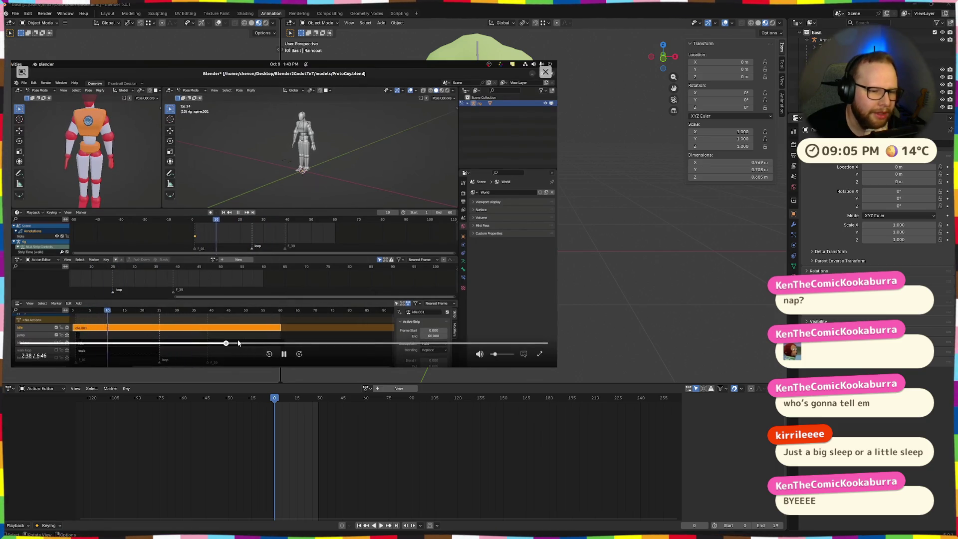
{"action": "left_click_drag", "start_coordinate": [235, 346], "coordinate": [260, 345]}
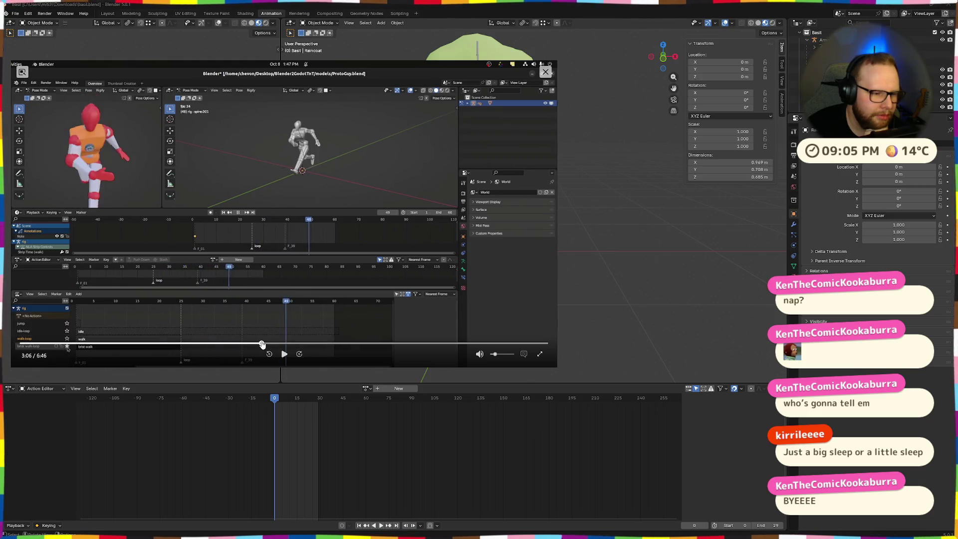
{"action": "left_click_drag", "start_coordinate": [261, 345], "coordinate": [336, 348]}
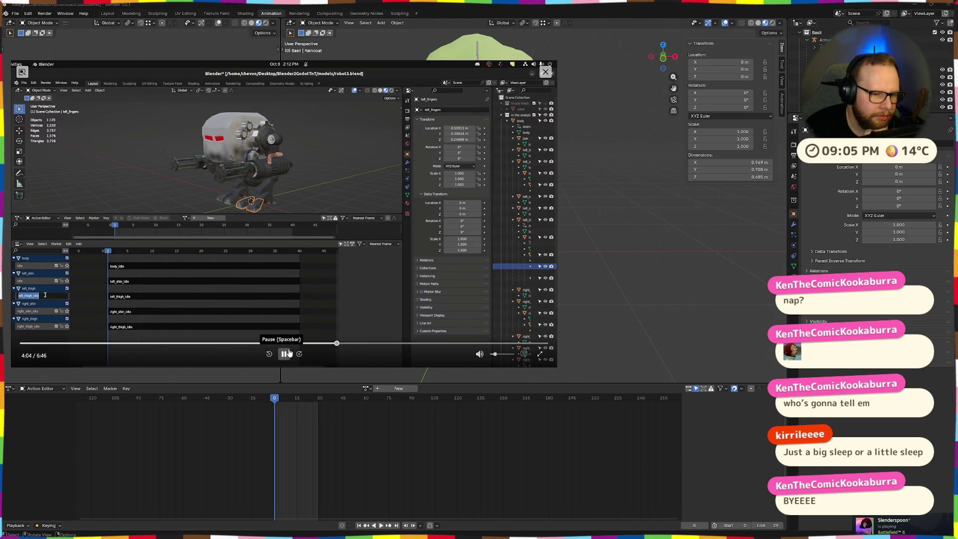
{"action": "mouse_move", "coordinate": [359, 347]}
{"action": "left_mouse_down"}
{"action": "mouse_move", "coordinate": [425, 344]}
{"action": "mouse_move", "coordinate": [387, 345]}
{"action": "left_mouse_up"}
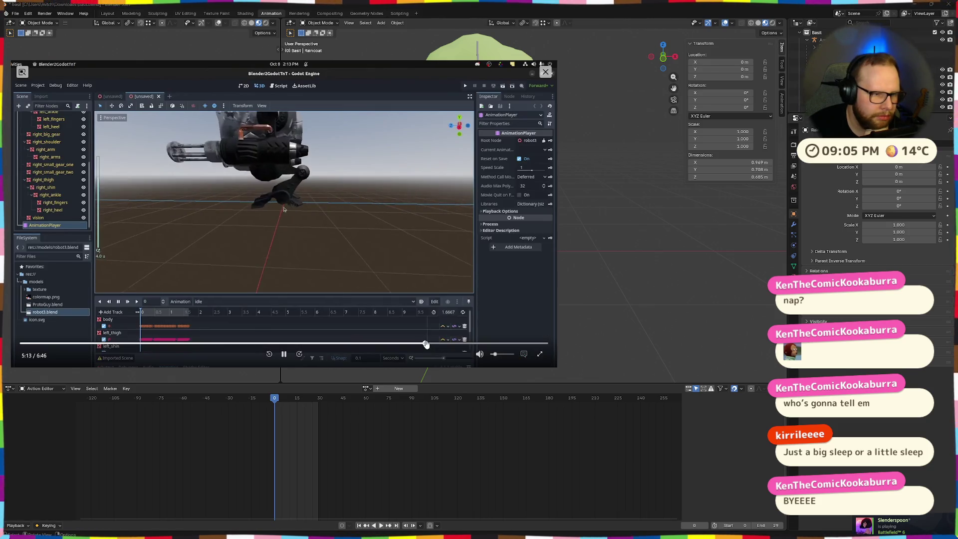
{"action": "left_click", "coordinate": [284, 353]}
{"action": "left_click", "coordinate": [546, 71]}
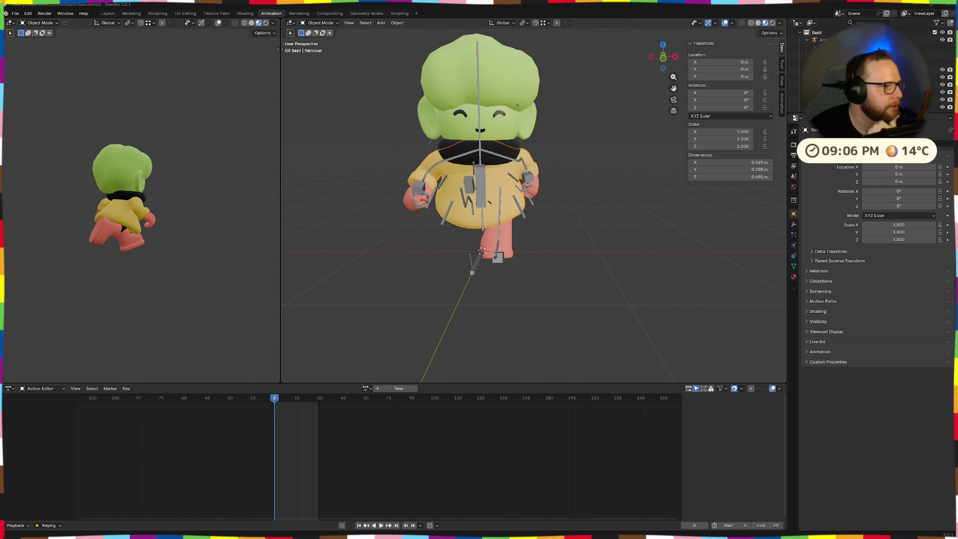
Select the armature and orbit to look down on the character, then bring up the File menu.
{"action": "middle_click_drag", "start_coordinate": [300, 258], "coordinate": [366, 265]}
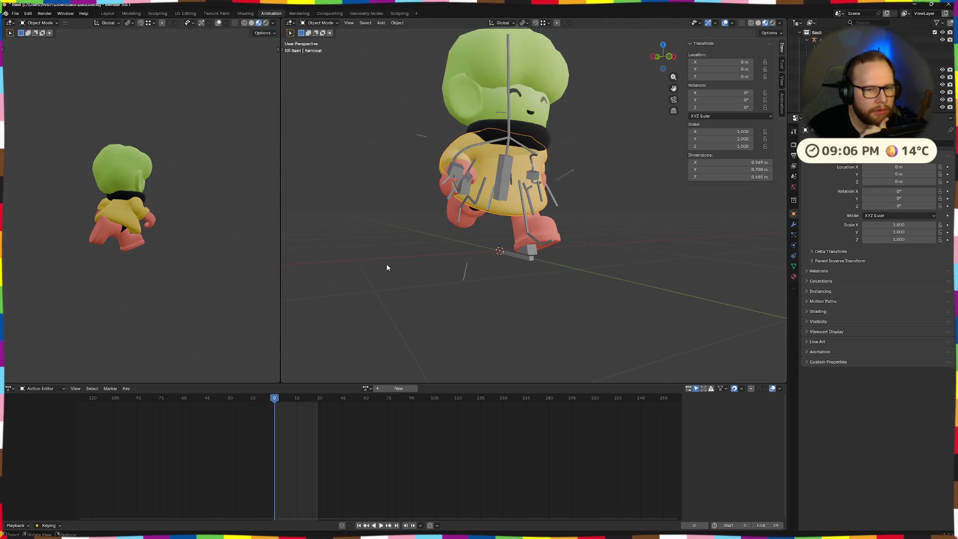
{"action": "left_click", "coordinate": [521, 256]}
{"action": "middle_click_drag", "start_coordinate": [520, 265], "coordinate": [403, 268]}
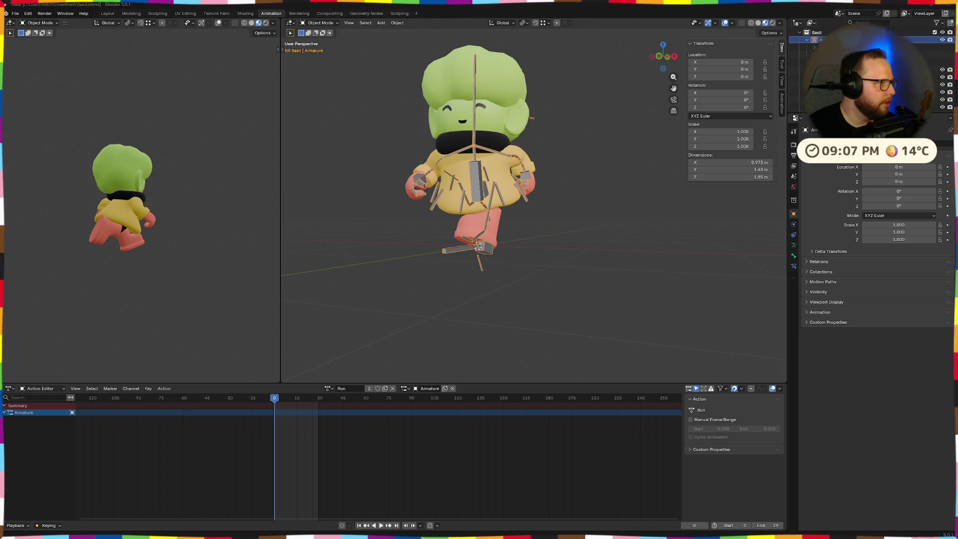
{"action": "middle_click_drag", "start_coordinate": [349, 79], "coordinate": [614, 162]}
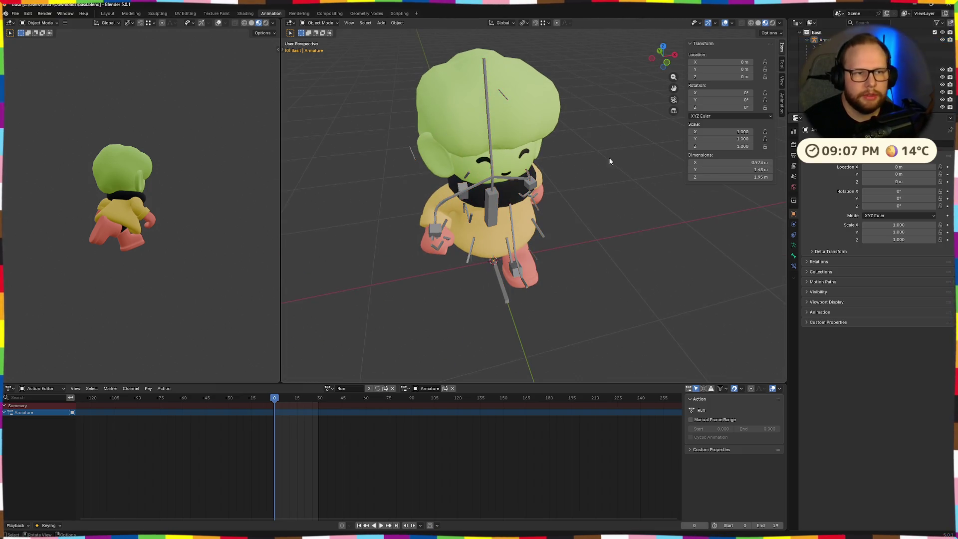
{"action": "left_click", "coordinate": [15, 13]}
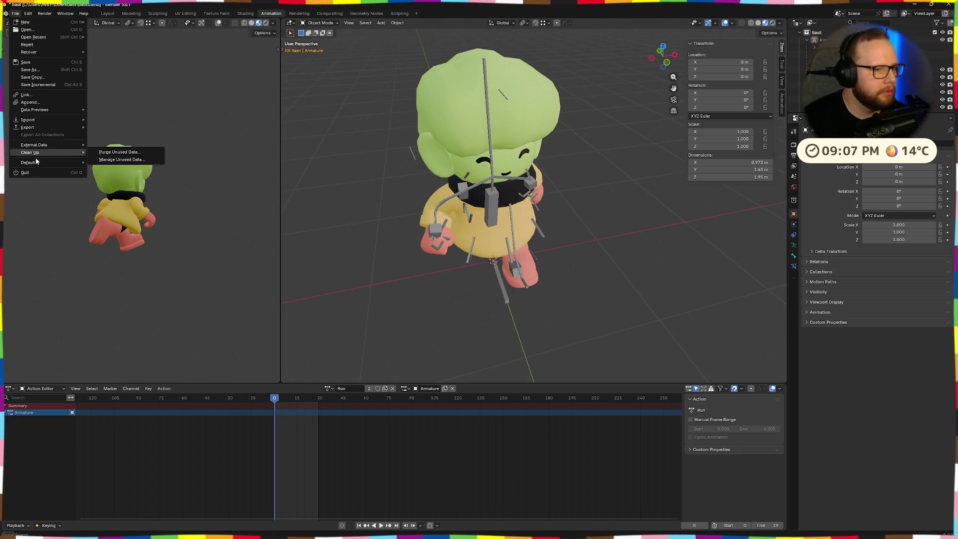
{"action": "mouse_move", "coordinate": [28, 128]}
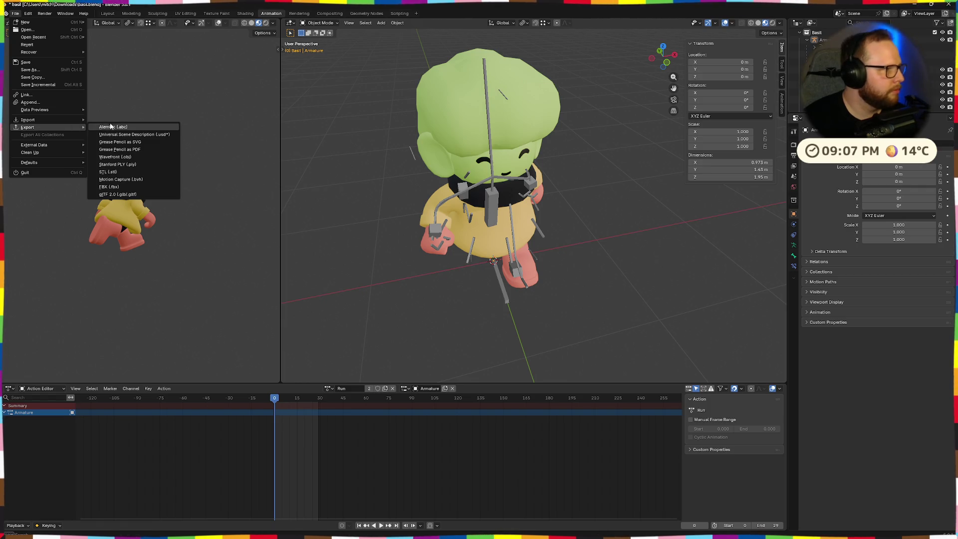
Export as basil.glb via glTF 2.0 with Include All Bone Influences ticked under Data > Skinning, then switch to Godot.
{"action": "left_click", "coordinate": [120, 194]}
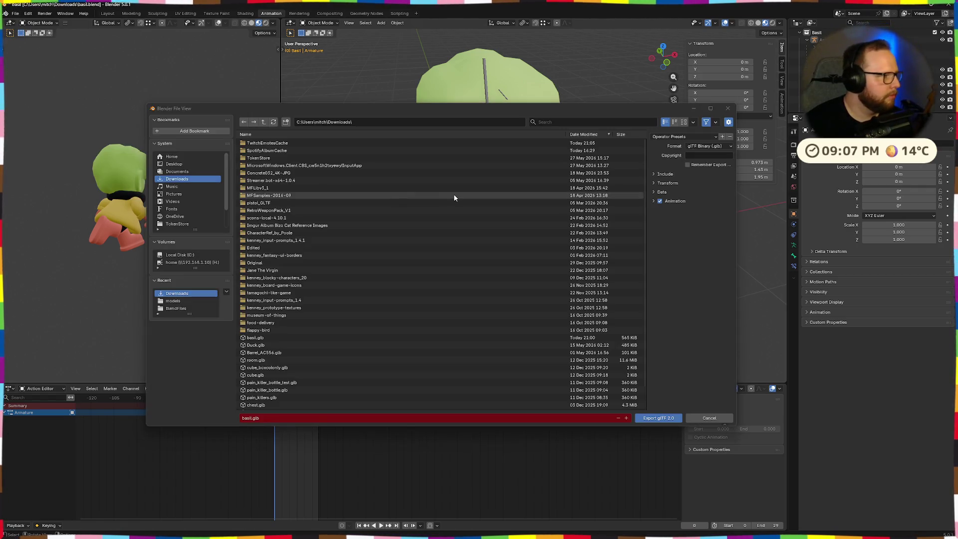
{"action": "left_click", "coordinate": [653, 201]}
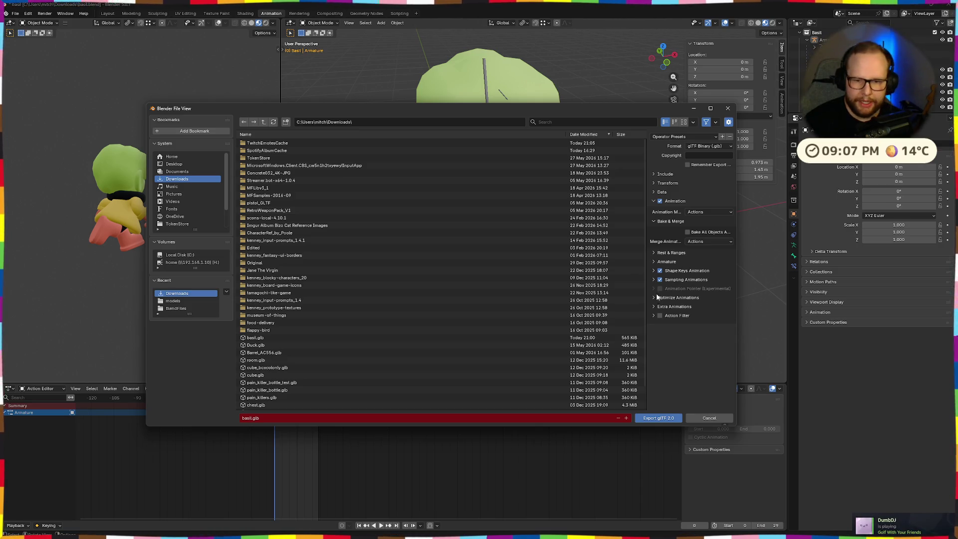
{"action": "left_click", "coordinate": [653, 261]}
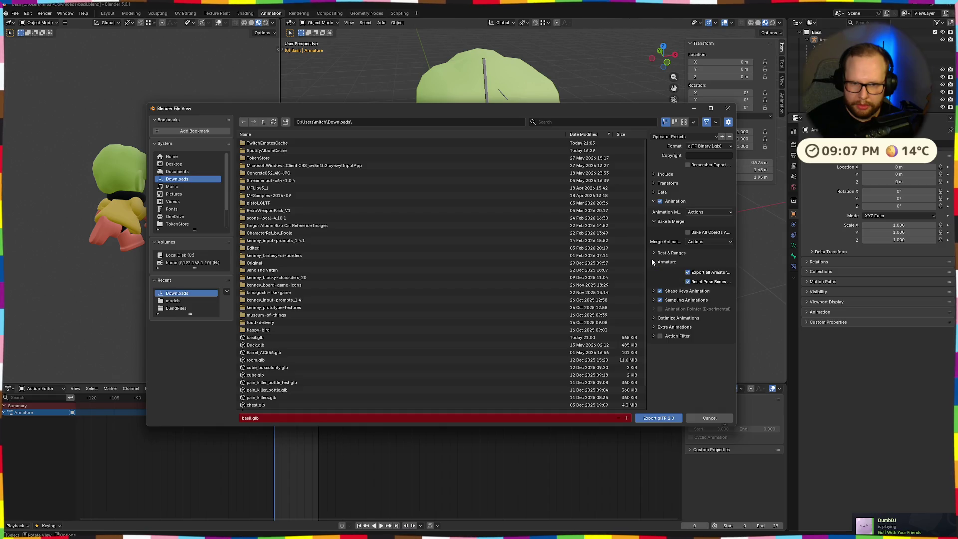
{"action": "left_click", "coordinate": [653, 261]}
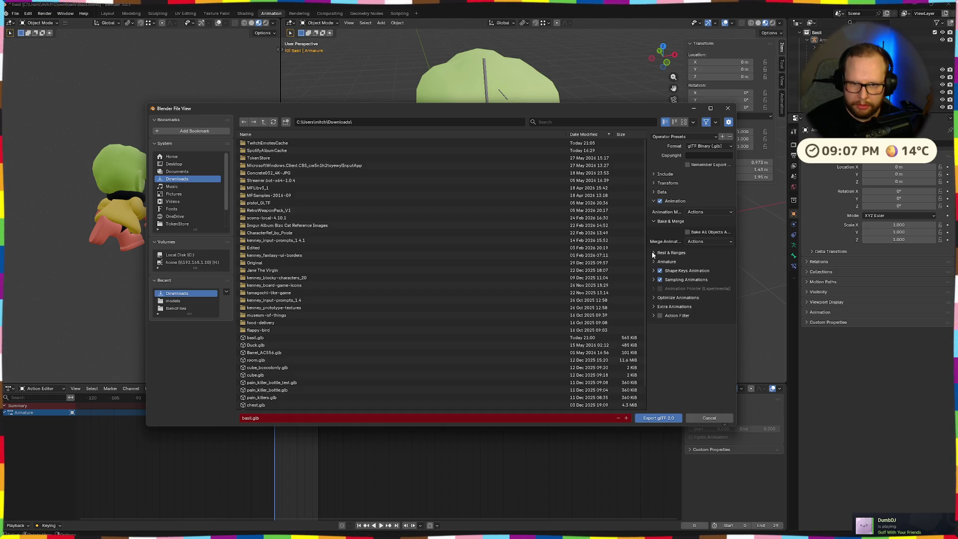
{"action": "left_click", "coordinate": [655, 193]}
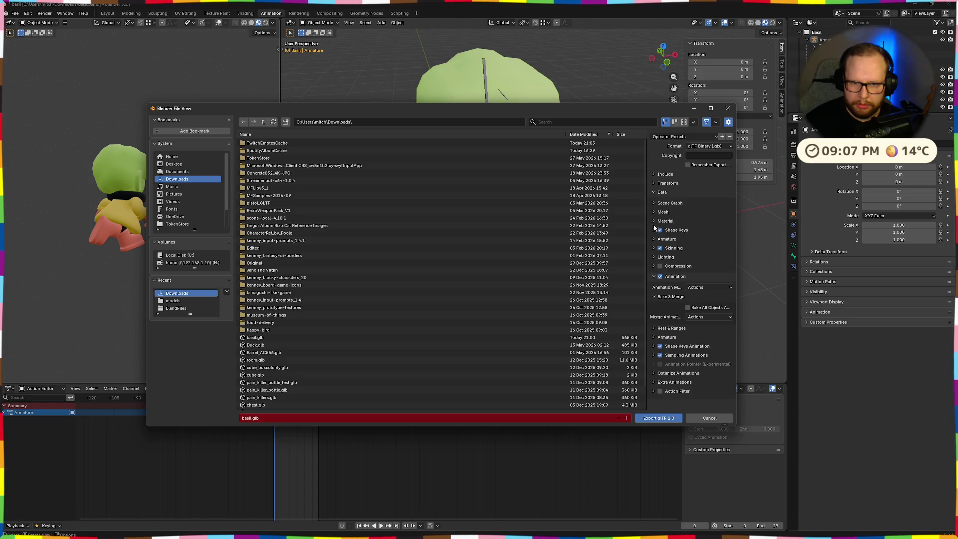
{"action": "left_click", "coordinate": [654, 248]}
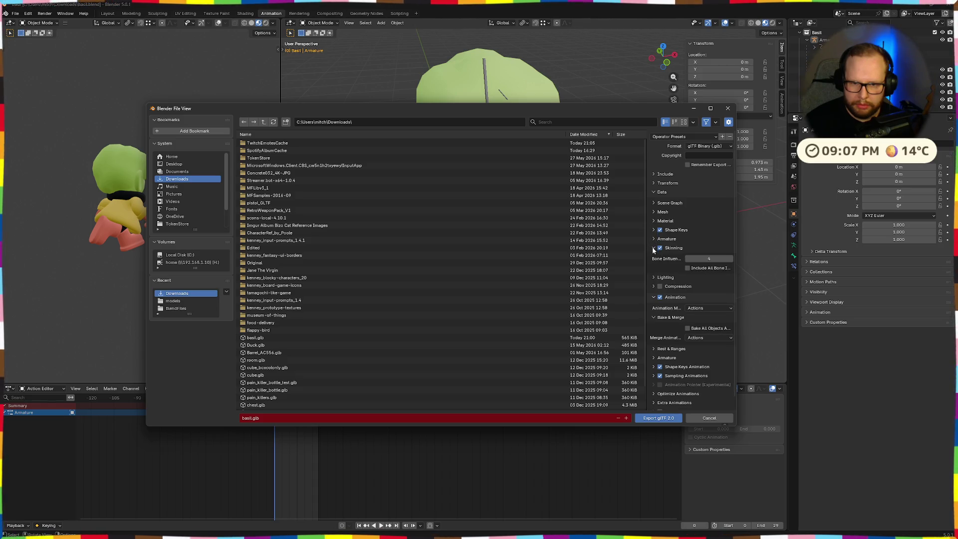
{"action": "left_click", "coordinate": [688, 268]}
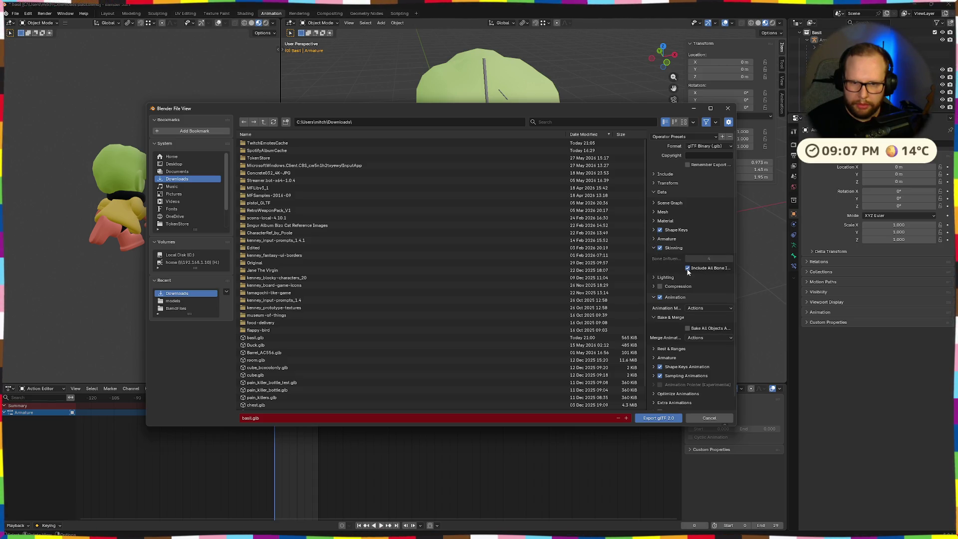
{"action": "left_click", "coordinate": [667, 418]}
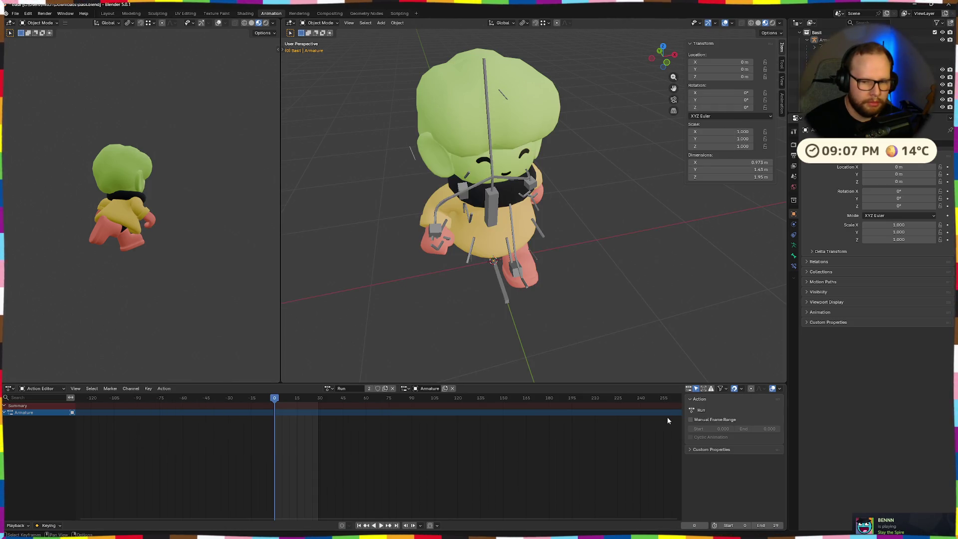
{"action": "key", "text": "alt+Tab"}
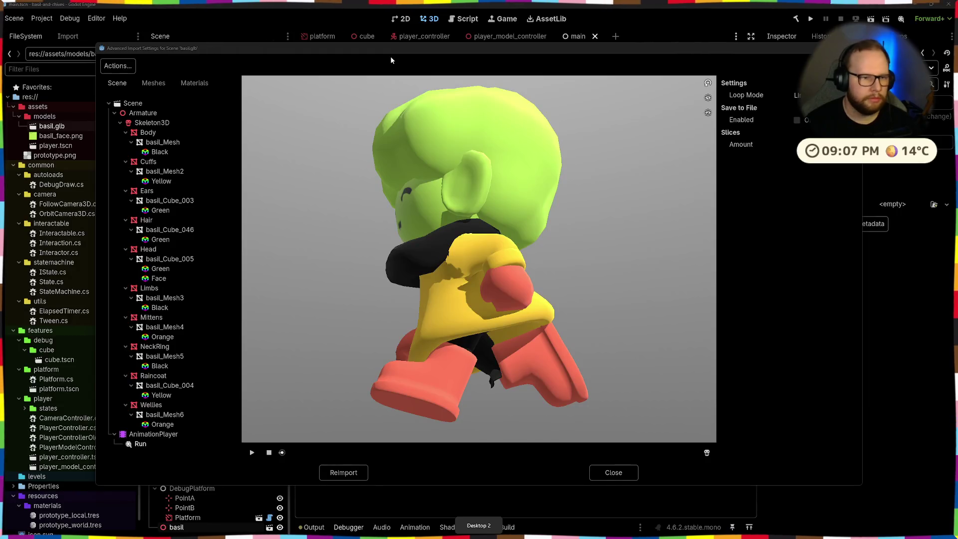
Close the old import preview and copy basil.glb from Downloads into the project's models folder.
{"action": "left_click", "coordinate": [616, 472]}
{"action": "key", "text": "super+e"}
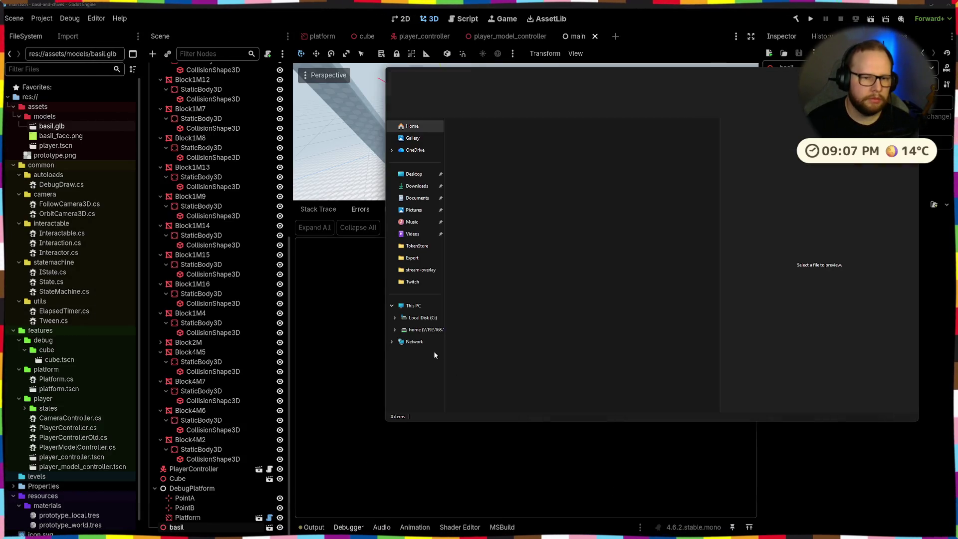
{"action": "left_click", "coordinate": [415, 185]}
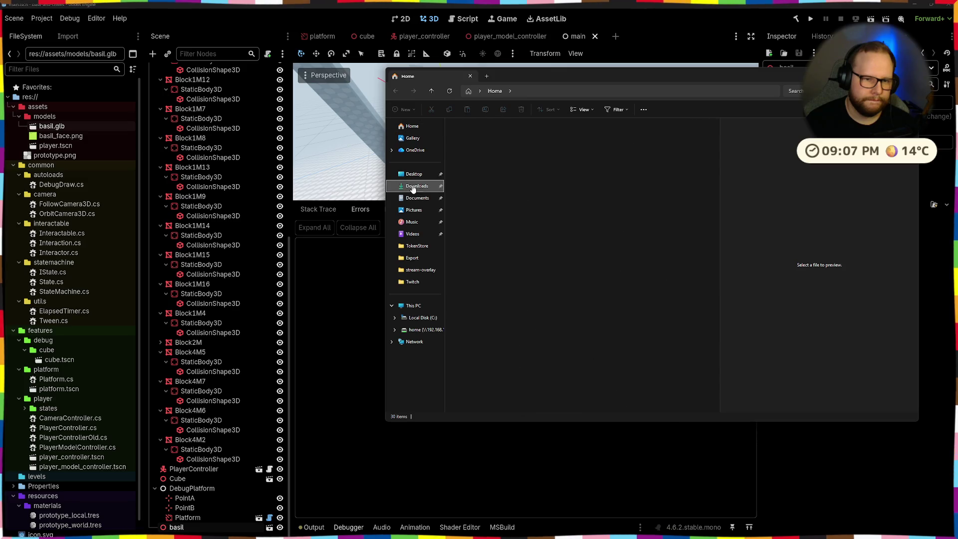
{"action": "left_click_drag", "start_coordinate": [473, 146], "coordinate": [46, 117]}
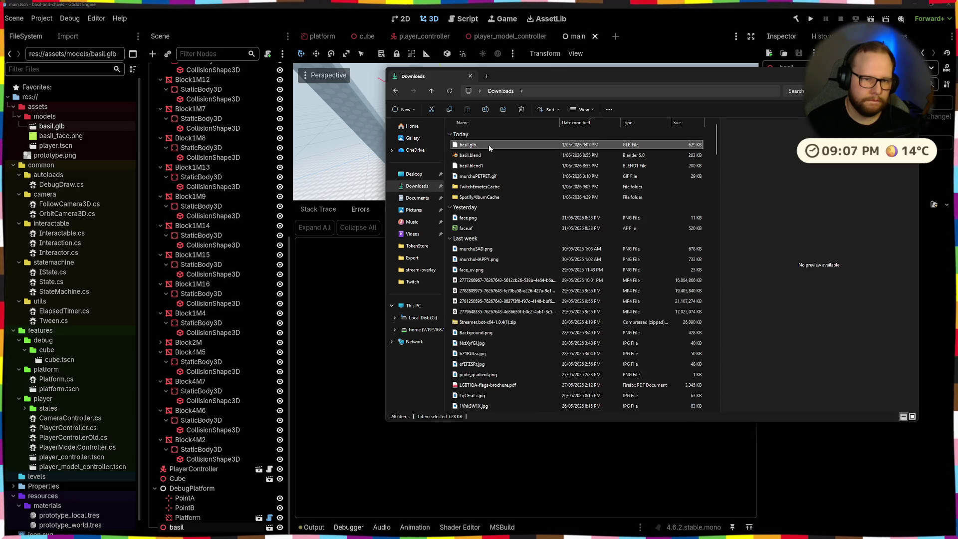
Preview basil.glb's Run animation in the import settings, close them, and select basil_face.png.
{"action": "double_click", "coordinate": [53, 126]}
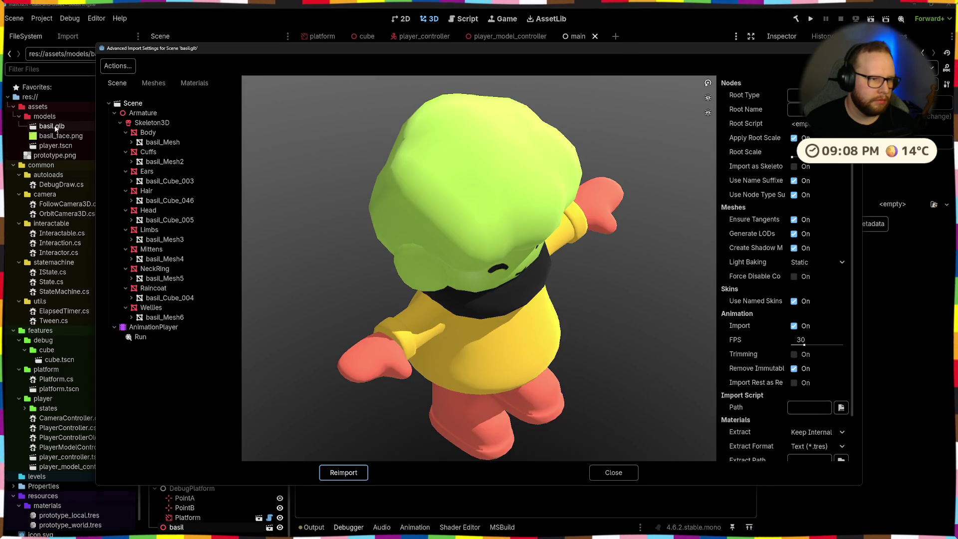
{"action": "left_click", "coordinate": [140, 337]}
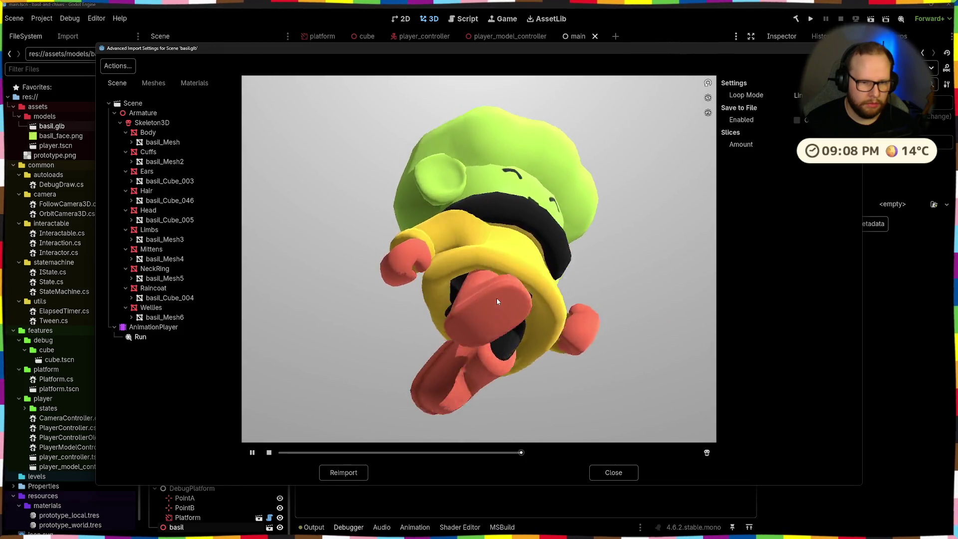
{"action": "left_click_drag", "start_coordinate": [496, 298], "coordinate": [621, 442]}
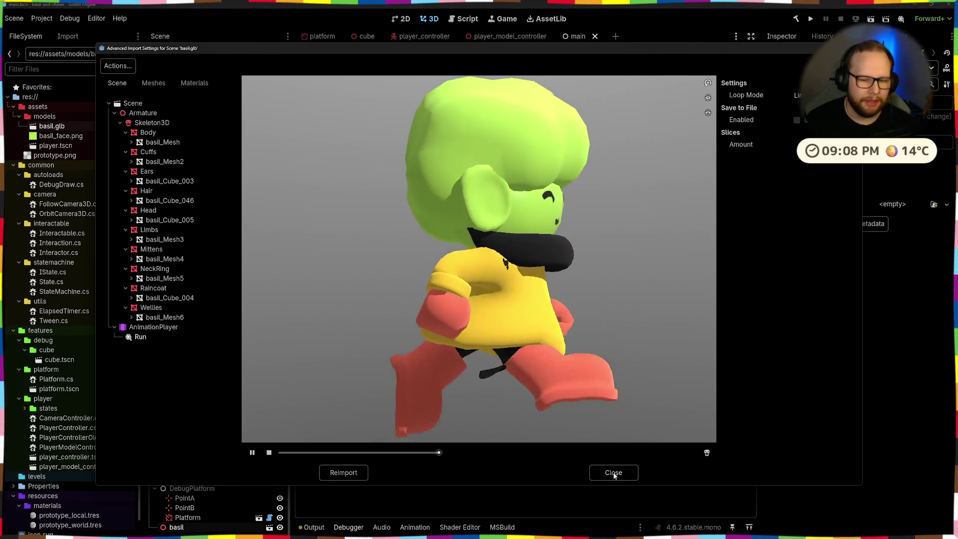
{"action": "left_click", "coordinate": [613, 472]}
{"action": "left_click", "coordinate": [49, 135]}
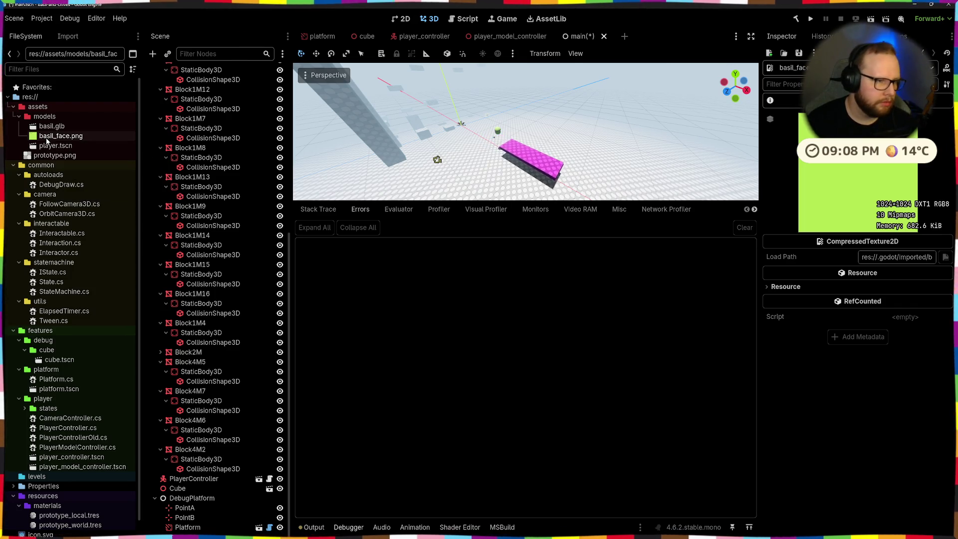
Delete basil.glb and basil_face.png from the FileSystem dock.
{"action": "left_click", "coordinate": [51, 127], "text": "ctrl"}
{"action": "key", "text": "Delete"}
{"action": "key", "text": "Return"}
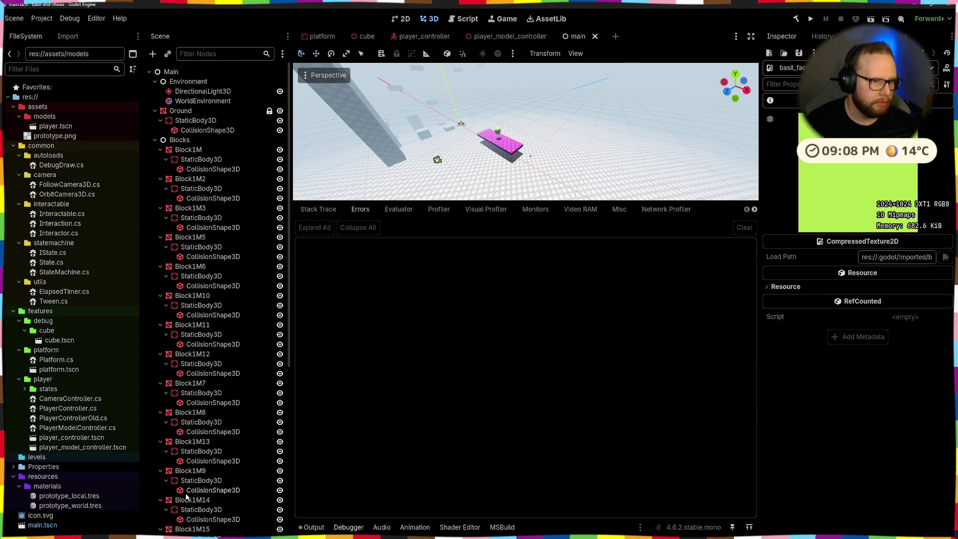
{"action": "middle_click_drag", "start_coordinate": [524, 135], "coordinate": [479, 150]}
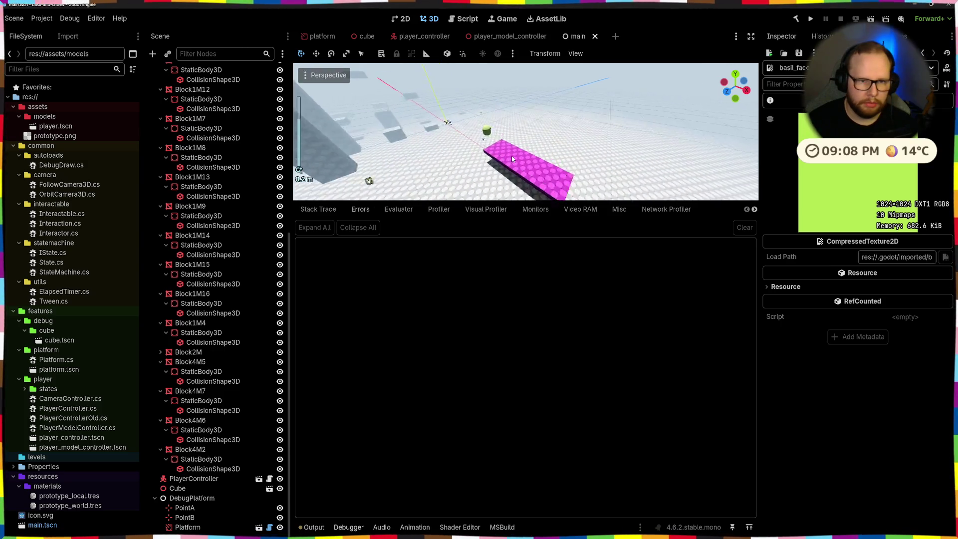
{"action": "scroll", "coordinate": [479, 150], "scroll_direction": "up", "scroll_amount": 3}
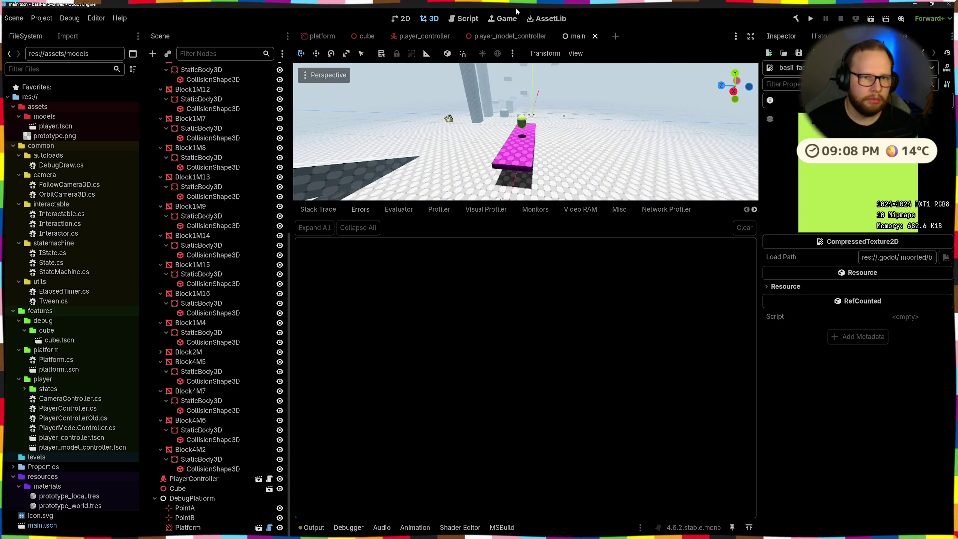
Close the platform, cube, player_model_controller and player_controller scenes, leaving only main, and enlarge the 3D view.
{"action": "left_click", "coordinate": [517, 38]}
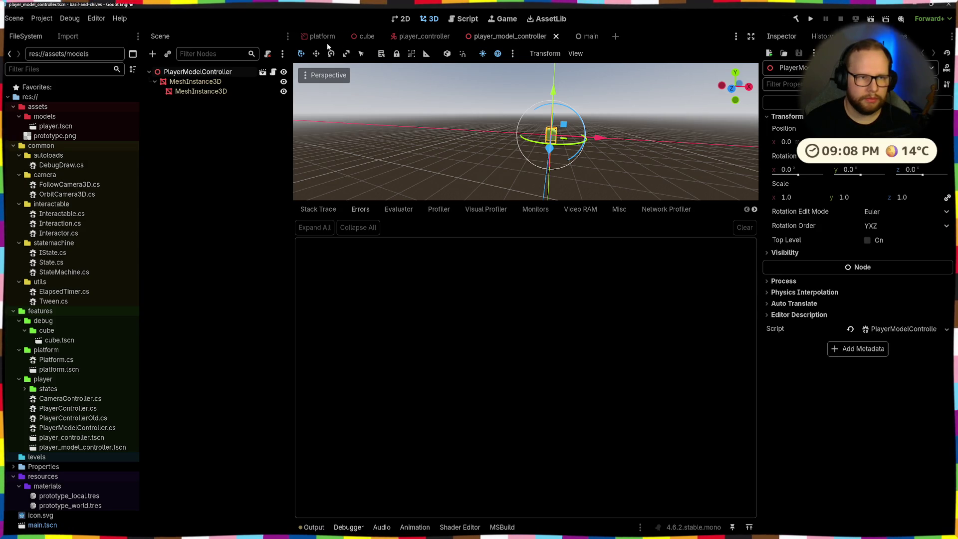
{"action": "left_click", "coordinate": [342, 36]}
{"action": "left_click", "coordinate": [334, 36]}
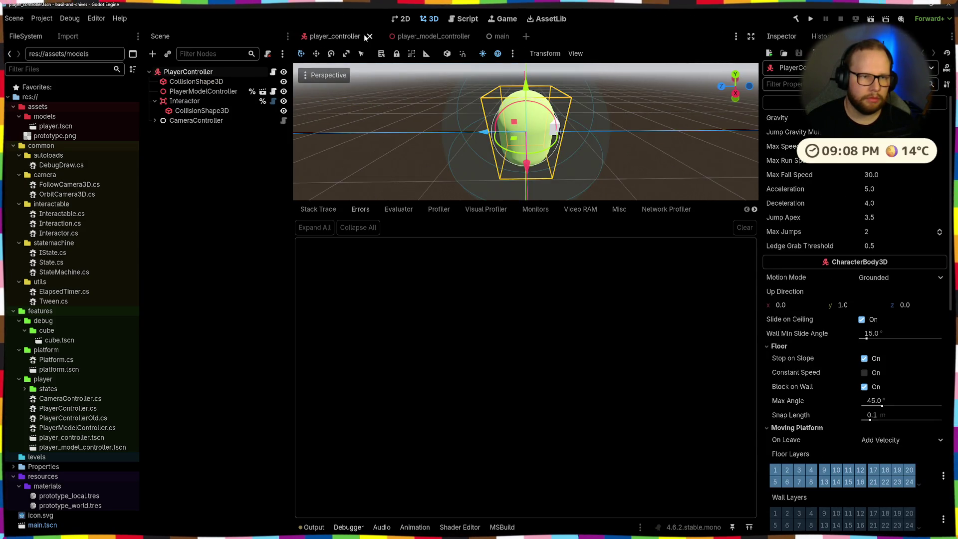
{"action": "left_click", "coordinate": [369, 36]}
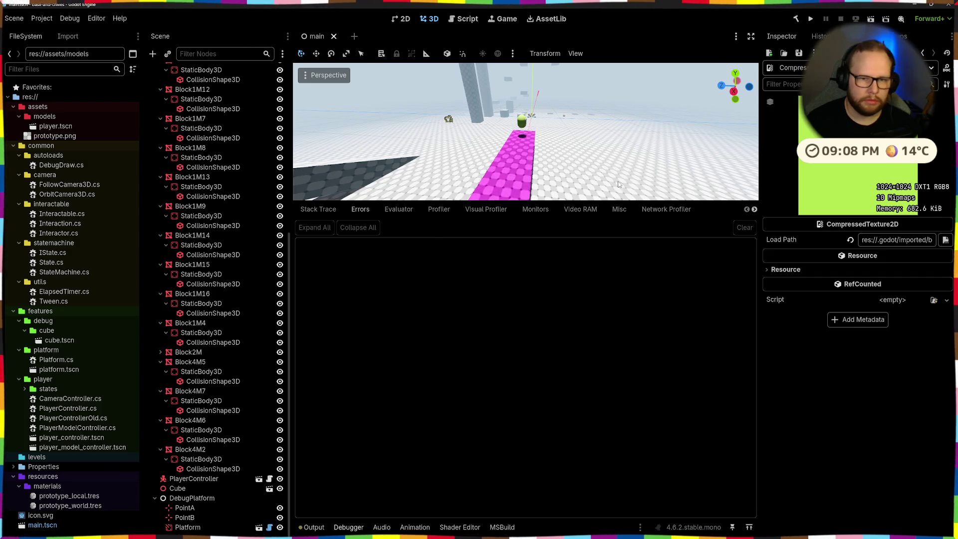
{"action": "mouse_move", "coordinate": [524, 203]}
{"action": "left_mouse_down"}
{"action": "mouse_move", "coordinate": [575, 356]}
{"action": "mouse_move", "coordinate": [575, 408]}
{"action": "left_mouse_up"}
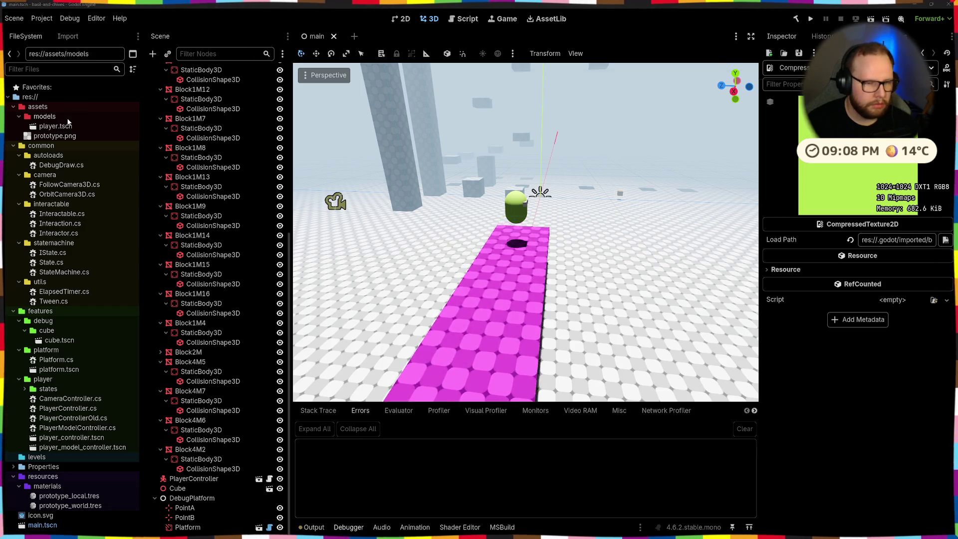
Copy a fresh basil.glb from Downloads into the project's models folder.
{"action": "key", "text": "super+e"}
{"action": "left_click", "coordinate": [424, 198]}
{"action": "left_click_drag", "start_coordinate": [479, 156], "coordinate": [35, 118]}
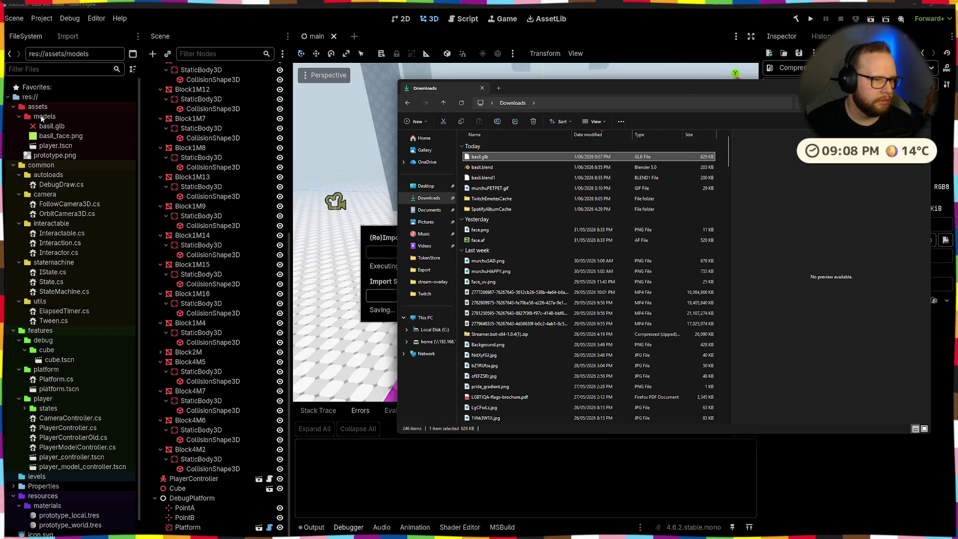
Play the Run animation on the re-imported basil.glb, close the import settings and return to Blender.
{"action": "double_click", "coordinate": [52, 126]}
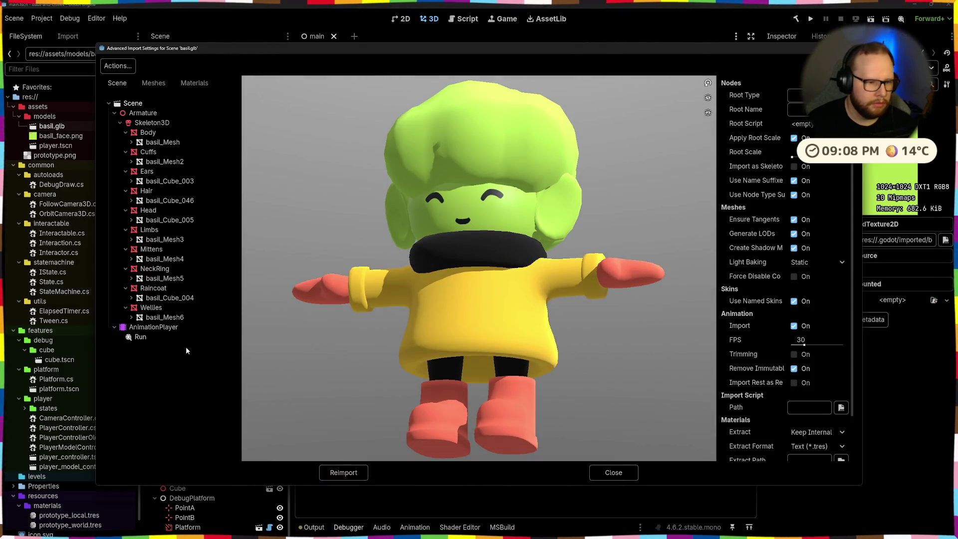
{"action": "left_click", "coordinate": [140, 337]}
{"action": "left_click", "coordinate": [249, 452]}
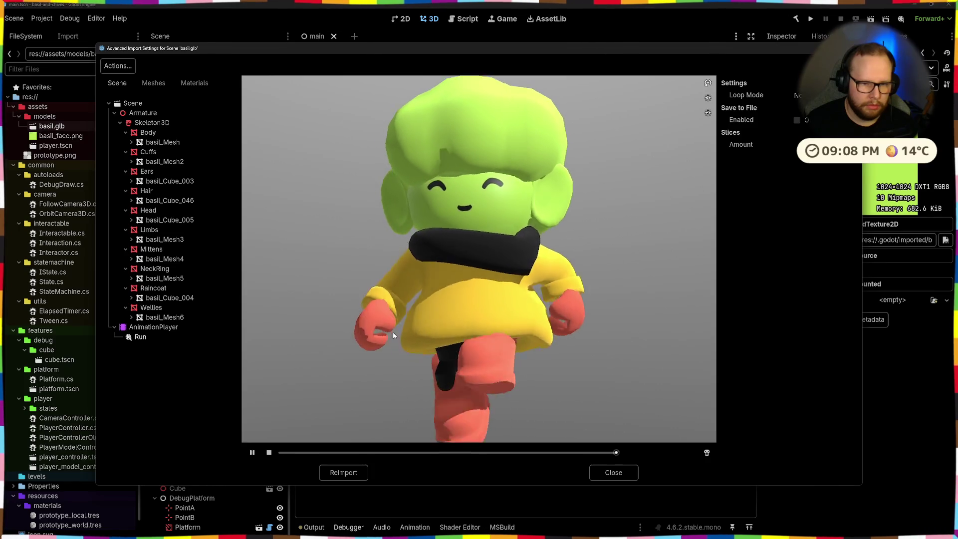
{"action": "mouse_move", "coordinate": [371, 233]}
{"action": "left_mouse_down"}
{"action": "mouse_move", "coordinate": [453, 233]}
{"action": "mouse_move", "coordinate": [515, 212]}
{"action": "mouse_move", "coordinate": [505, 192]}
{"action": "left_mouse_up"}
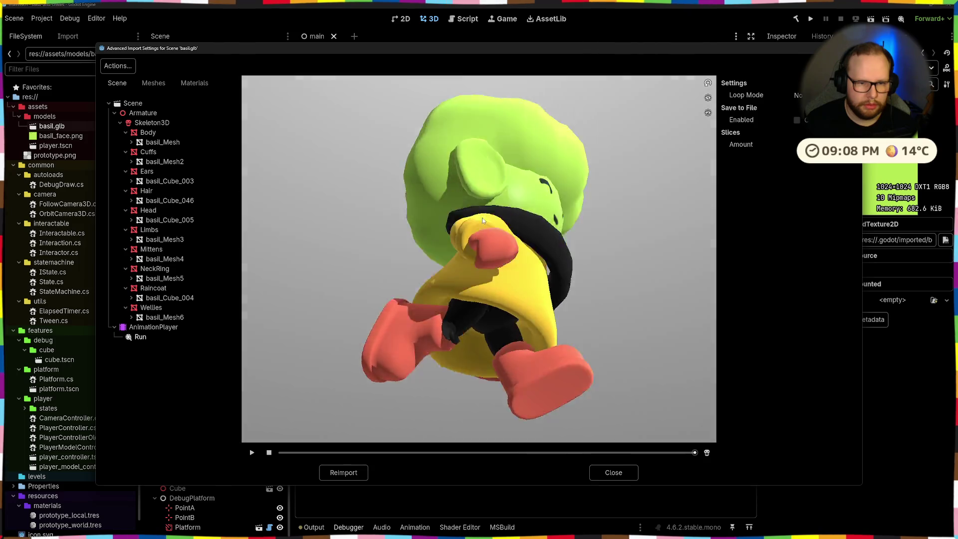
{"action": "left_click", "coordinate": [613, 472]}
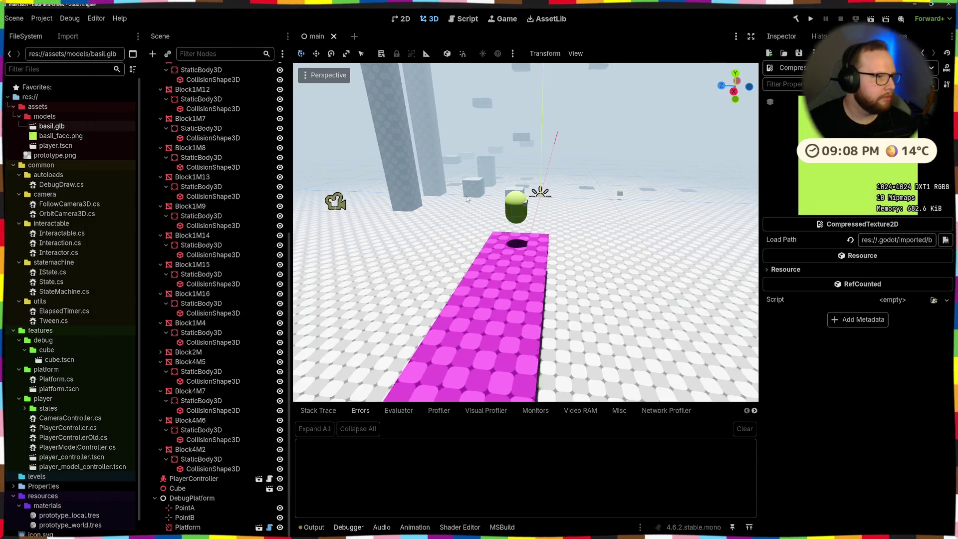
{"action": "key", "text": "alt+Tab"}
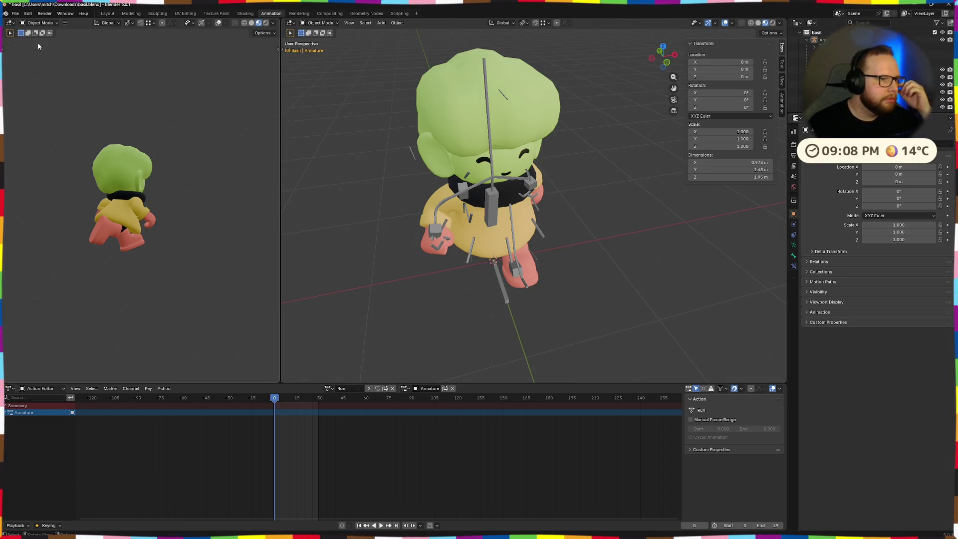
Export basil.glb via glTF 2.0 with Include All Bone Influences turned off under Data > Skinning.
{"action": "left_click", "coordinate": [15, 14]}
{"action": "mouse_move", "coordinate": [28, 128]}
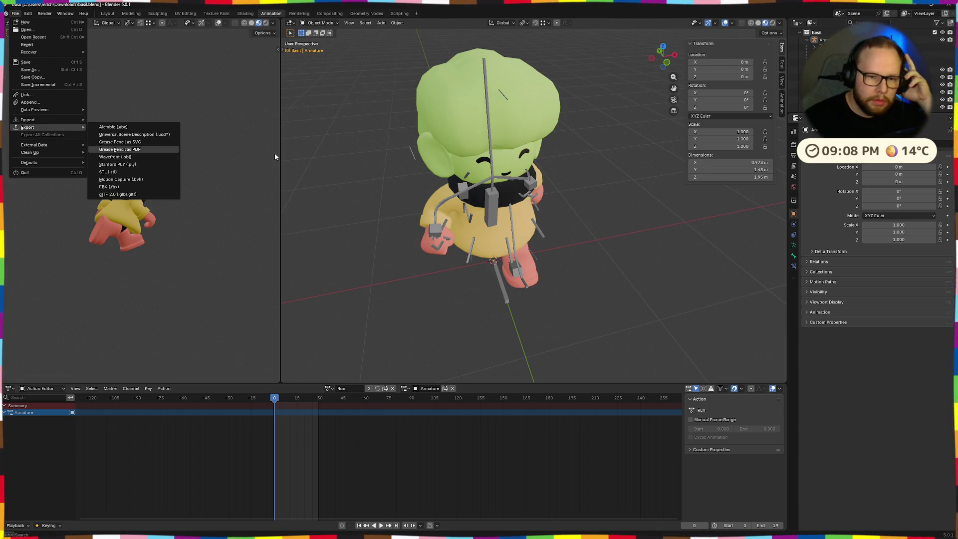
{"action": "left_click", "coordinate": [169, 195]}
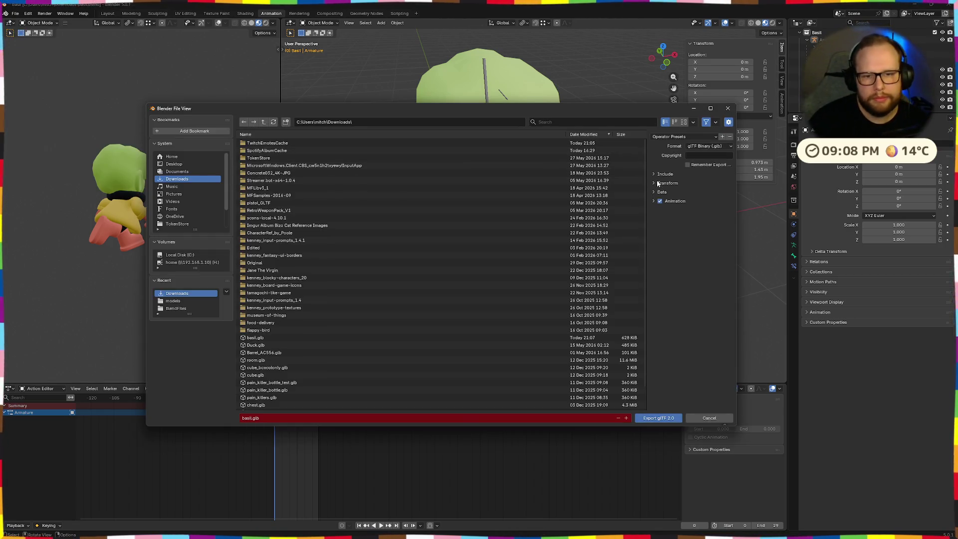
{"action": "left_click", "coordinate": [657, 192]}
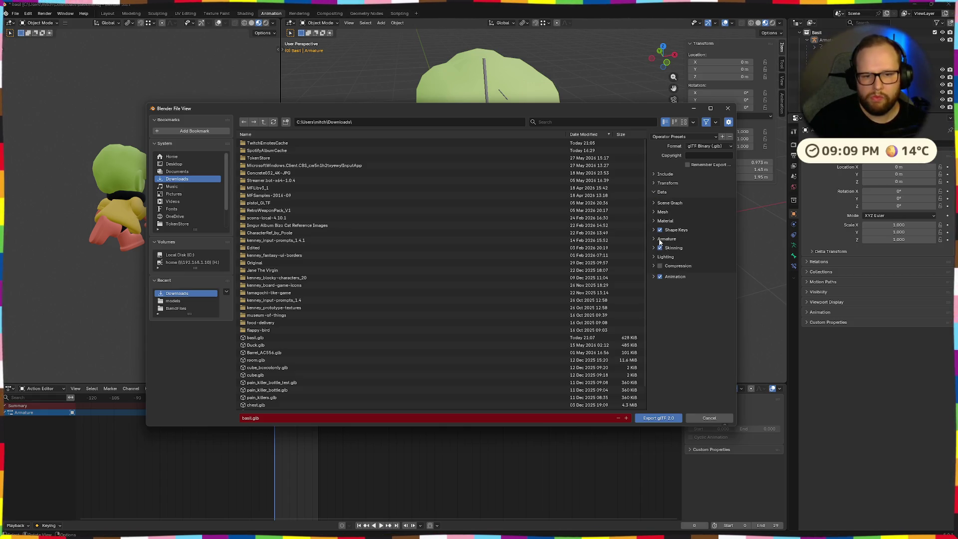
{"action": "left_click", "coordinate": [655, 247]}
{"action": "left_click", "coordinate": [687, 268]}
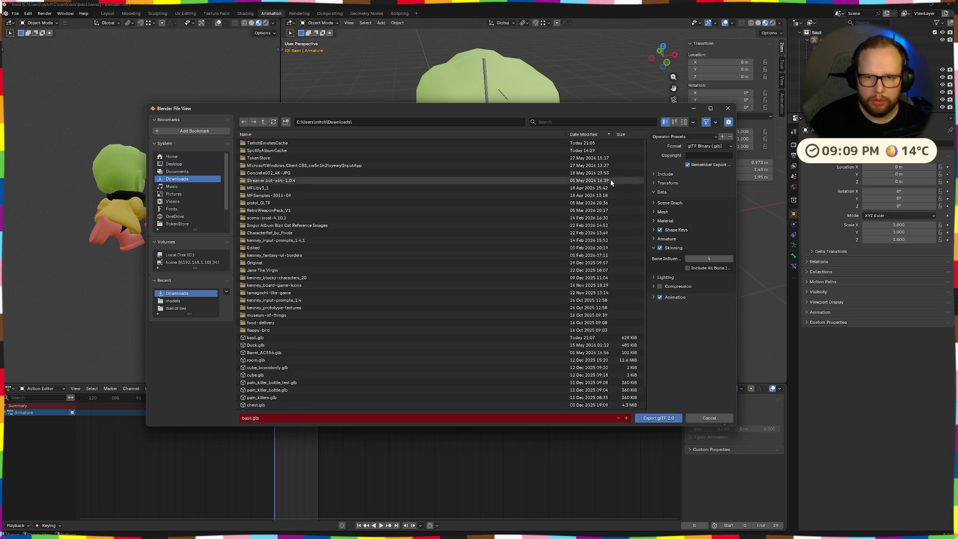
{"action": "left_click", "coordinate": [729, 123]}
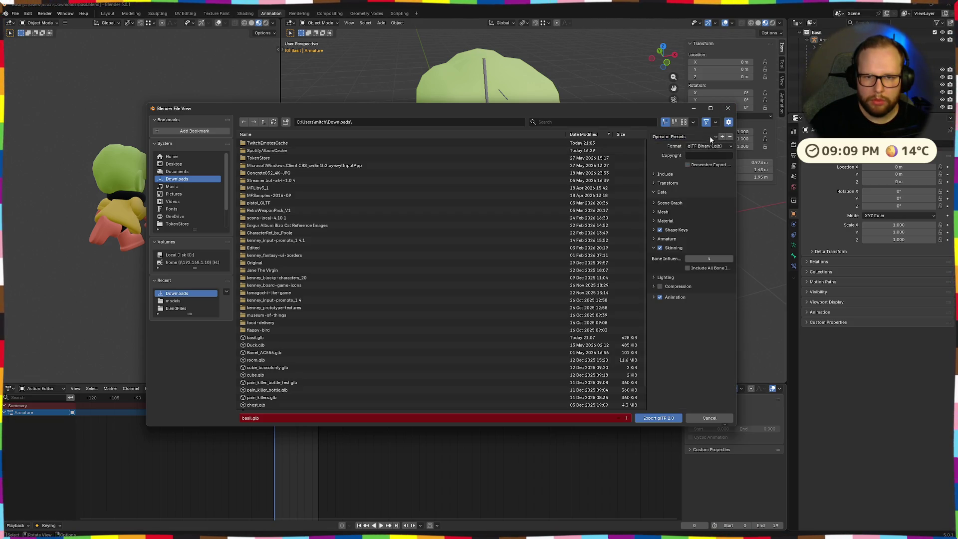
{"action": "left_click", "coordinate": [657, 423]}
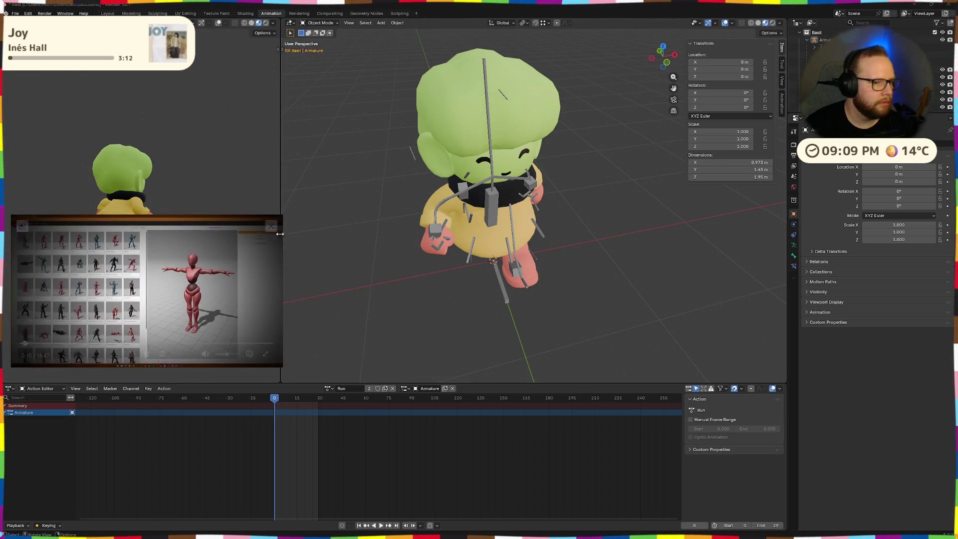
{"action": "left_click", "coordinate": [36, 342]}
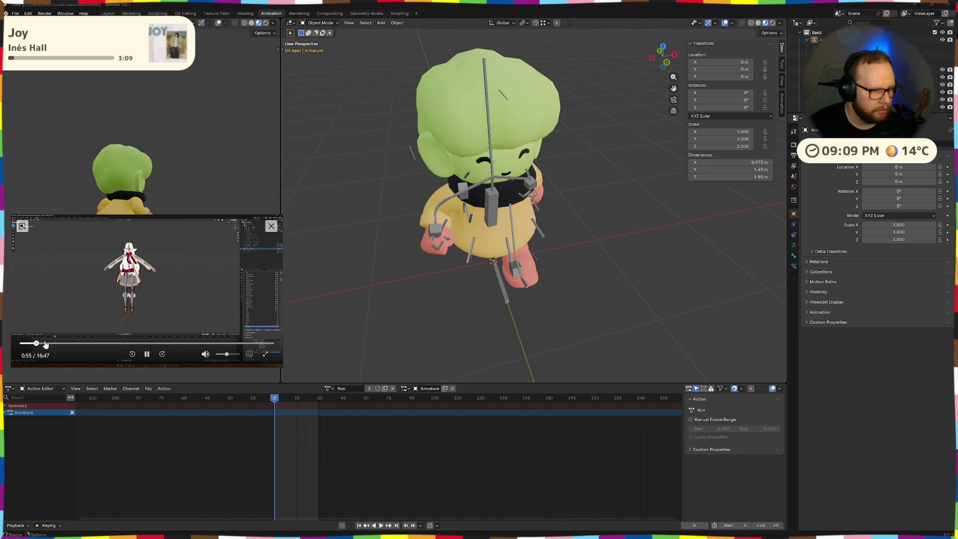
{"action": "left_click_drag", "start_coordinate": [46, 346], "coordinate": [70, 345]}
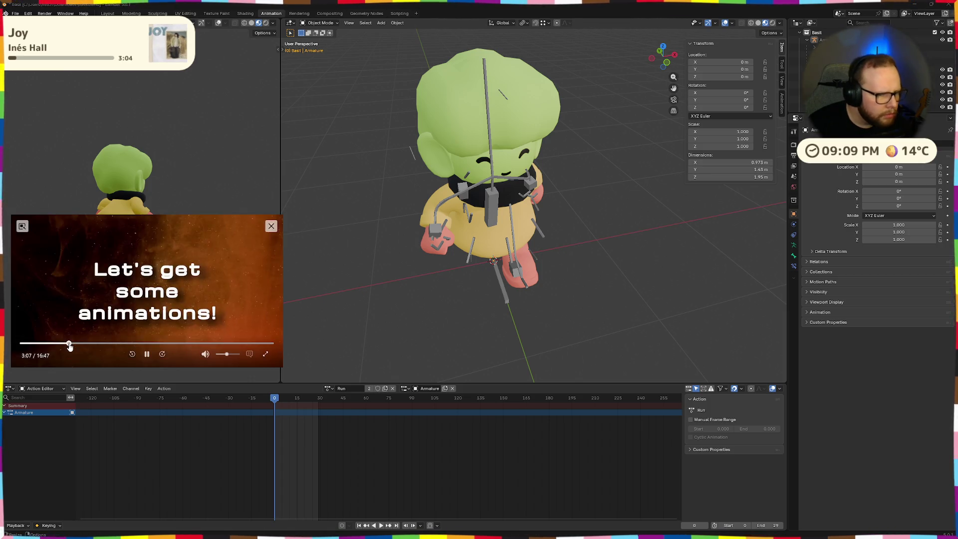
{"action": "left_click_drag", "start_coordinate": [283, 214], "coordinate": [449, 120]}
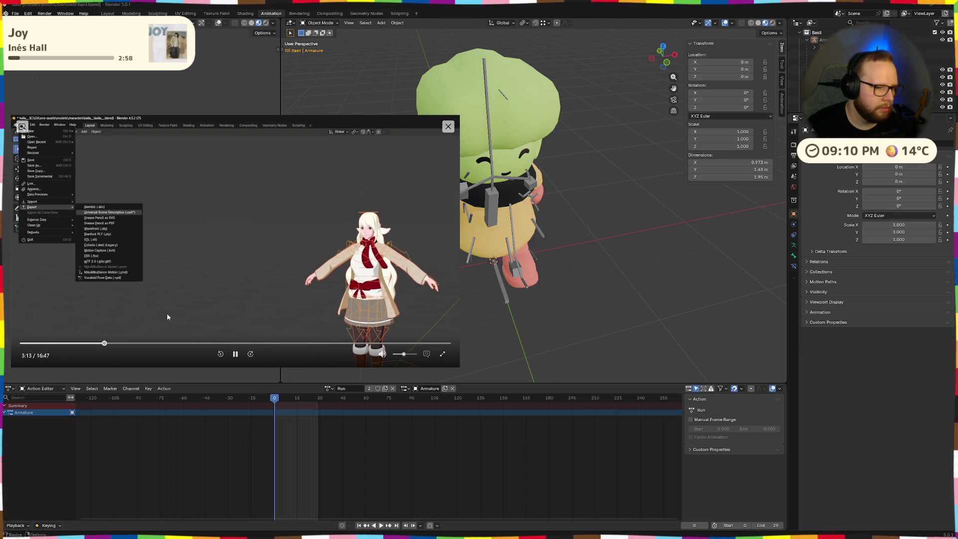
{"action": "left_click", "coordinate": [111, 343]}
{"action": "left_click", "coordinate": [155, 345]}
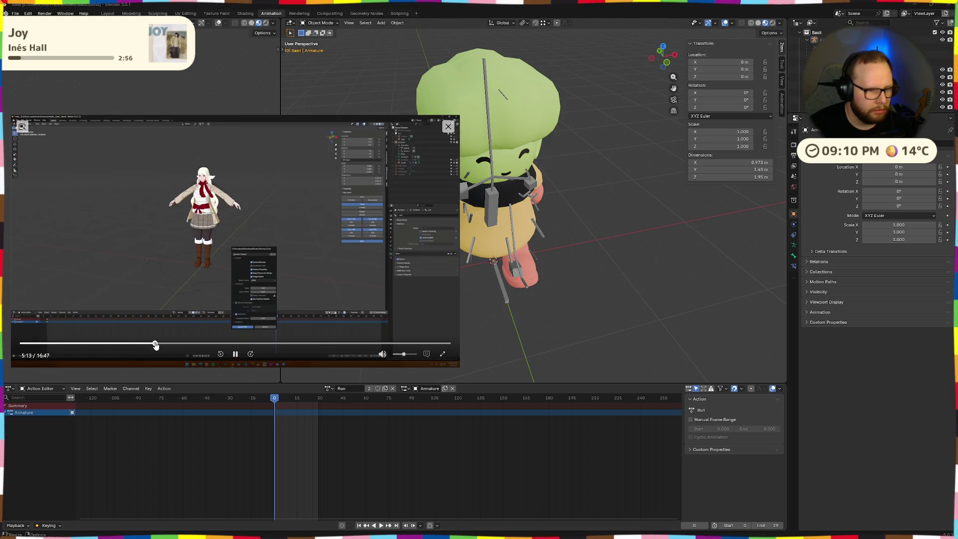
{"action": "left_click", "coordinate": [169, 345]}
{"action": "left_click", "coordinate": [174, 345]}
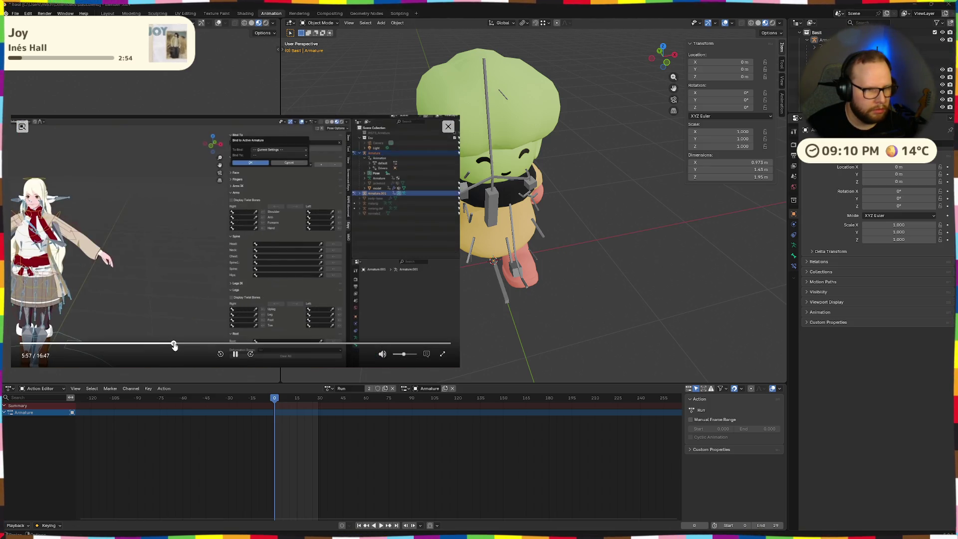
{"action": "left_click", "coordinate": [180, 345]}
{"action": "left_click", "coordinate": [197, 345]}
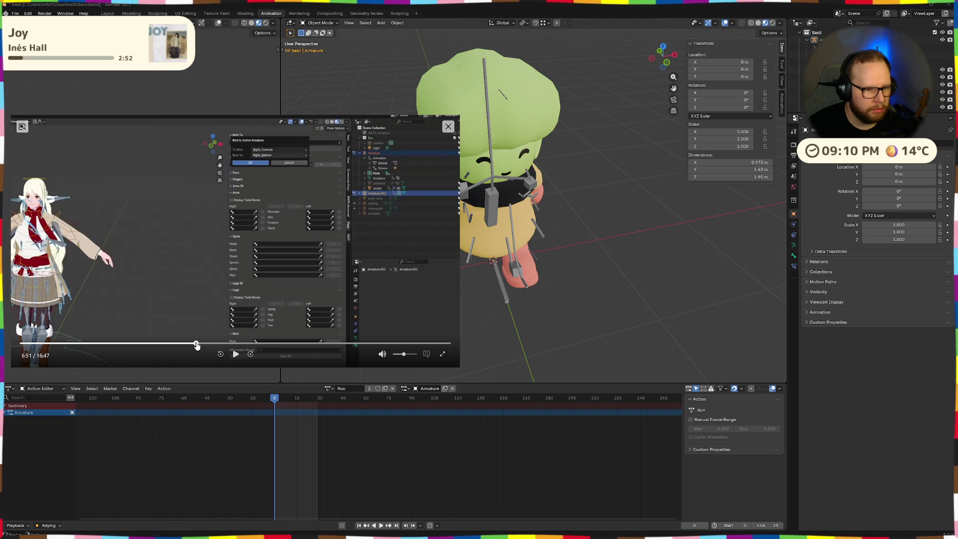
{"action": "left_click", "coordinate": [203, 345]}
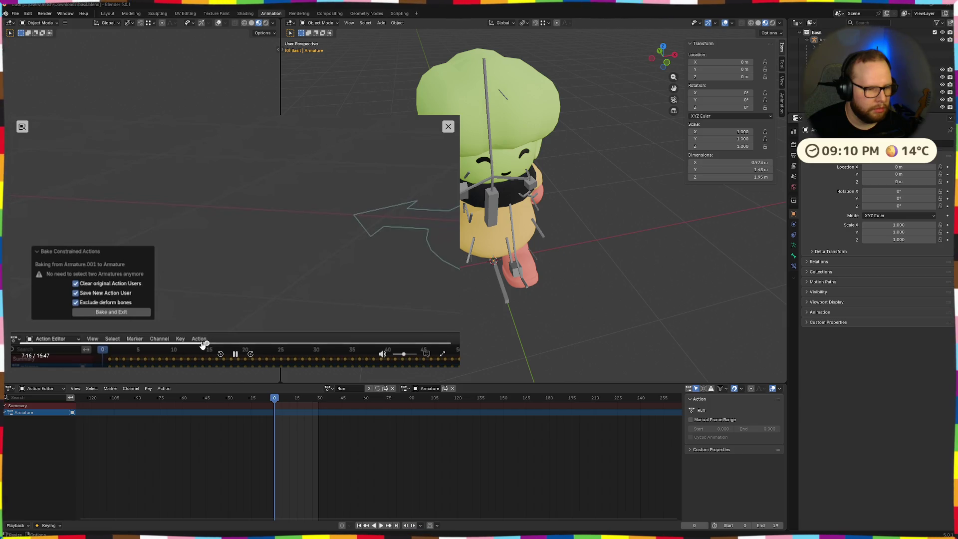
{"action": "left_click", "coordinate": [203, 346]}
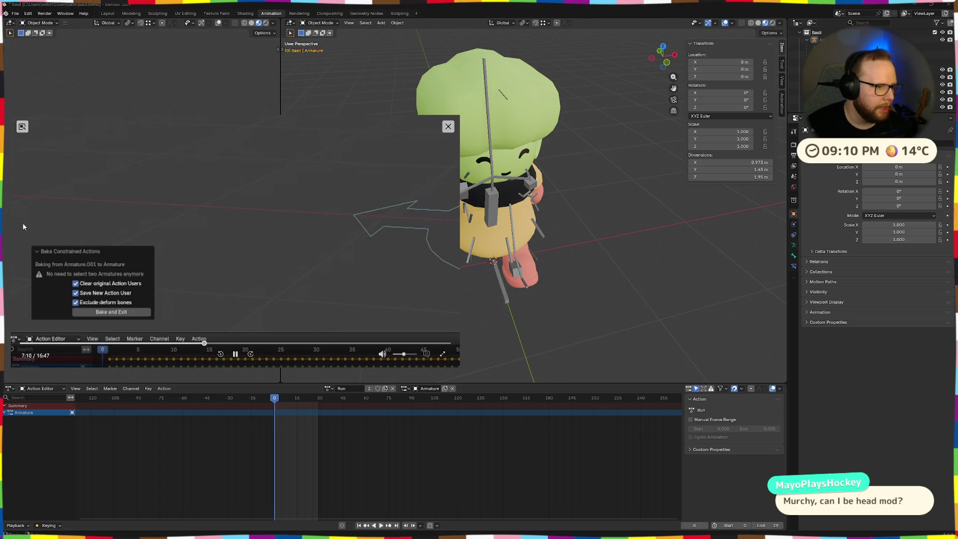
{"action": "left_click", "coordinate": [233, 354]}
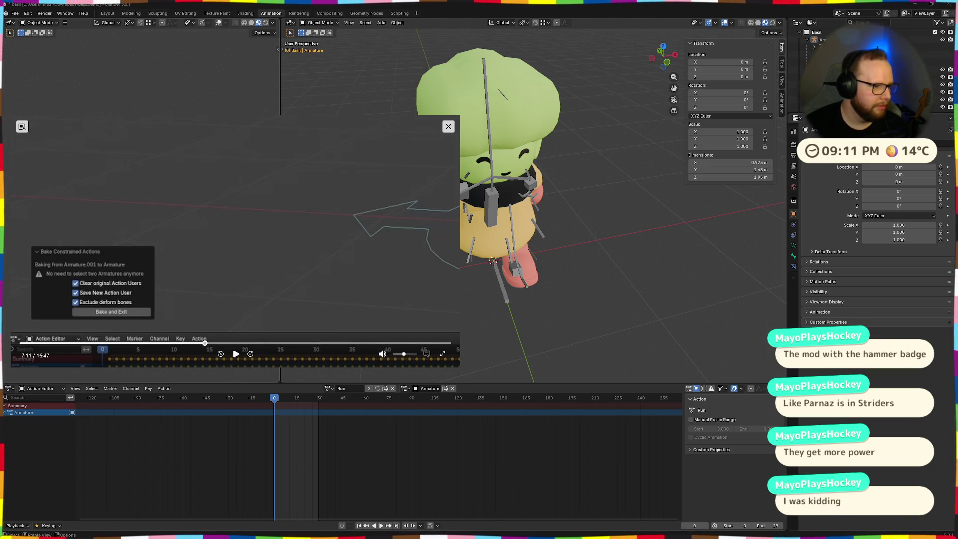
{"action": "left_click", "coordinate": [236, 355]}
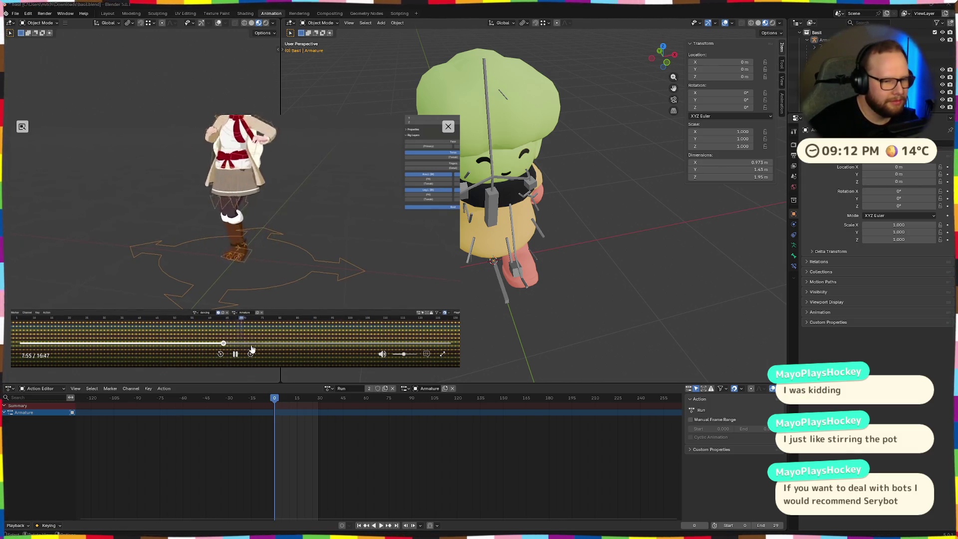
{"action": "left_click", "coordinate": [236, 354]}
{"action": "left_click", "coordinate": [235, 355]}
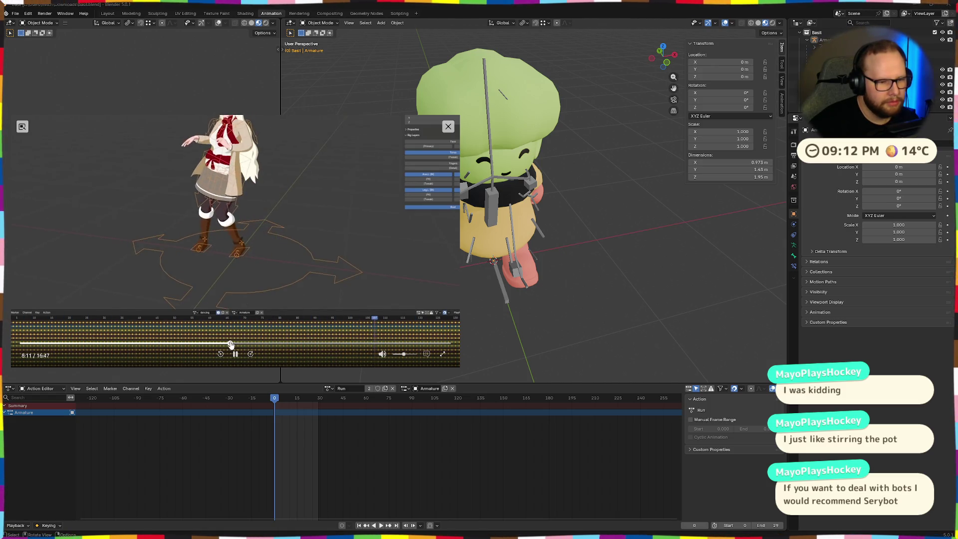
Skip ahead in the tutorial and check the Action Editor's action list, confirming Run is the only action.
{"action": "left_click", "coordinate": [230, 344]}
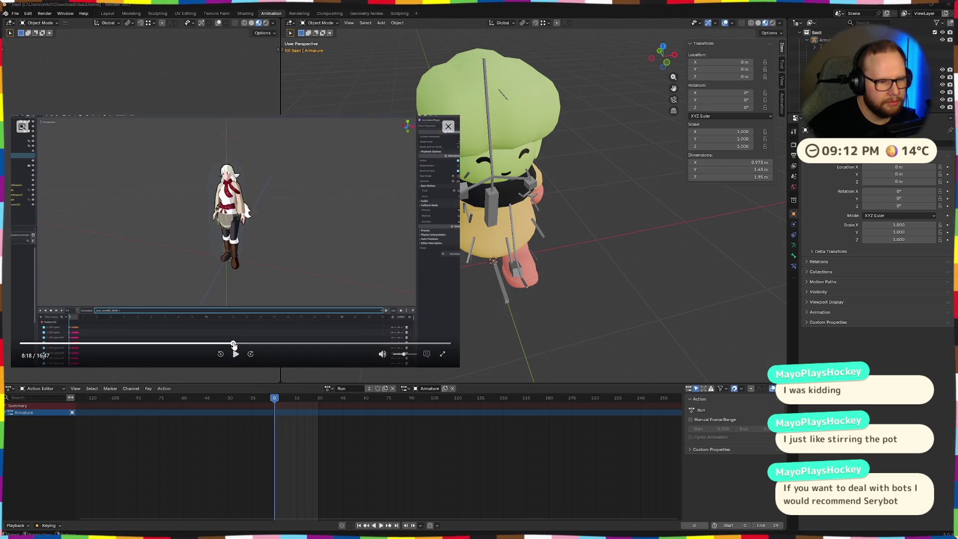
{"action": "left_click", "coordinate": [234, 345]}
{"action": "left_click_drag", "start_coordinate": [233, 345], "coordinate": [239, 345]}
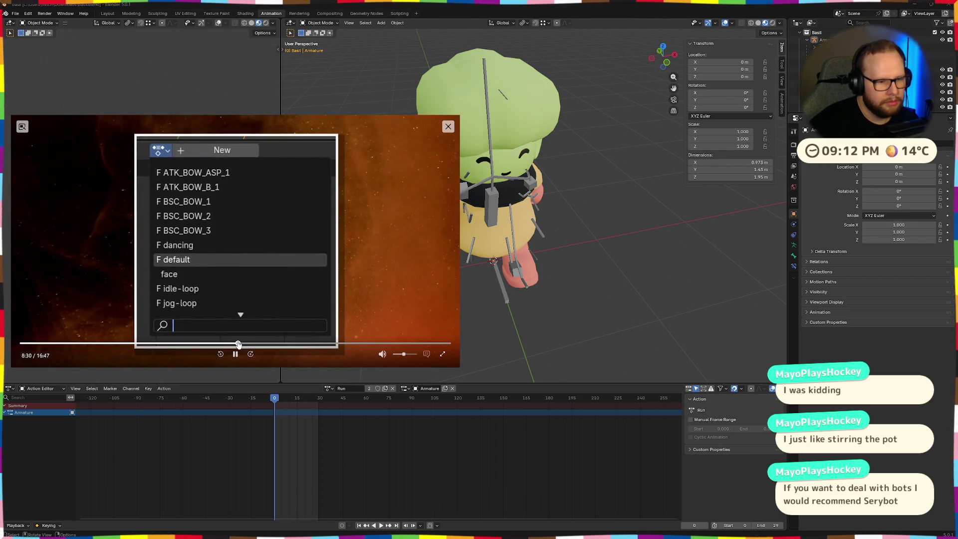
{"action": "left_click", "coordinate": [235, 353]}
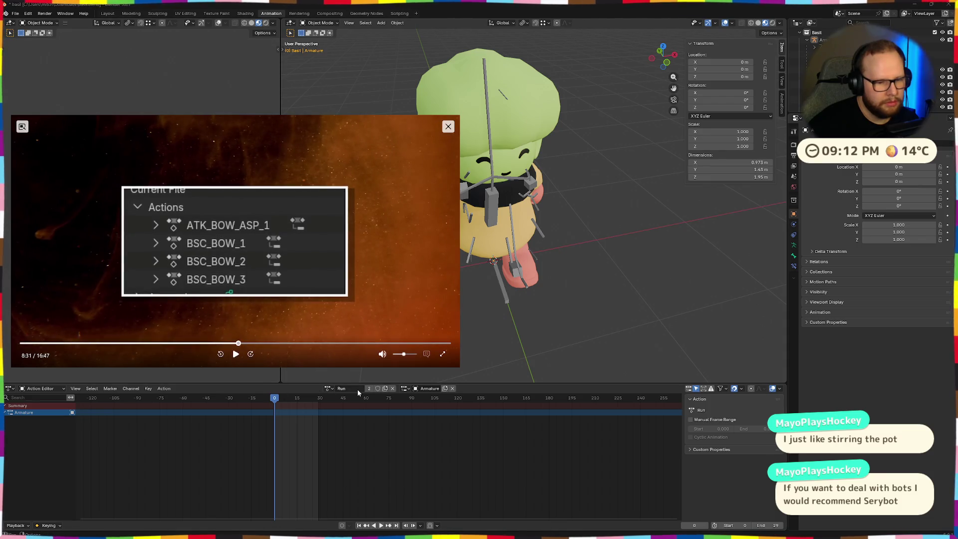
{"action": "left_click", "coordinate": [327, 388]}
{"action": "key", "text": "Escape"}
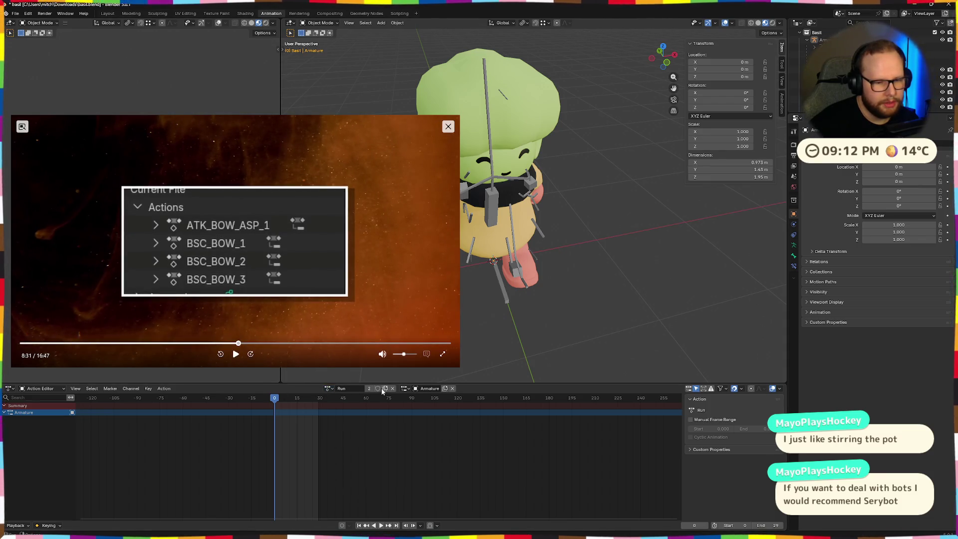
{"action": "left_click", "coordinate": [328, 388]}
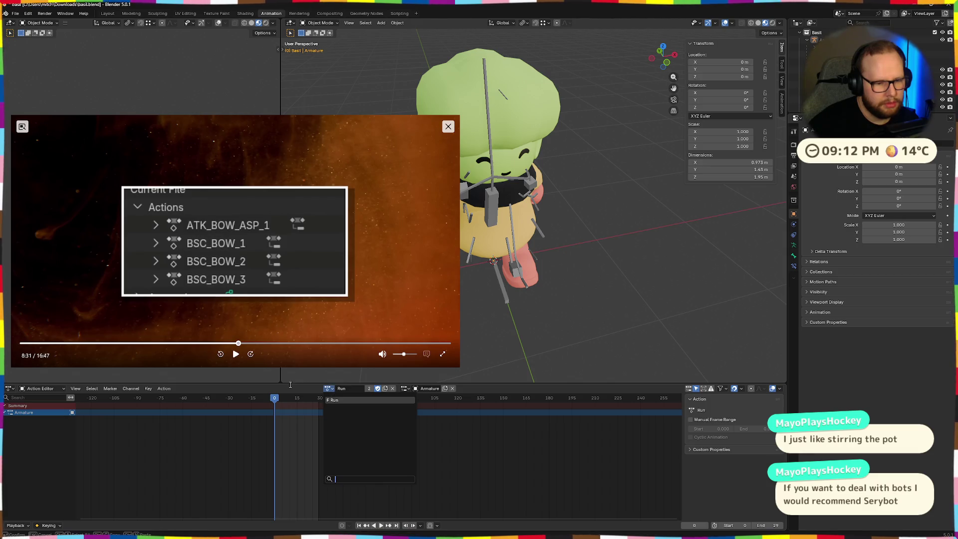
{"action": "left_click", "coordinate": [235, 354]}
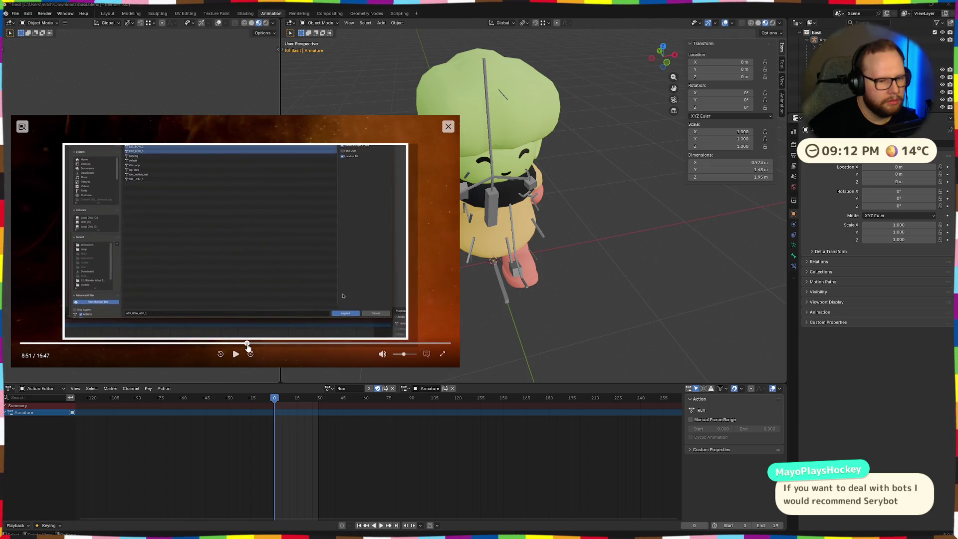
Skim further through the tutorial video, pause it and close the floating player.
{"action": "left_click", "coordinate": [247, 348]}
{"action": "left_click", "coordinate": [252, 346]}
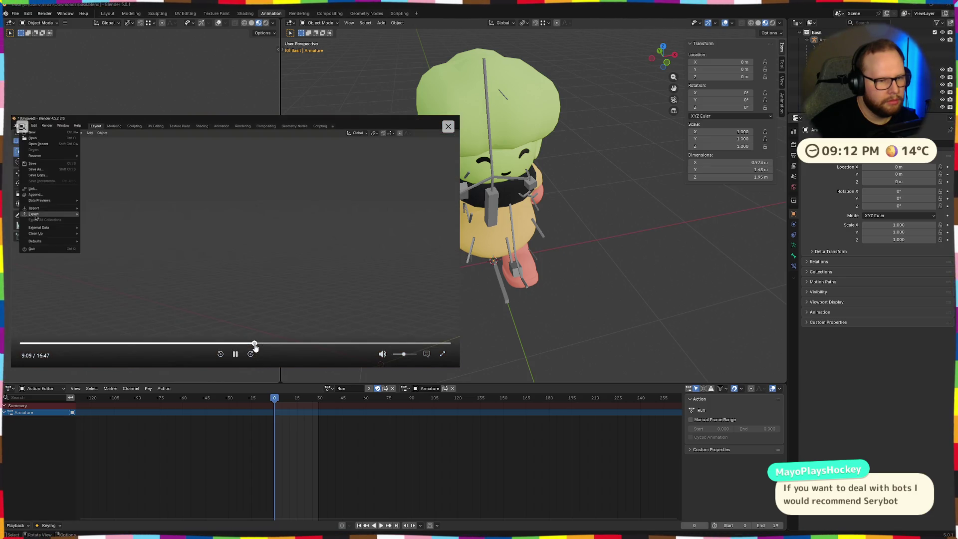
{"action": "left_click", "coordinate": [268, 347]}
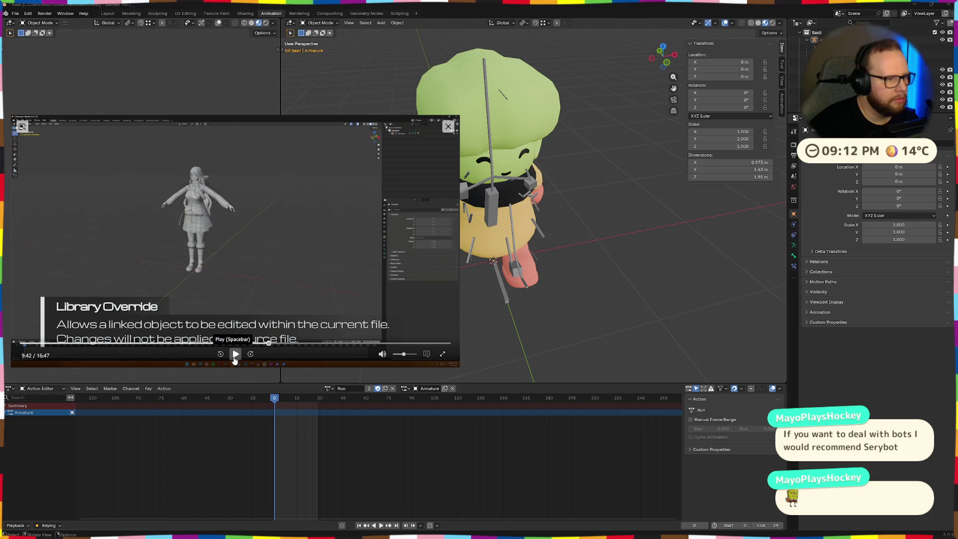
{"action": "left_click", "coordinate": [234, 354]}
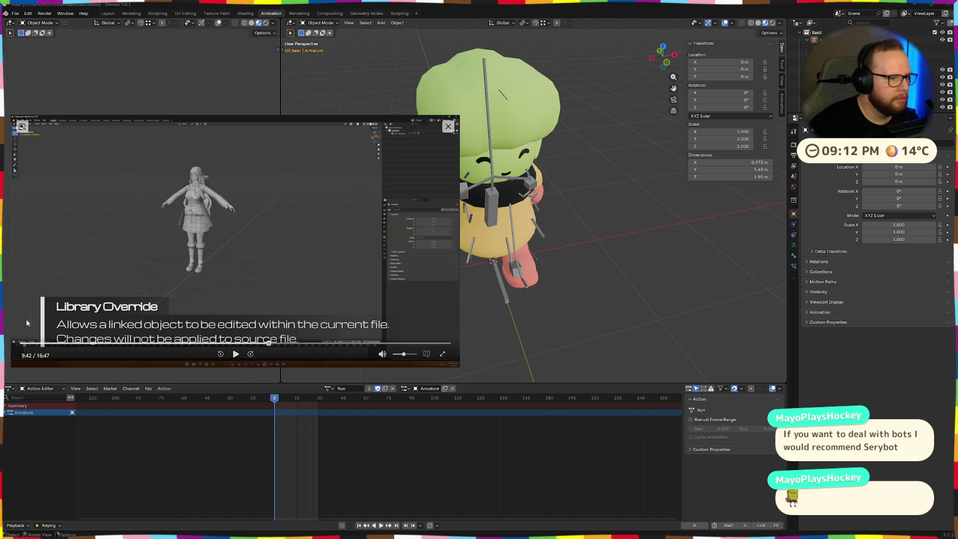
{"action": "left_click", "coordinate": [448, 126]}
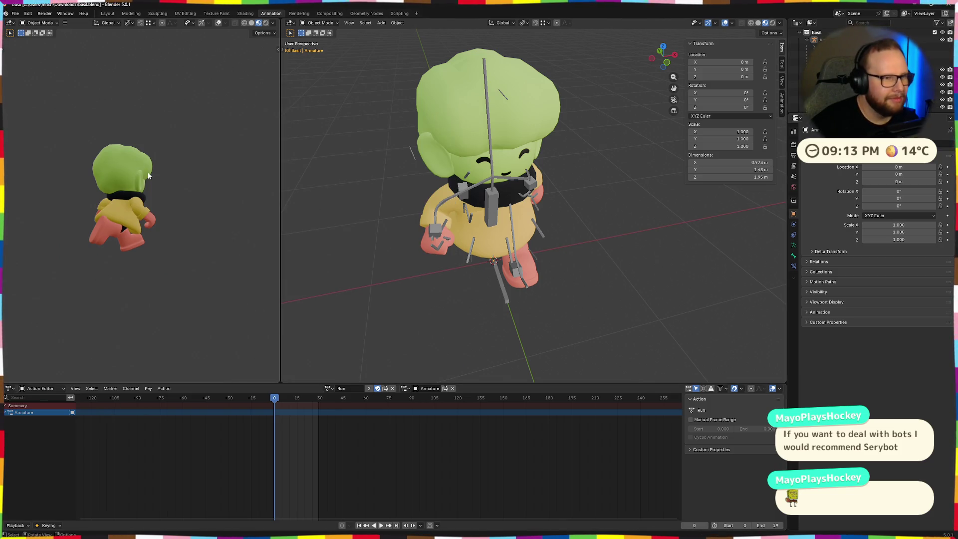
Orbit the viewport around the Basil character.
{"action": "middle_click_drag", "start_coordinate": [425, 162], "coordinate": [437, 217]}
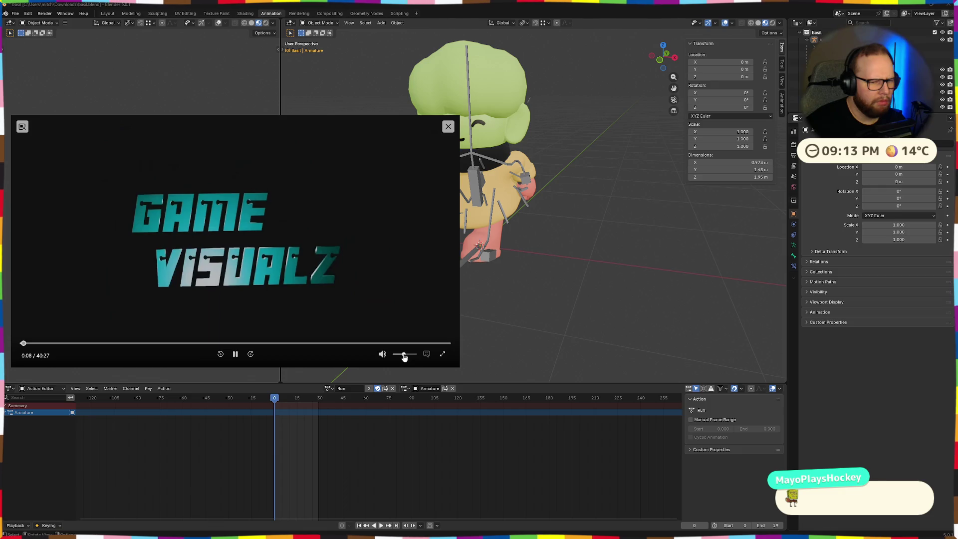
Skip ahead through the second tutorial video to its NLA section.
{"action": "key", "text": "Right"}
{"action": "key", "text": "Right"}
{"action": "key", "text": "Right"}
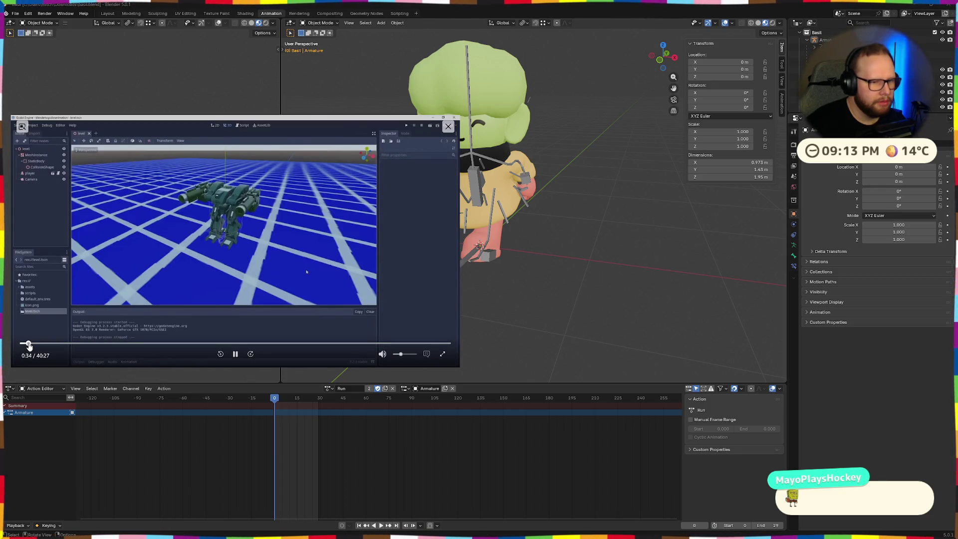
{"action": "left_click_drag", "start_coordinate": [28, 345], "coordinate": [42, 345]}
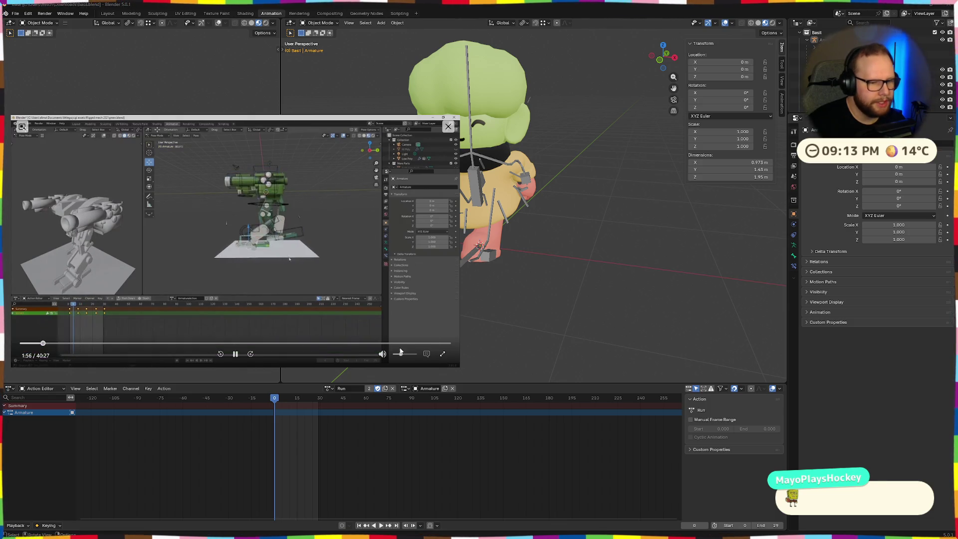
{"action": "left_click_drag", "start_coordinate": [43, 344], "coordinate": [48, 345]}
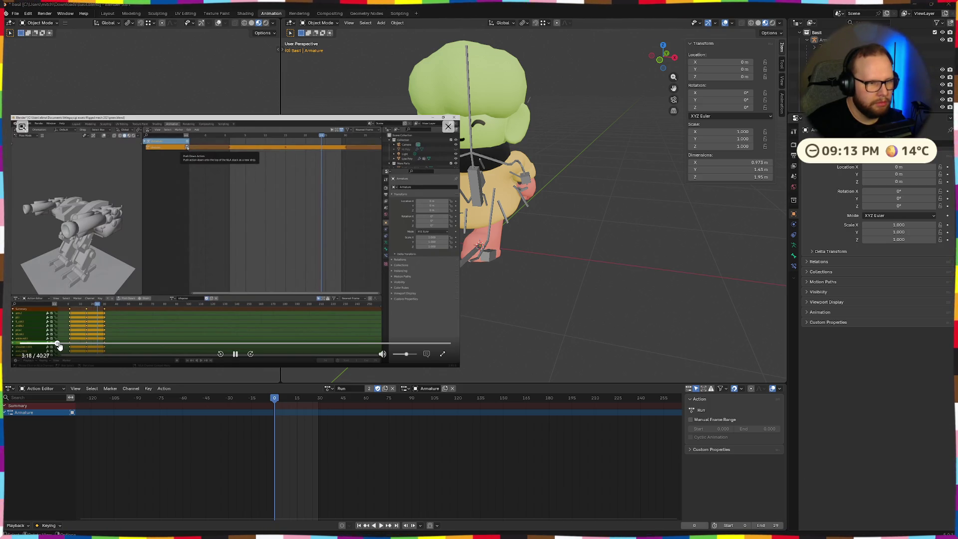
{"action": "left_click", "coordinate": [59, 346]}
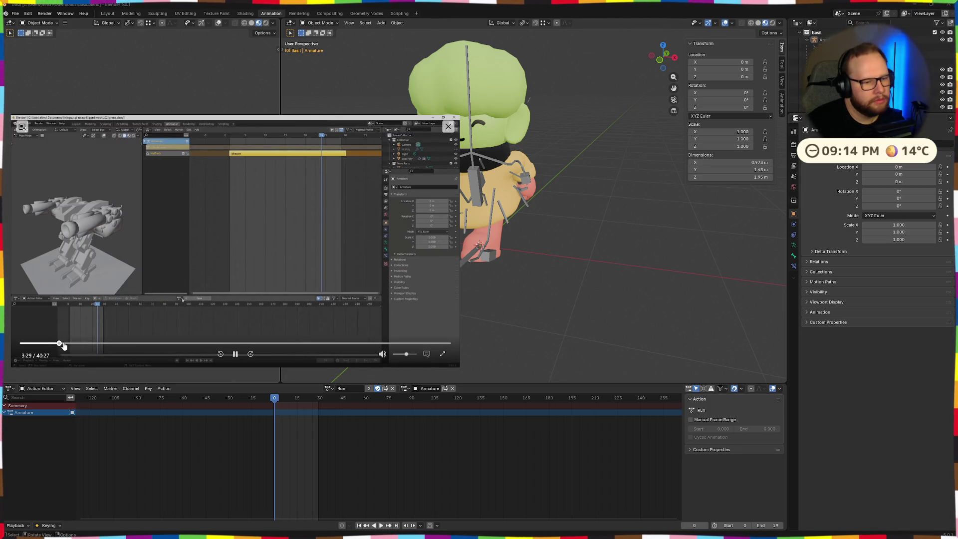
{"action": "left_click", "coordinate": [63, 344]}
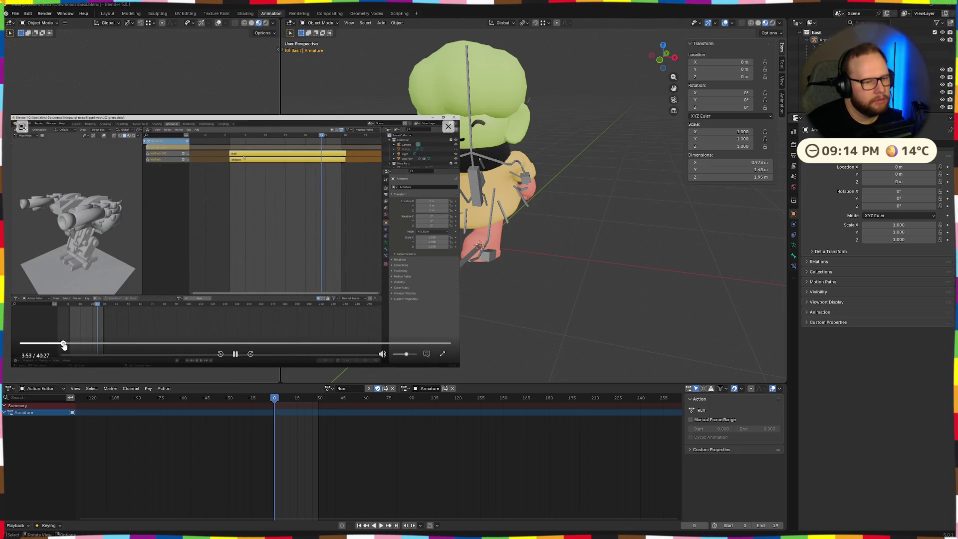
Peek at the animation editor mode list, then select, deselect and reselect Basil and its armature with A / Alt+A.
{"action": "left_click", "coordinate": [236, 354]}
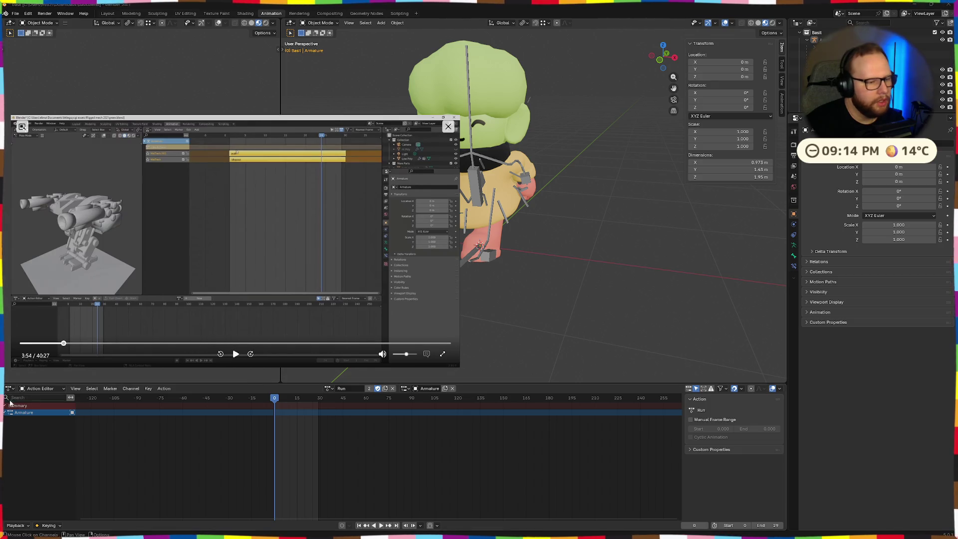
{"action": "left_click", "coordinate": [39, 389]}
{"action": "key", "text": "Escape"}
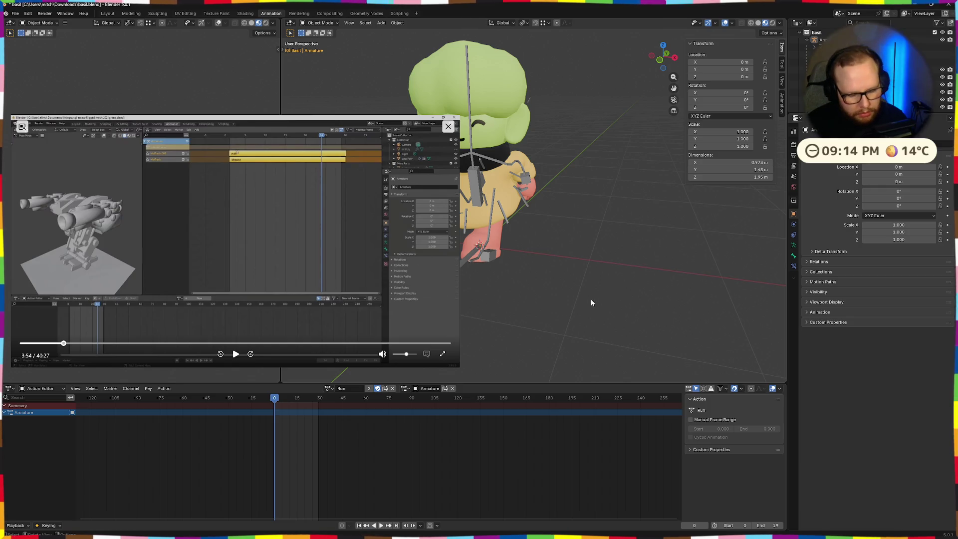
{"action": "key", "text": "a"}
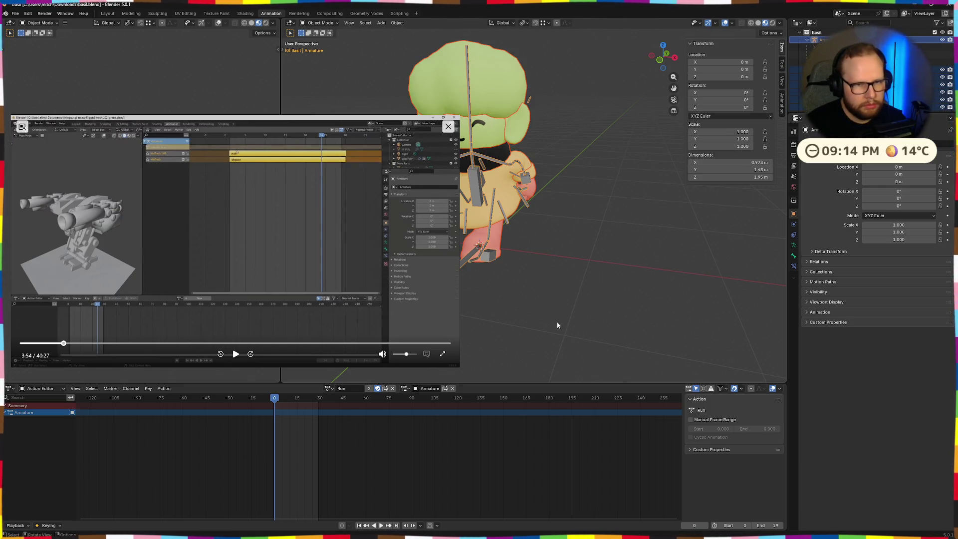
{"action": "key", "text": "alt+a"}
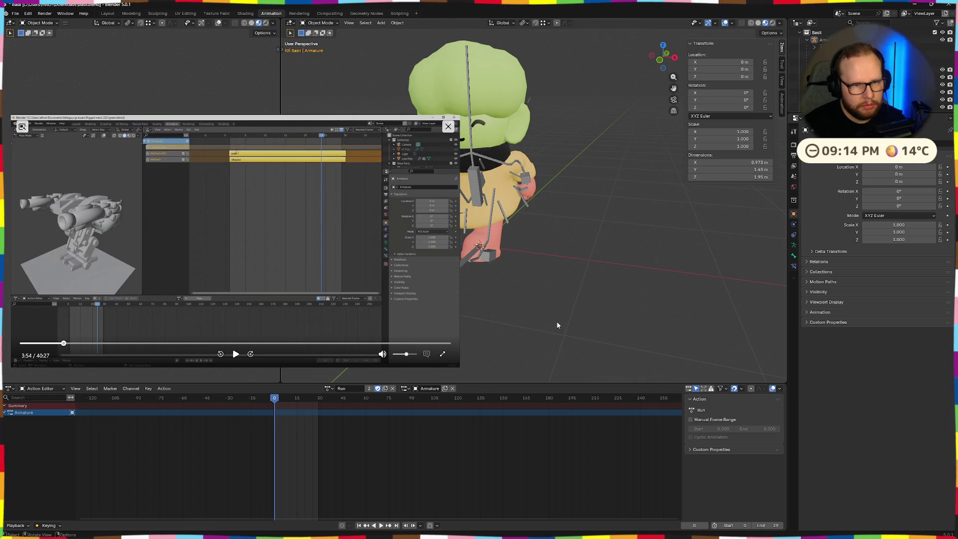
{"action": "key", "text": "a"}
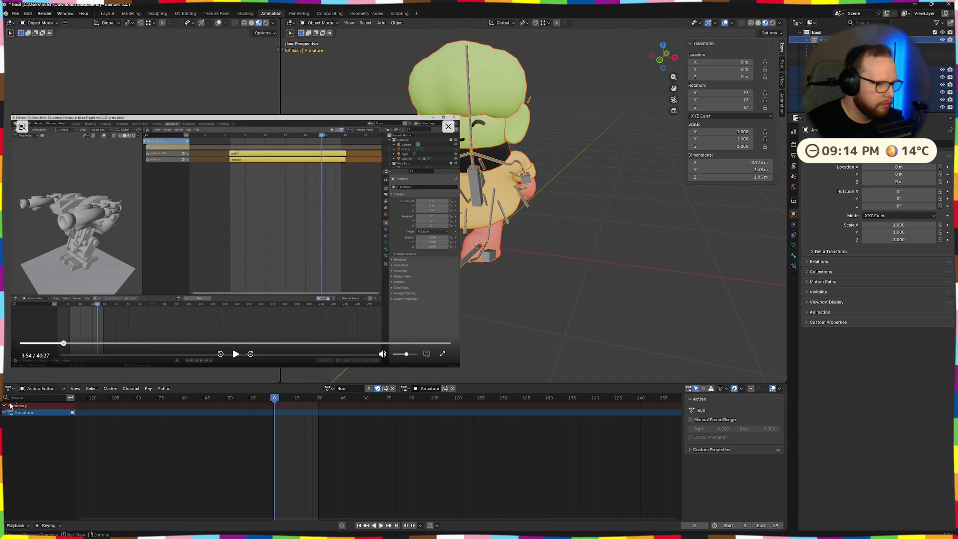
Switch the area to Nonlinear Animation and delete the ArmatureAction track and its strip.
{"action": "left_click", "coordinate": [11, 388]}
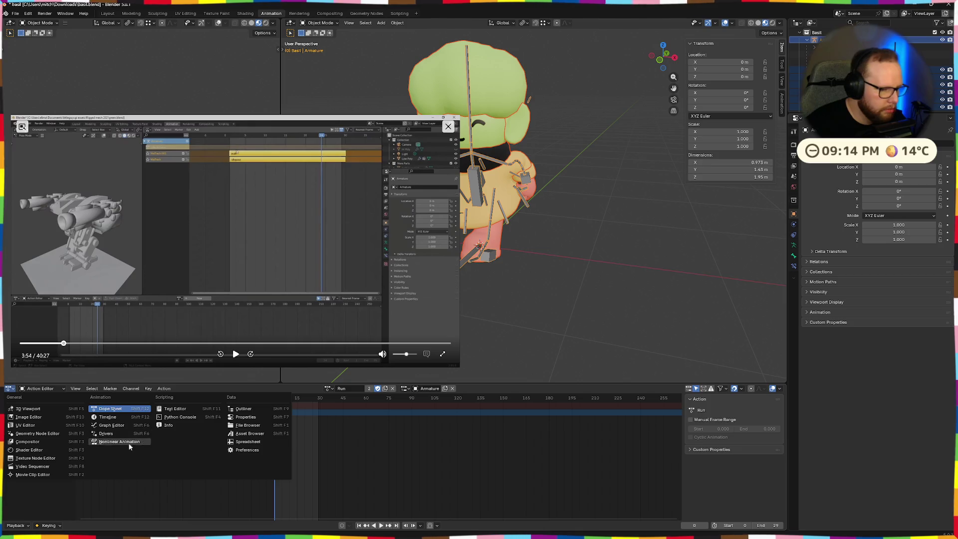
{"action": "left_click", "coordinate": [129, 441]}
{"action": "left_click", "coordinate": [32, 419]}
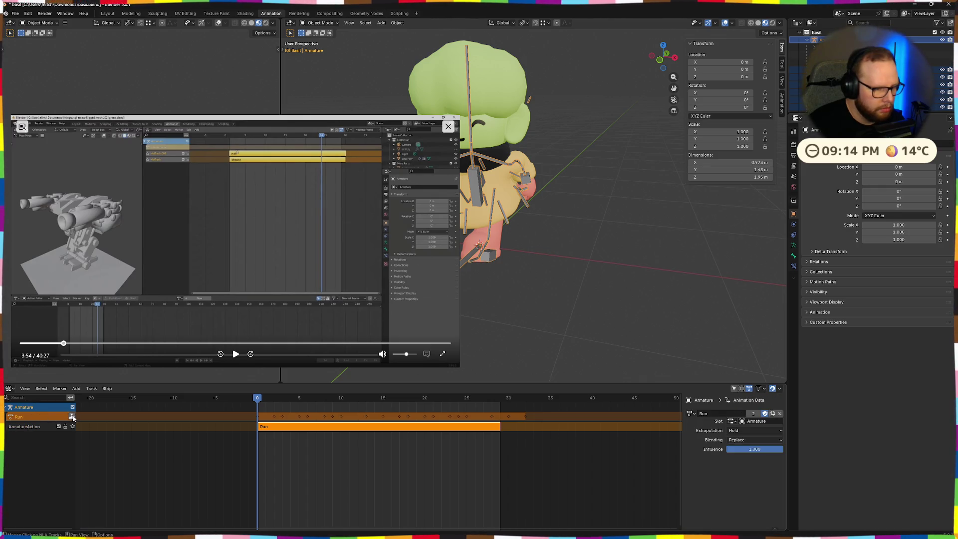
{"action": "left_click", "coordinate": [22, 428]}
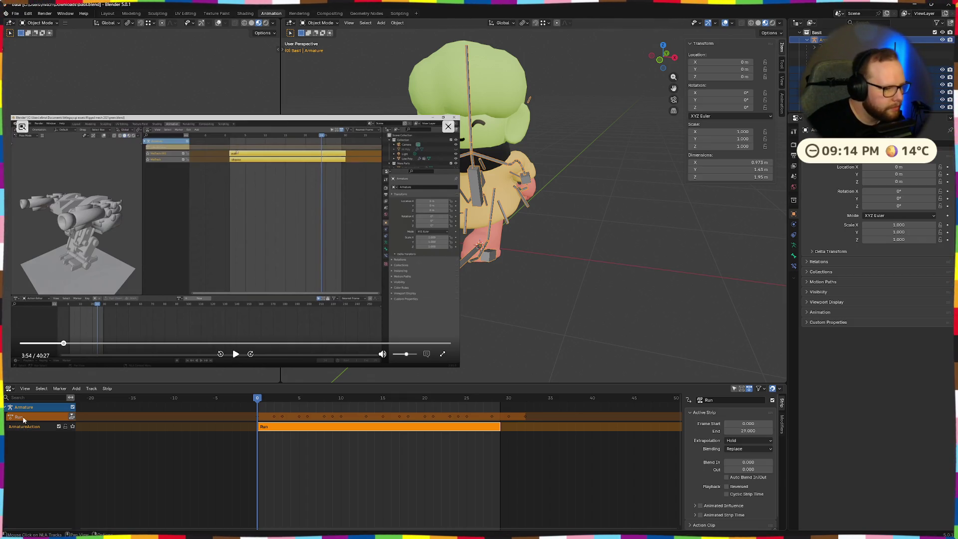
{"action": "left_click", "coordinate": [30, 417]}
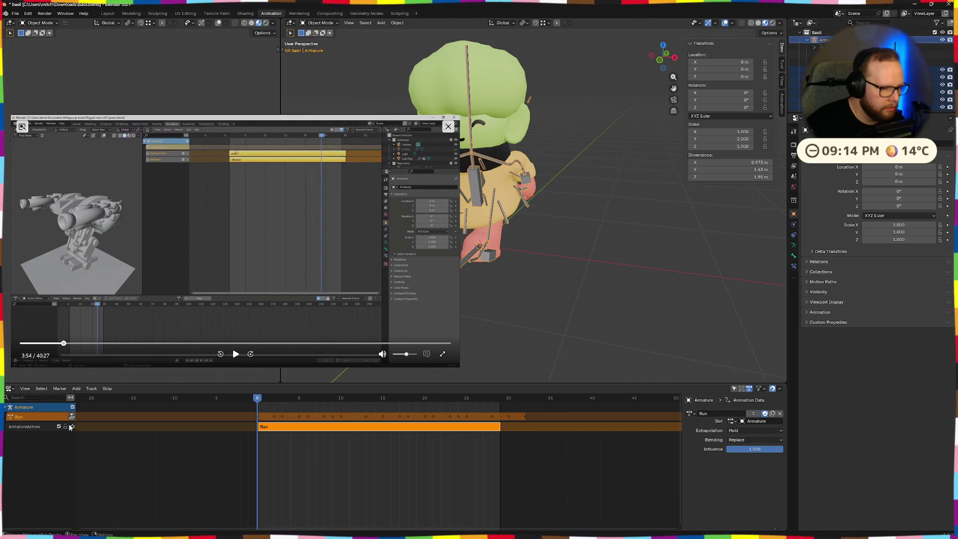
{"action": "right_click", "coordinate": [26, 425]}
{"action": "left_click", "coordinate": [26, 425]}
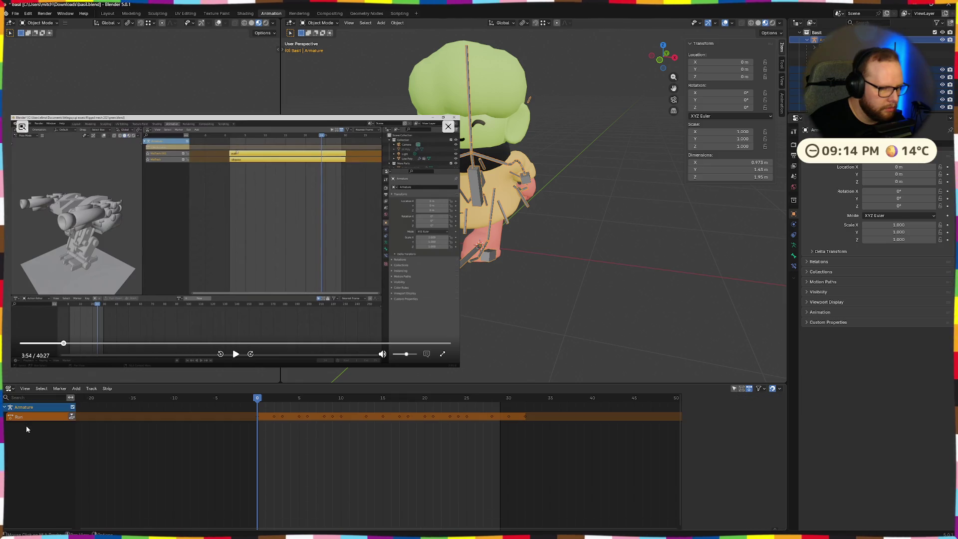
Push the Run action down into its own NLA track and play back the animation to preview it.
{"action": "key", "text": "space"}
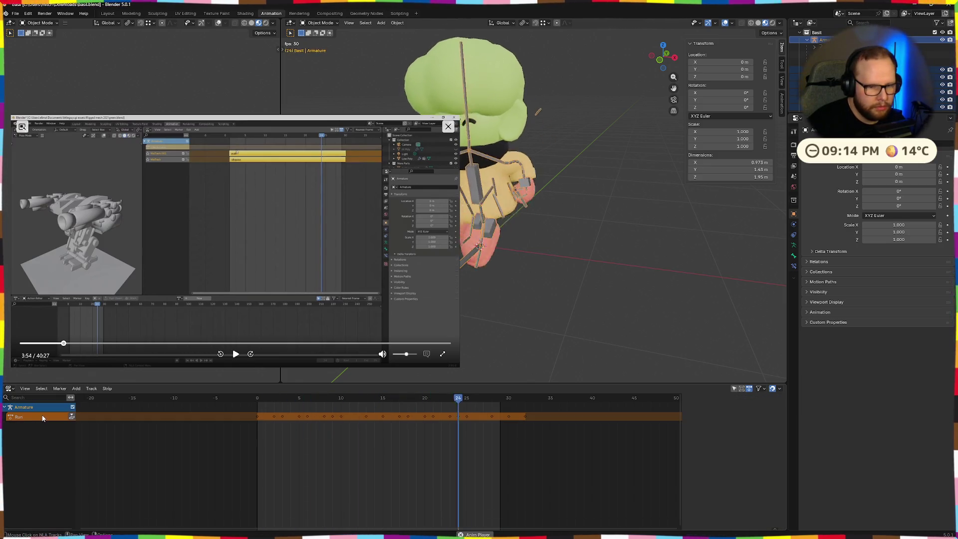
{"action": "left_click", "coordinate": [72, 417]}
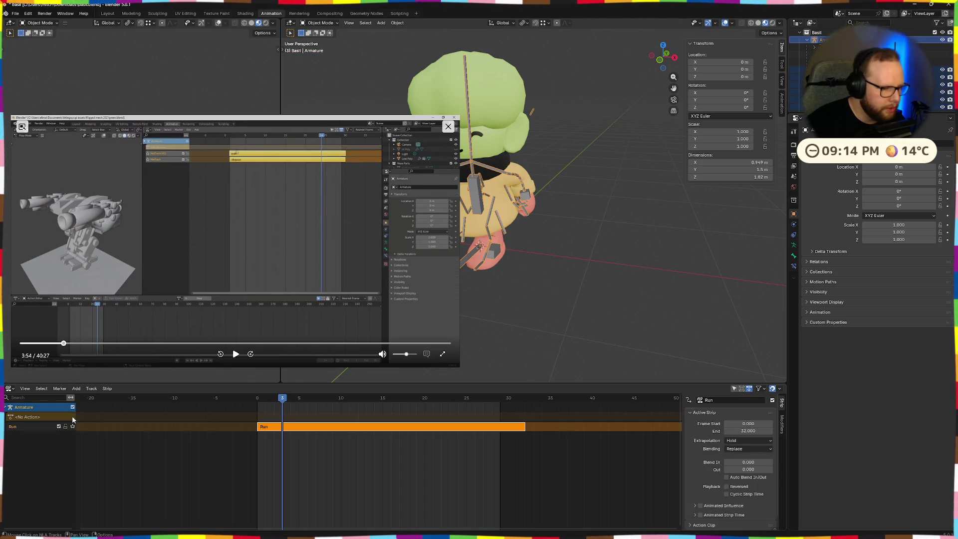
{"action": "left_click", "coordinate": [16, 417]}
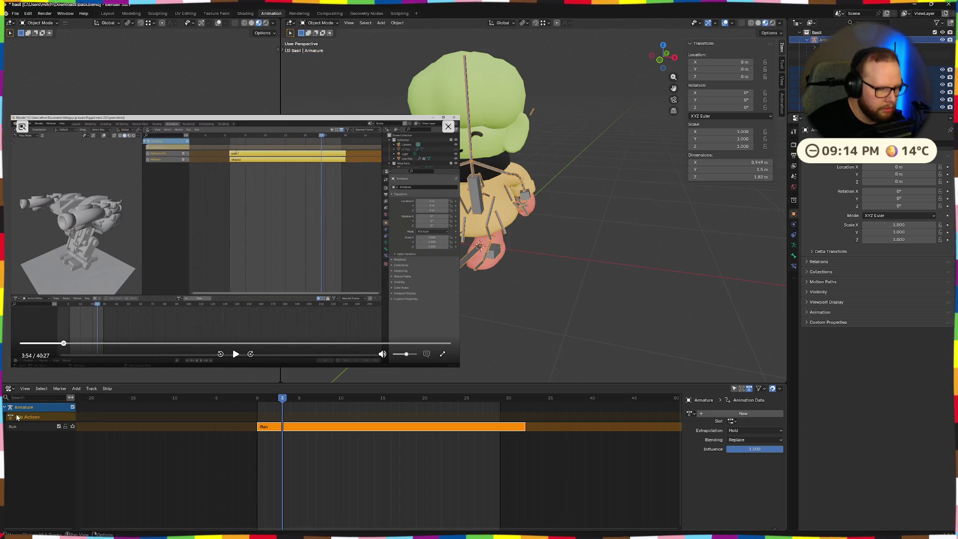
{"action": "key", "text": "space"}
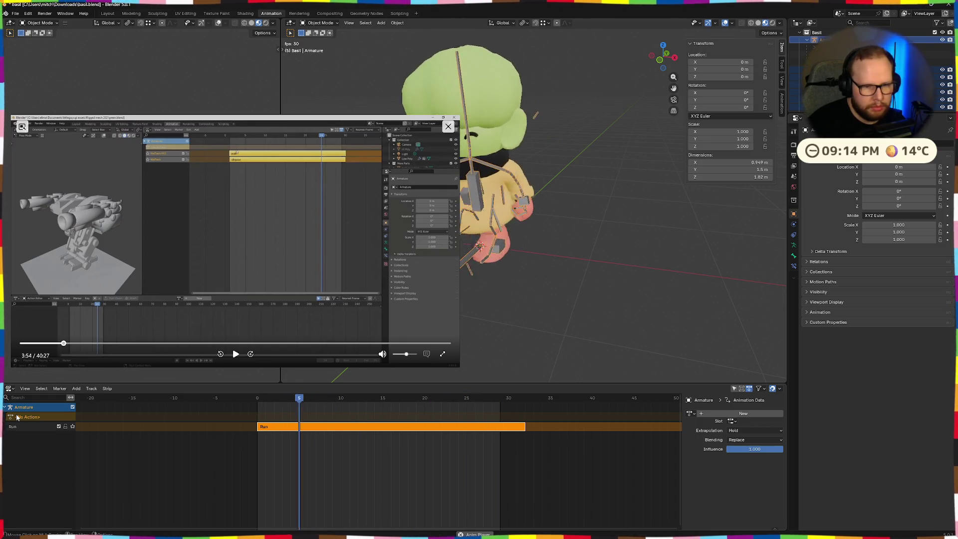
{"action": "key", "text": "space"}
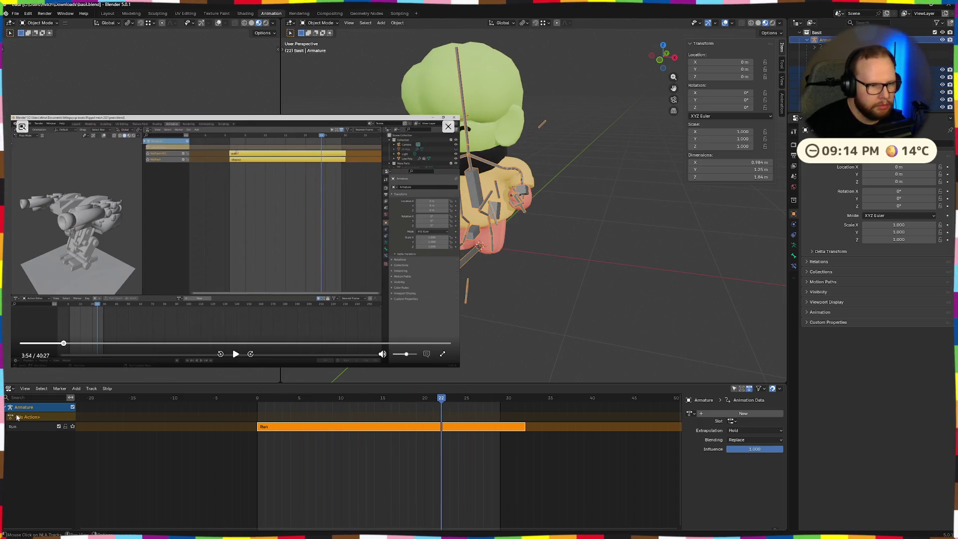
{"action": "left_click", "coordinate": [235, 353]}
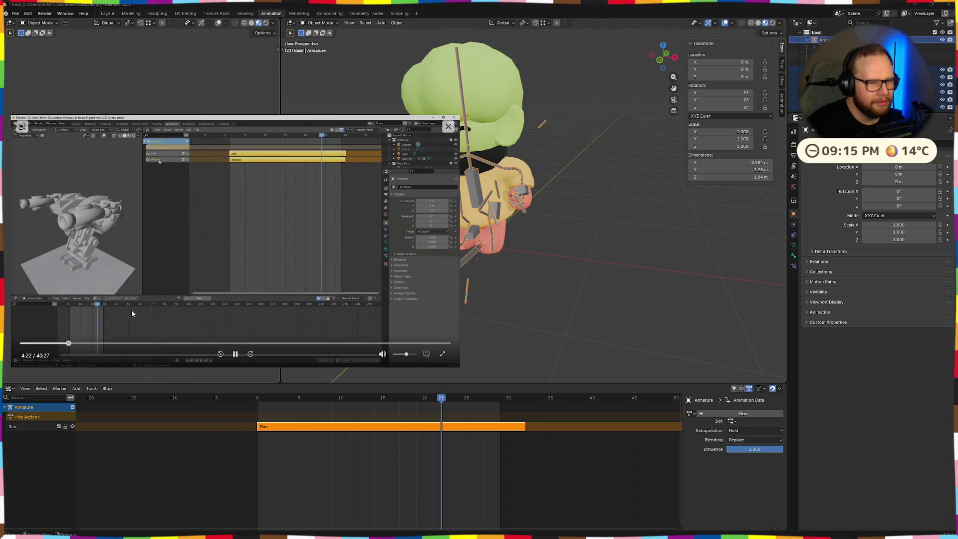
Skim through the reference video with arrow keys and the seek bar to its Godot section.
{"action": "key", "text": "Left"}
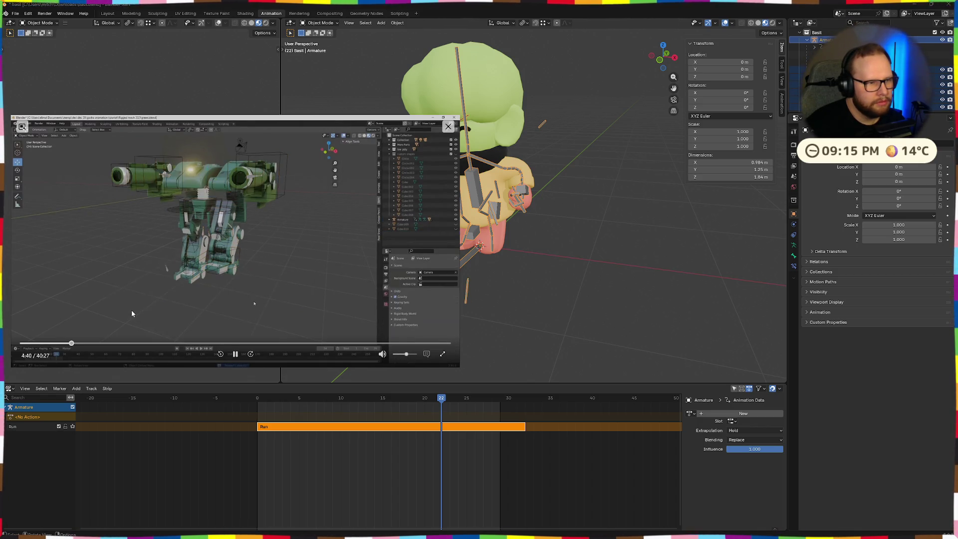
{"action": "key", "text": "Right"}
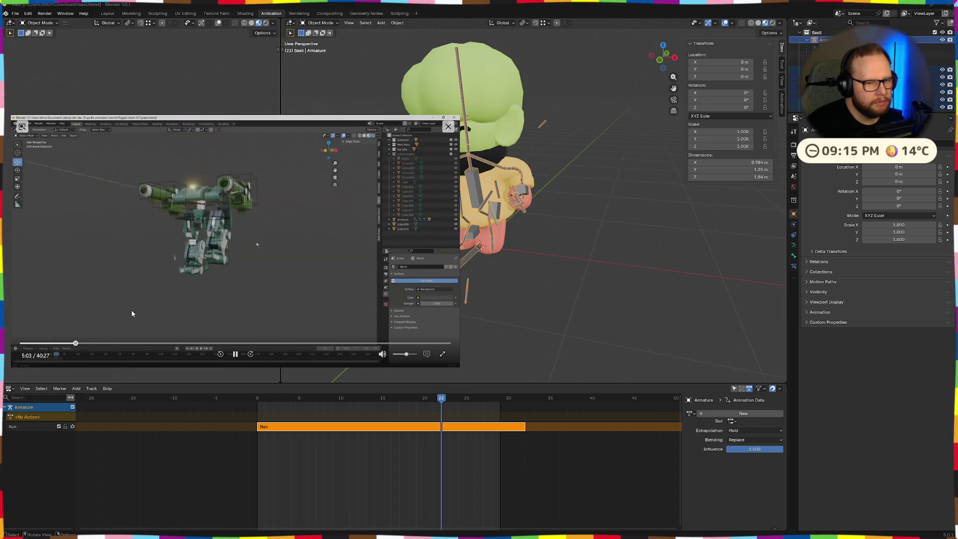
{"action": "key", "text": "Left"}
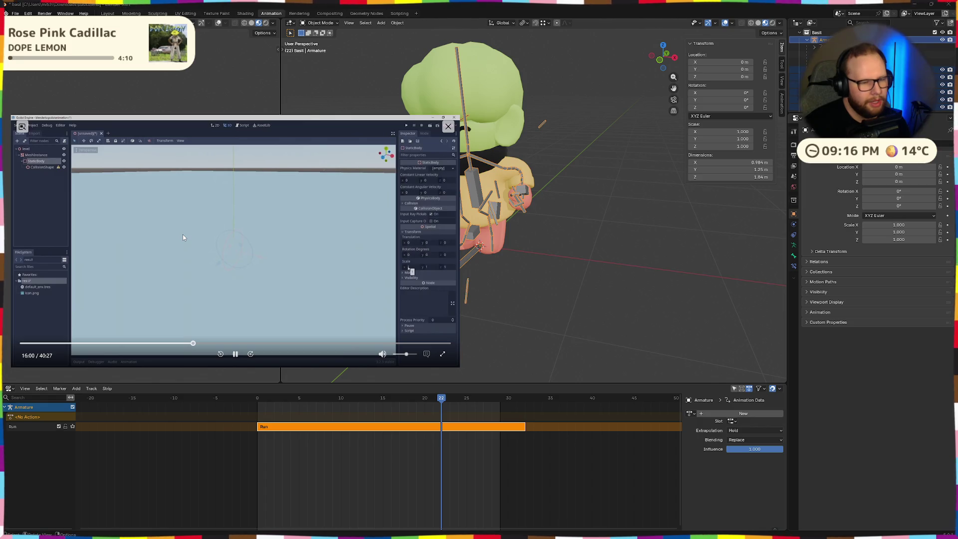
{"action": "key", "text": "ctrl+Right"}
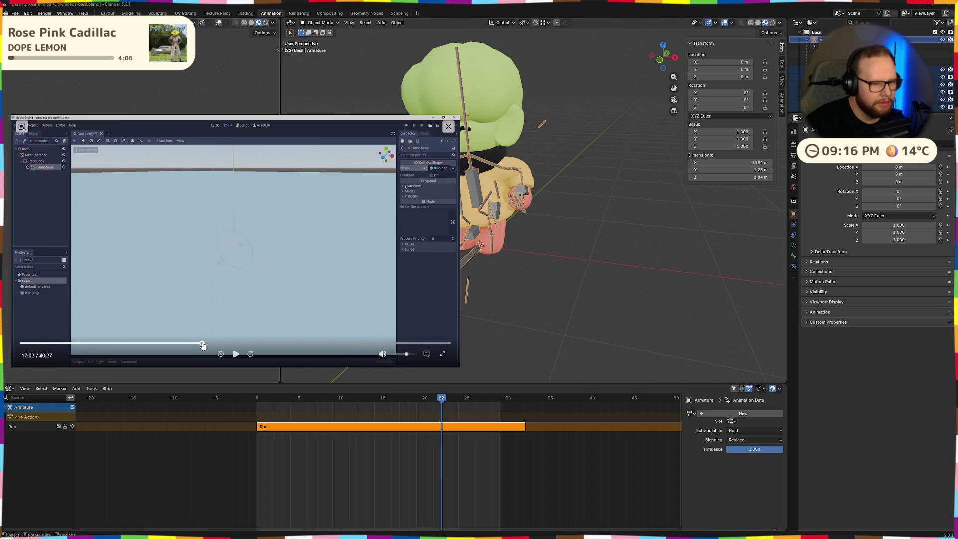
{"action": "key", "text": "ctrl+Right"}
{"action": "key", "text": "ctrl+Right"}
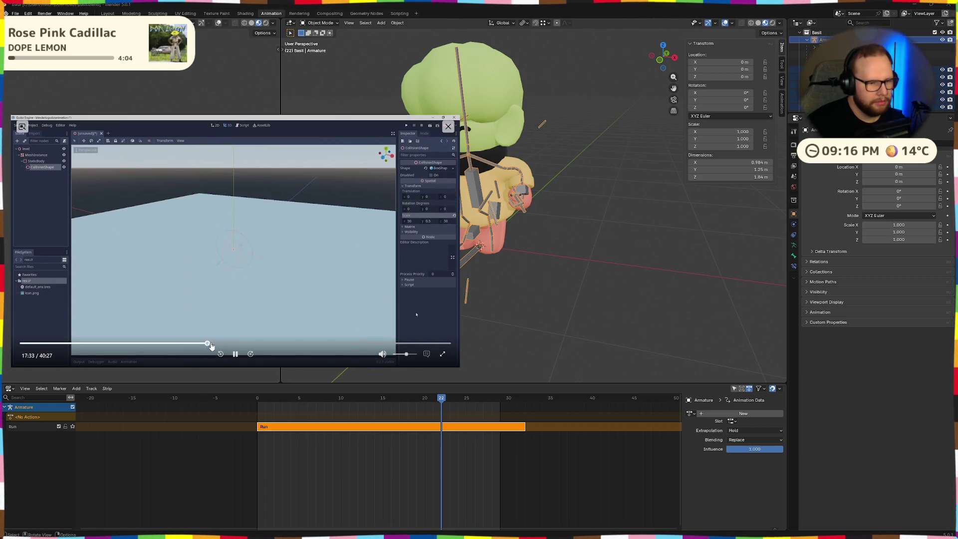
{"action": "left_click_drag", "start_coordinate": [232, 346], "coordinate": [248, 345]}
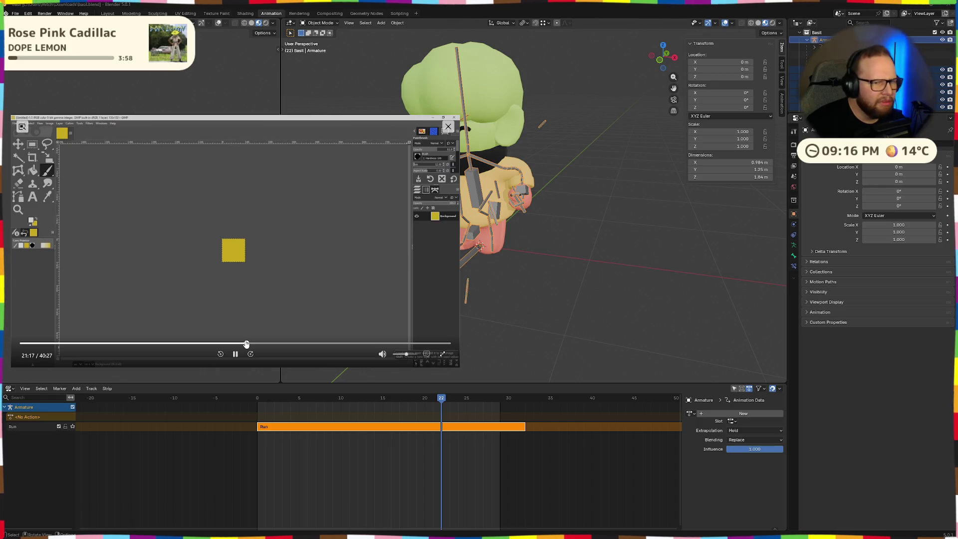
{"action": "left_click_drag", "start_coordinate": [246, 345], "coordinate": [257, 345]}
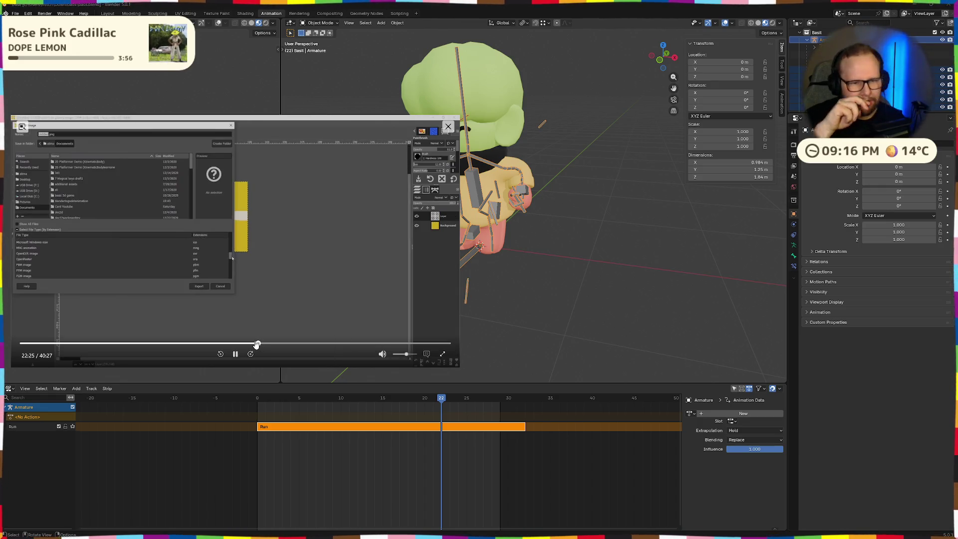
{"action": "left_click_drag", "start_coordinate": [251, 342], "coordinate": [276, 346]}
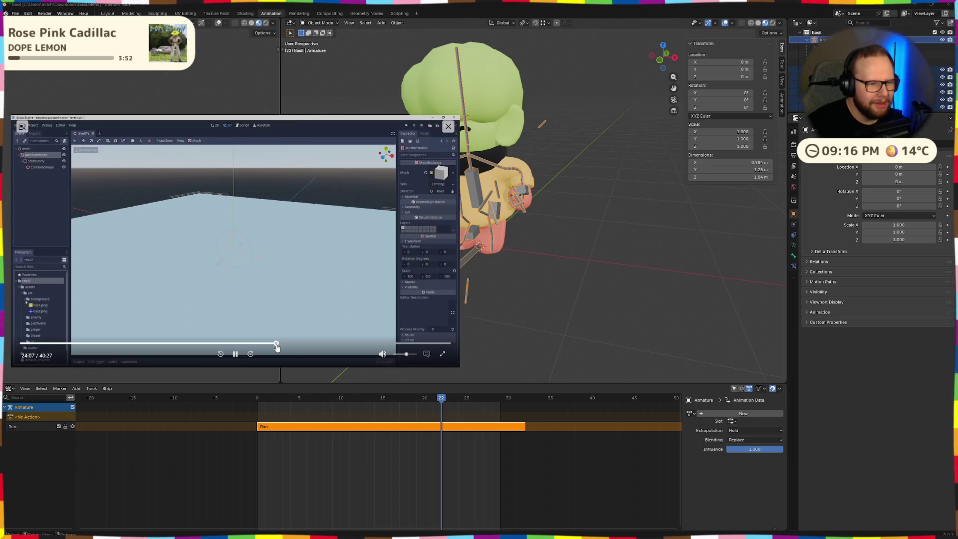
{"action": "left_click", "coordinate": [324, 344]}
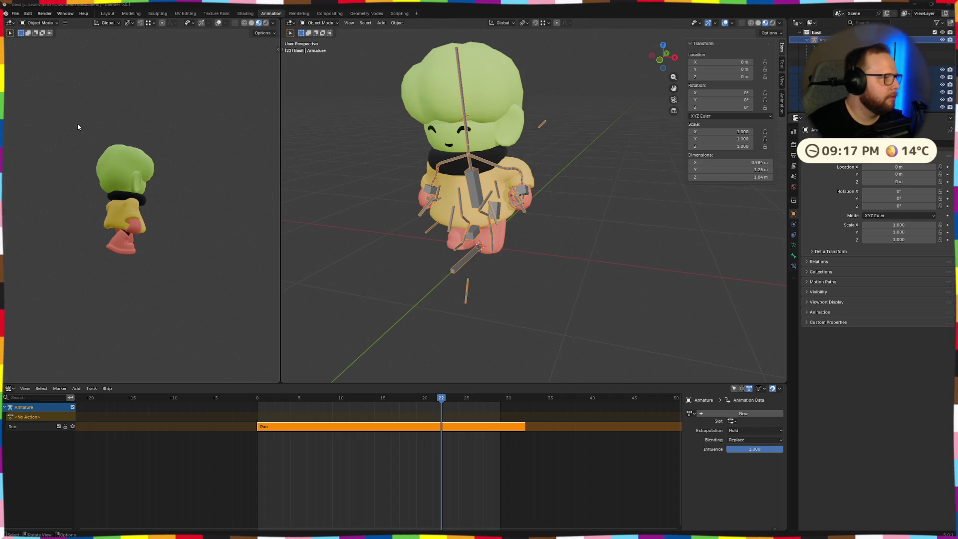
Export the character again as basil.glb via glTF 2.0 and switch to the Godot desktop.
{"action": "middle_click_drag", "start_coordinate": [321, 167], "coordinate": [342, 146]}
{"action": "left_click", "coordinate": [15, 13]}
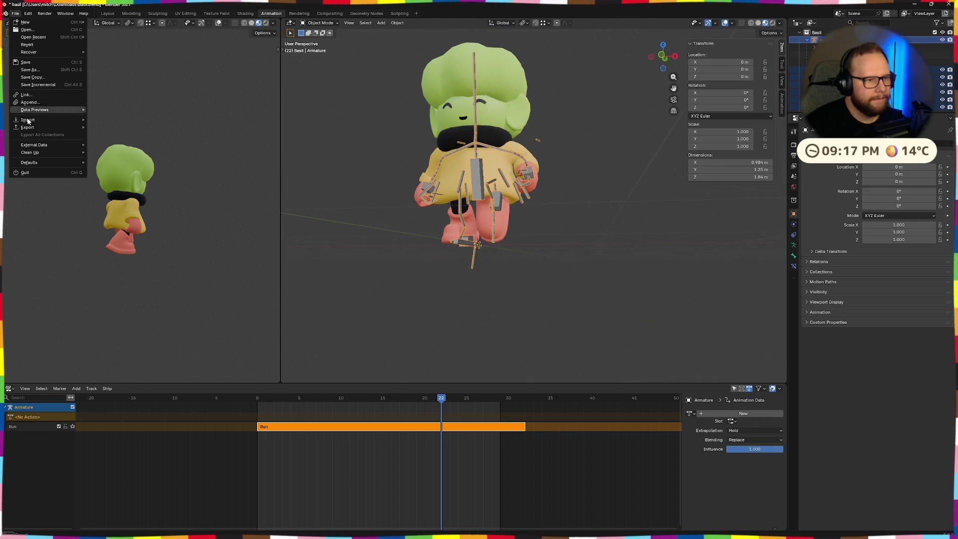
{"action": "mouse_move", "coordinate": [27, 127]}
{"action": "left_click", "coordinate": [127, 196]}
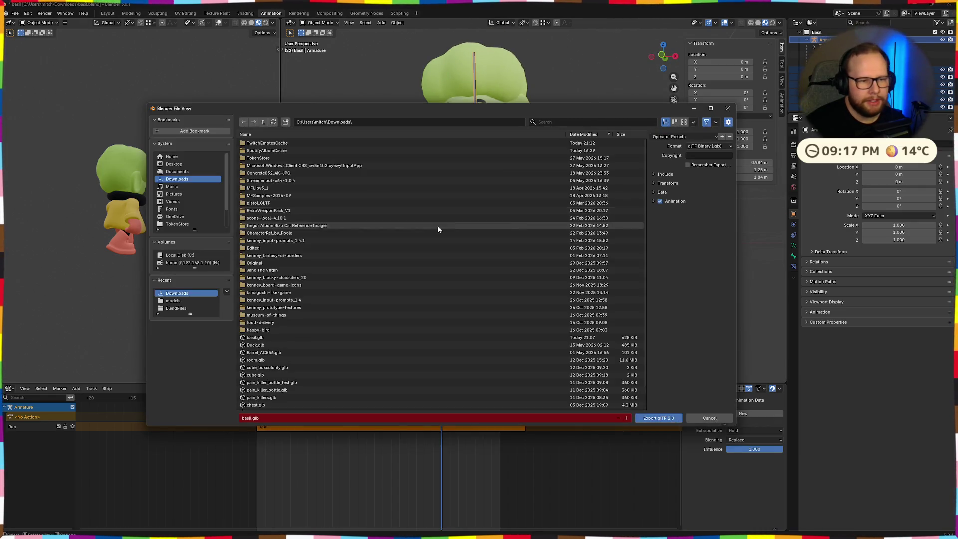
{"action": "left_click", "coordinate": [660, 417]}
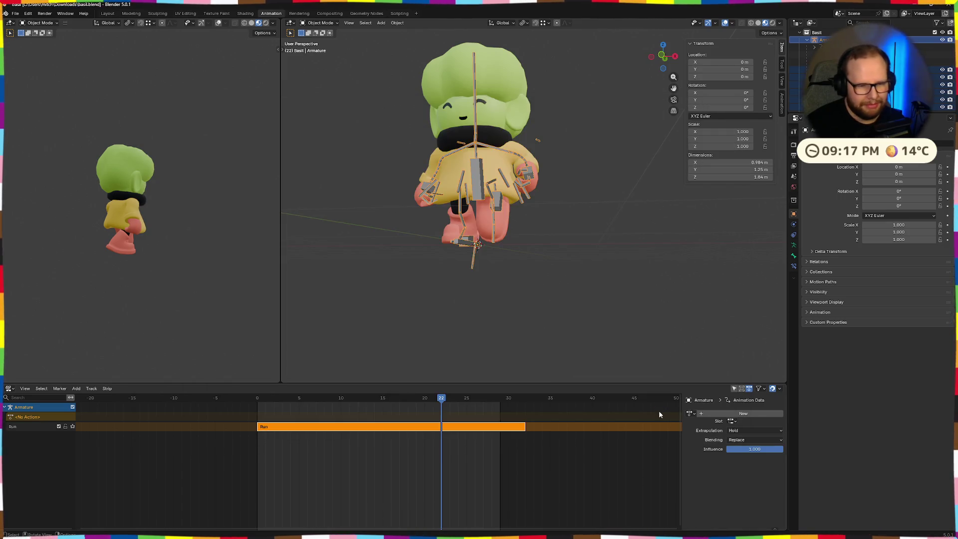
{"action": "key", "text": "ctrl+super+Right"}
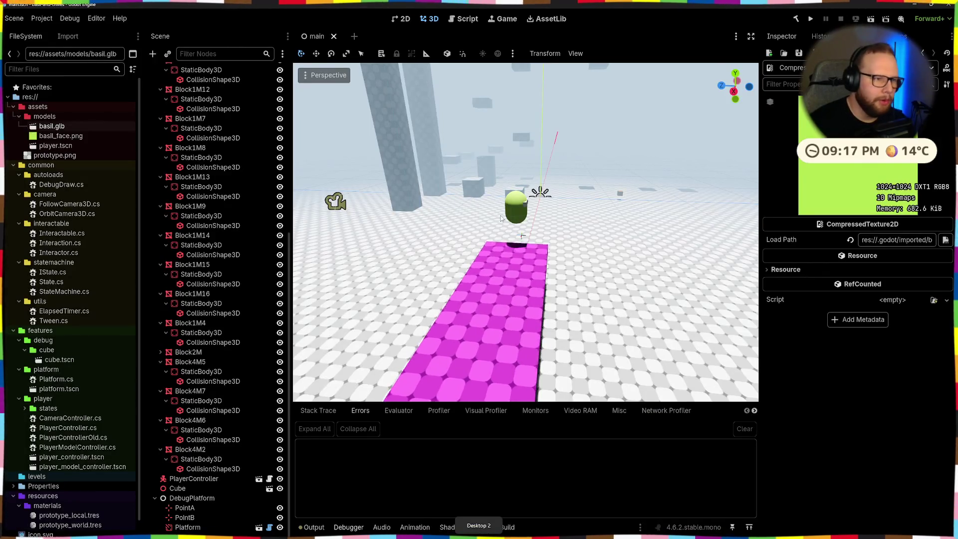
Copy the exported basil.glb from Downloads into the Godot models folder and bring up its import settings.
{"action": "key", "text": "super+e"}
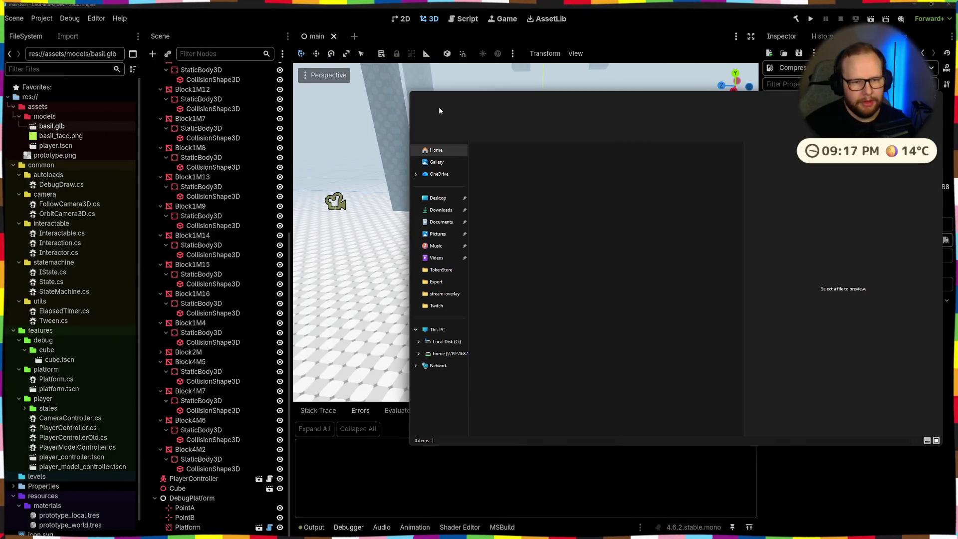
{"action": "left_click", "coordinate": [441, 209]}
{"action": "left_click", "coordinate": [520, 169]}
{"action": "left_click_drag", "start_coordinate": [520, 171], "coordinate": [42, 120]}
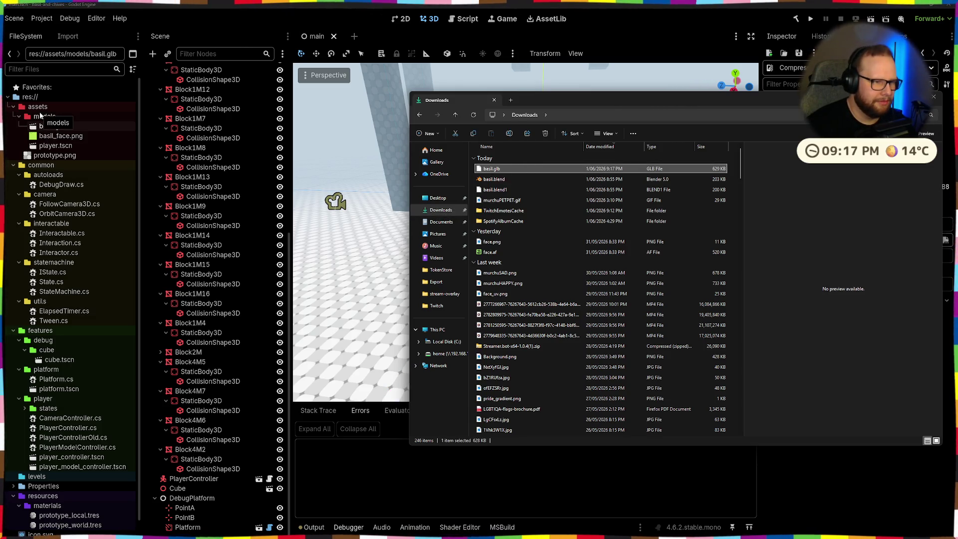
{"action": "left_click", "coordinate": [936, 98]}
{"action": "double_click", "coordinate": [52, 125]}
Play the Run animation in the import preview, viewing Basil from front, behind and front again.
{"action": "left_click", "coordinate": [140, 336]}
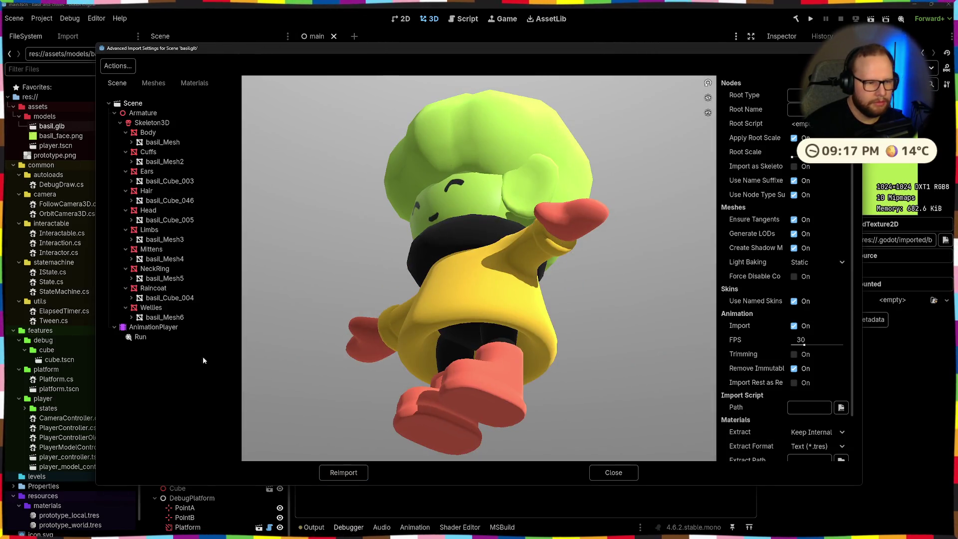
{"action": "left_click", "coordinate": [251, 453]}
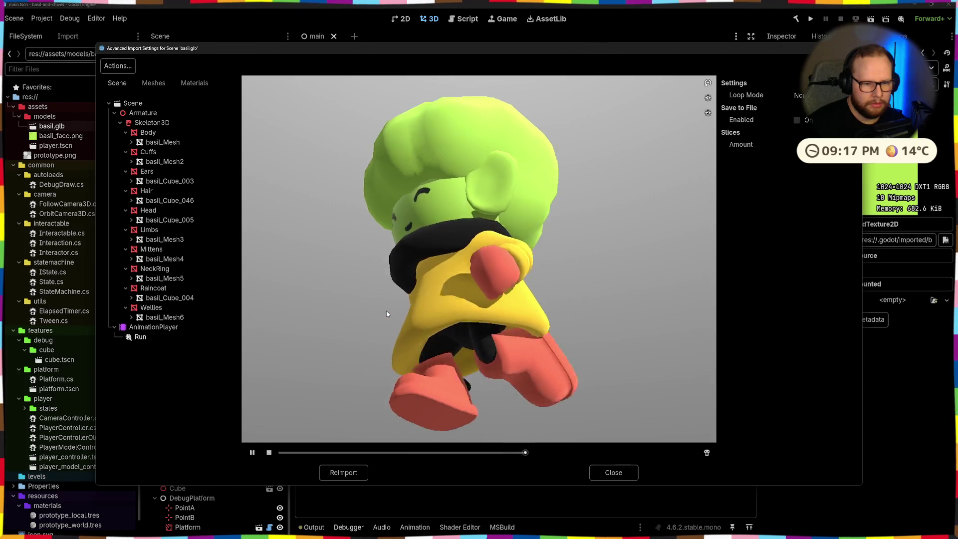
{"action": "left_click_drag", "start_coordinate": [428, 323], "coordinate": [462, 326]}
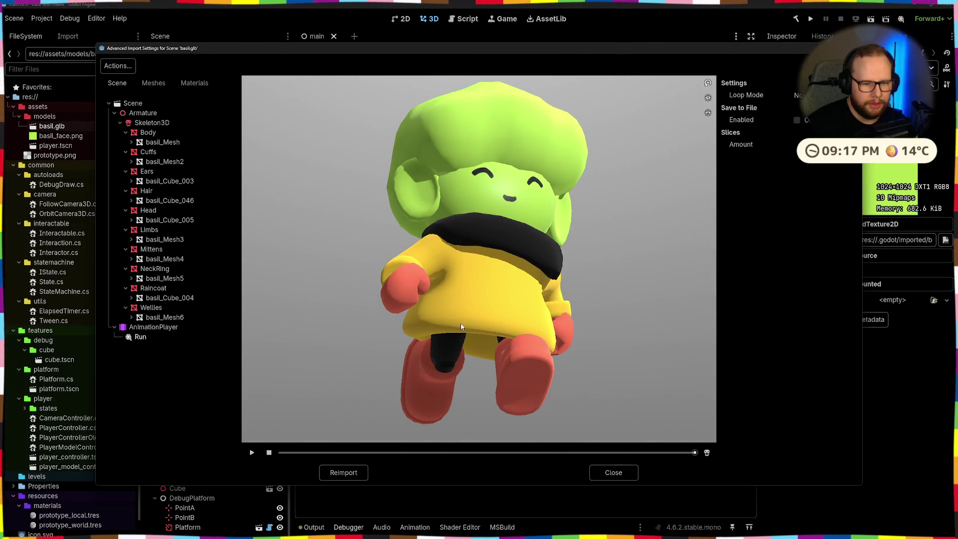
{"action": "left_click", "coordinate": [251, 453]}
{"action": "left_click_drag", "start_coordinate": [280, 409], "coordinate": [475, 315]}
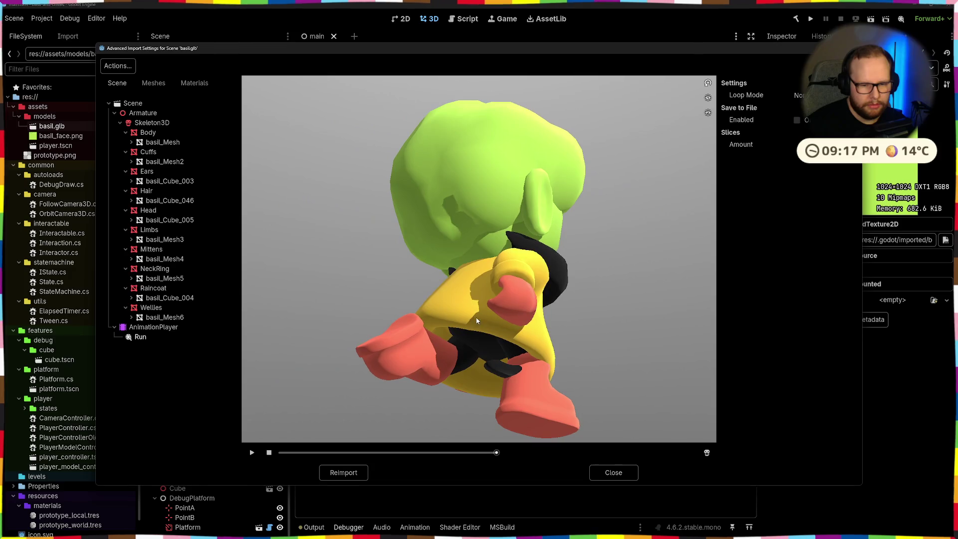
{"action": "left_click_drag", "start_coordinate": [496, 365], "coordinate": [448, 387]}
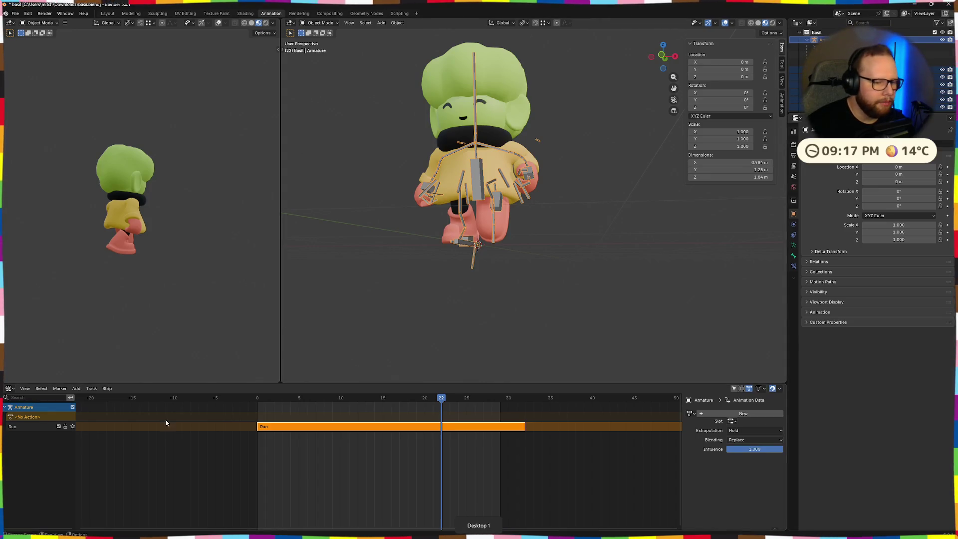
Switch the NLA editor to the Action Editor and show the Run action.
{"action": "left_click", "coordinate": [24, 388]}
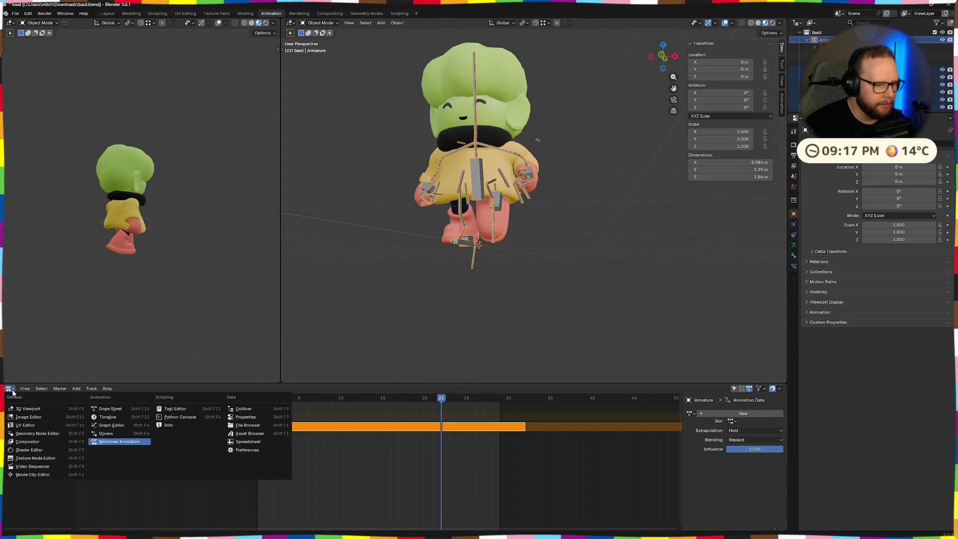
{"action": "double_click", "coordinate": [33, 426]}
{"action": "key", "text": "Return"}
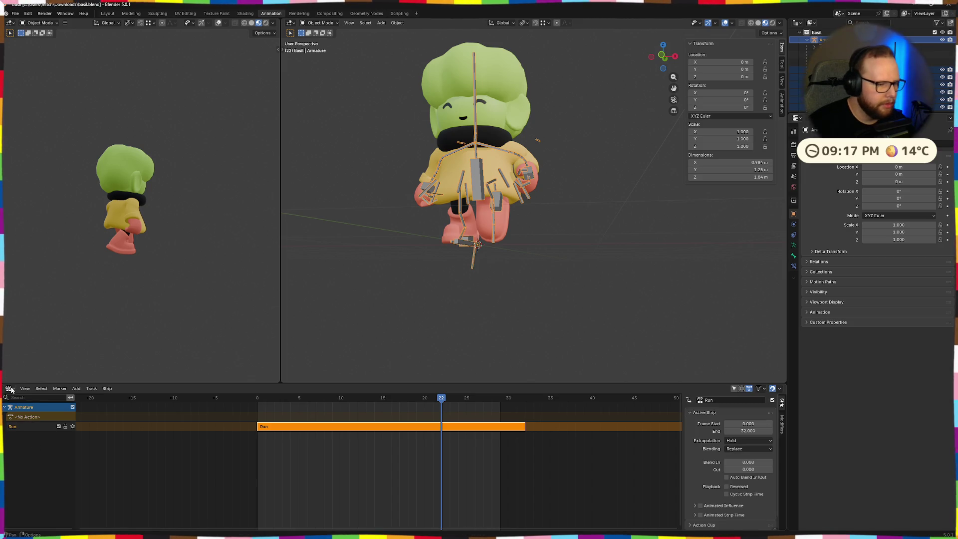
{"action": "left_click", "coordinate": [9, 389]}
{"action": "left_click", "coordinate": [110, 409]}
{"action": "left_click", "coordinate": [366, 389]}
{"action": "left_click", "coordinate": [371, 401]}
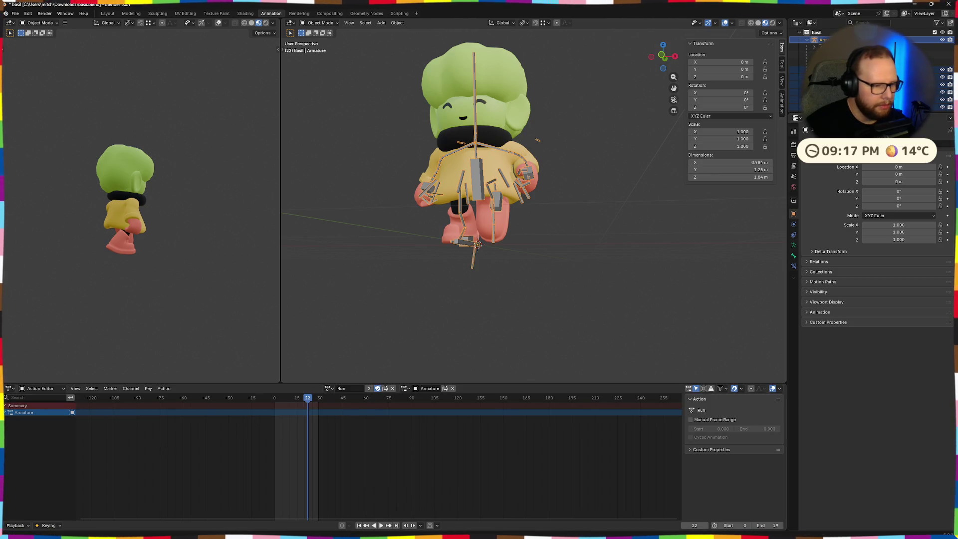
Select the Armature channel and briefly play the Run animation from frame 0.
{"action": "mouse_move", "coordinate": [462, 344]}
{"action": "middle_mouse_down"}
{"action": "mouse_move", "coordinate": [534, 333]}
{"action": "mouse_move", "coordinate": [483, 341]}
{"action": "middle_mouse_up"}
{"action": "scroll", "coordinate": [508, 303], "scroll_direction": "up", "scroll_amount": 5}
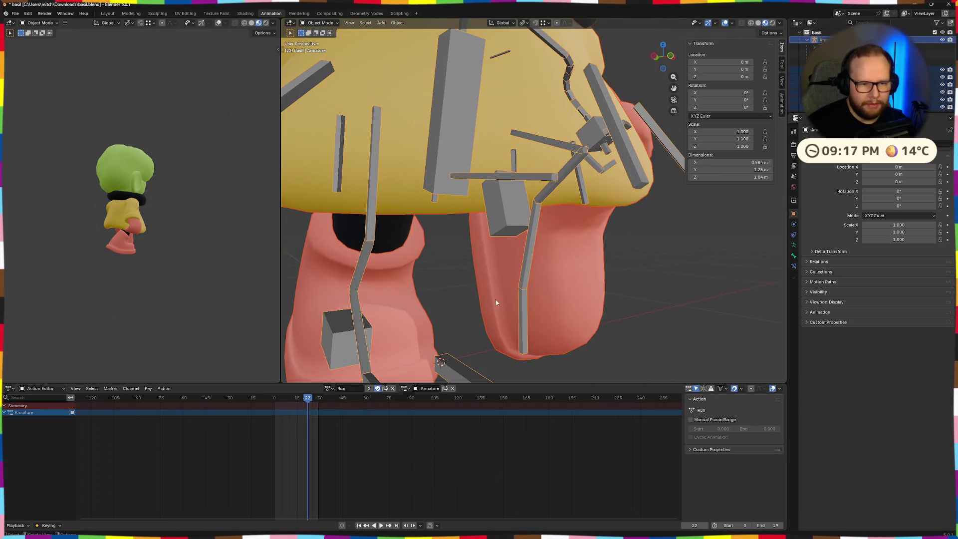
{"action": "middle_click_drag", "start_coordinate": [357, 269], "coordinate": [370, 304]}
{"action": "scroll", "coordinate": [388, 297], "scroll_direction": "down", "scroll_amount": 6}
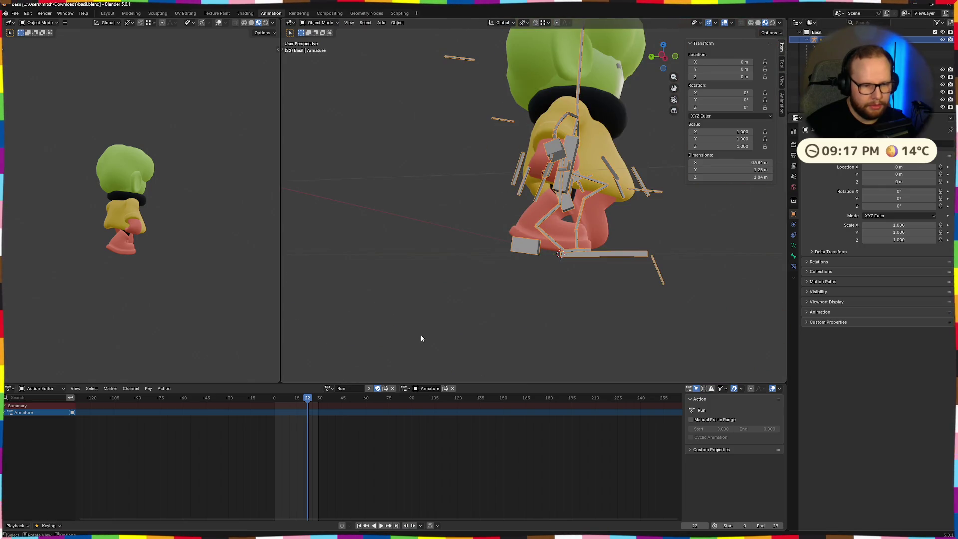
{"action": "left_click_drag", "start_coordinate": [310, 399], "coordinate": [274, 401]}
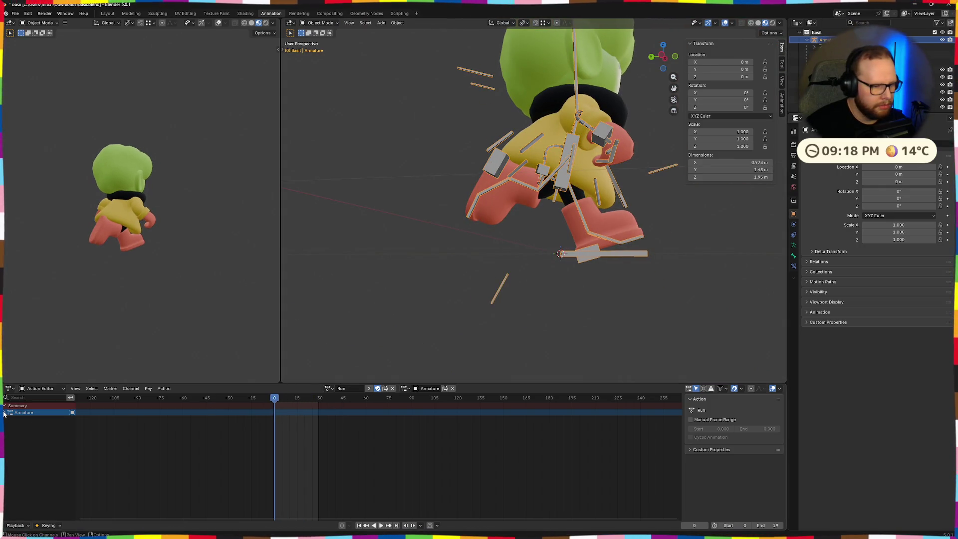
{"action": "left_click", "coordinate": [70, 415]}
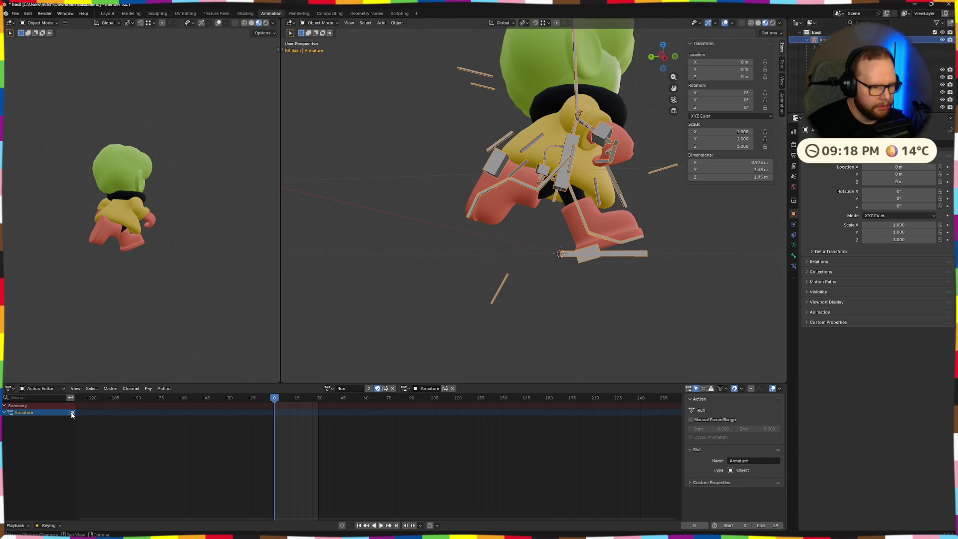
{"action": "key", "text": "space"}
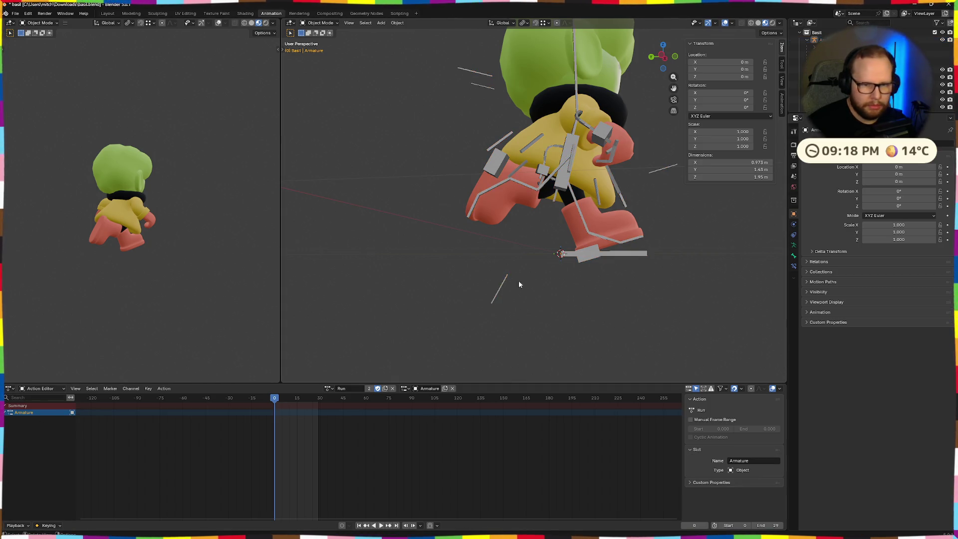
{"action": "middle_click_drag", "start_coordinate": [716, 310], "coordinate": [569, 315]}
{"action": "key", "text": "Escape"}
Check the Run action's slot, then return the editor to general Dope Sheet mode.
{"action": "left_click", "coordinate": [328, 389]}
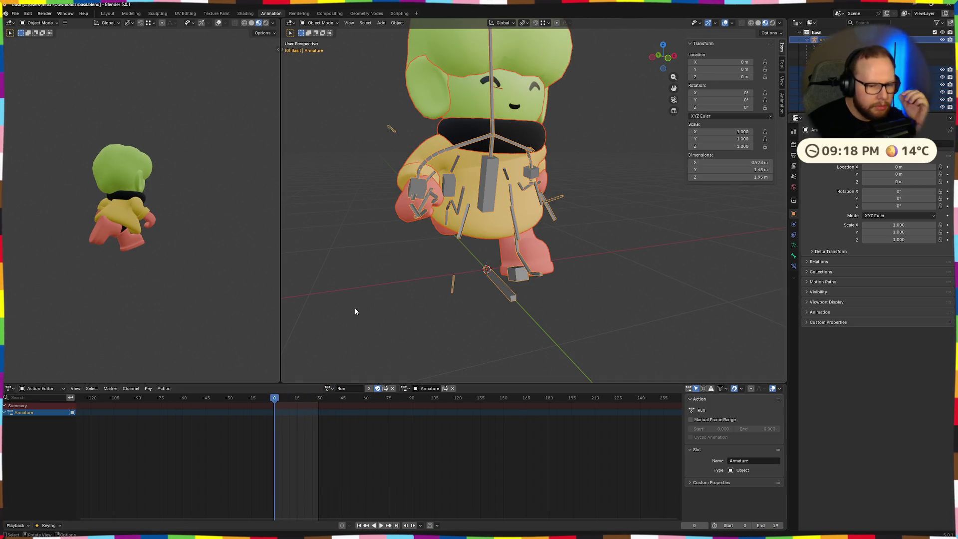
{"action": "left_click", "coordinate": [421, 388]}
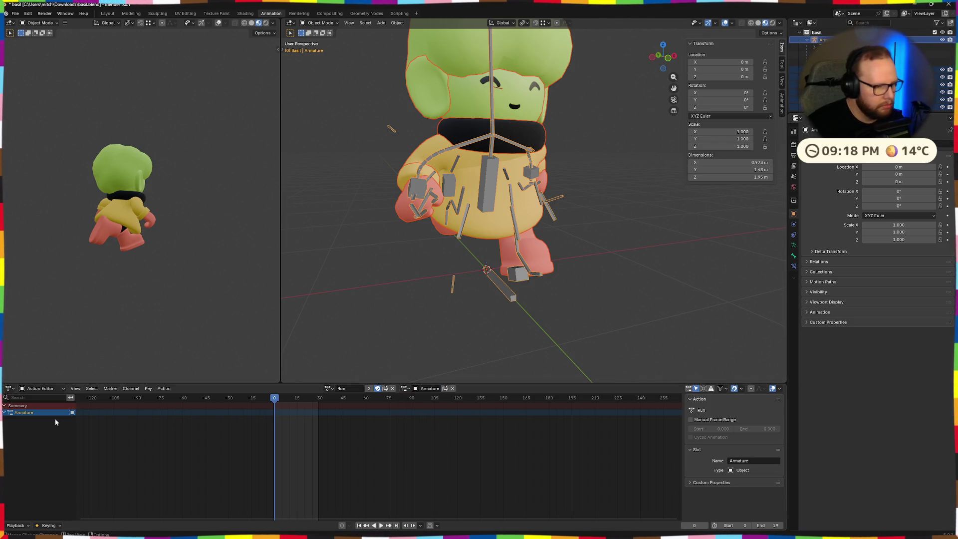
{"action": "left_click", "coordinate": [41, 389]}
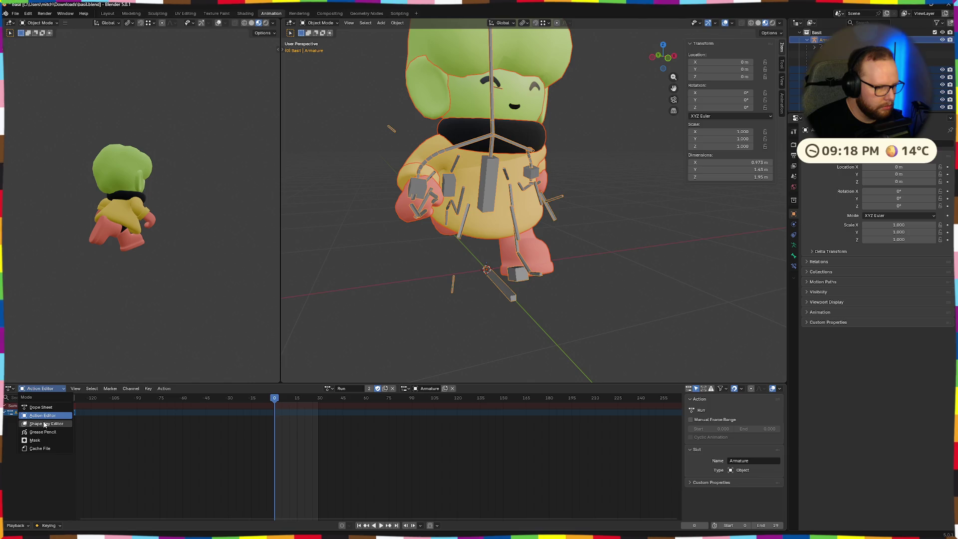
{"action": "left_click", "coordinate": [42, 407]}
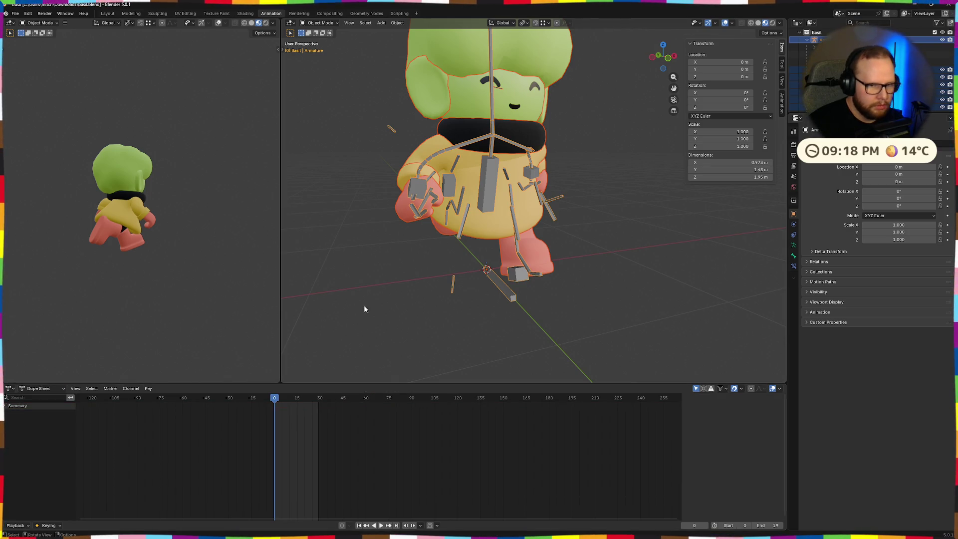
Glance at the playback options, then switch to the Action Editor keeping the Run action.
{"action": "left_click", "coordinate": [383, 308]}
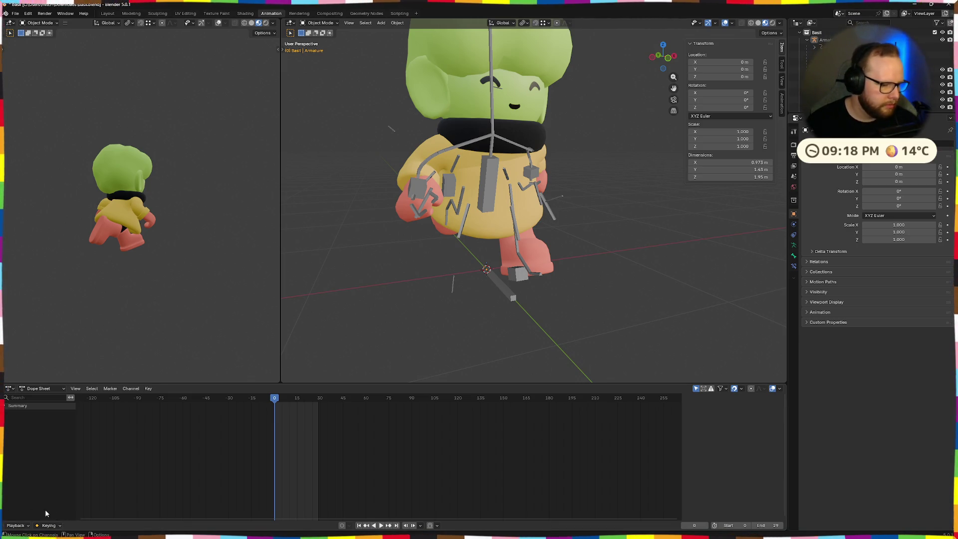
{"action": "left_click", "coordinate": [16, 525]}
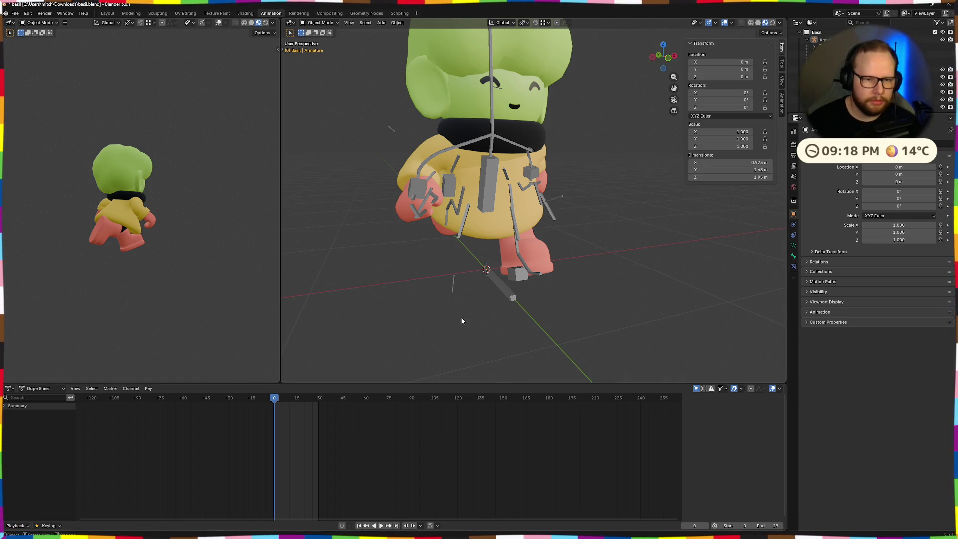
{"action": "key", "text": "a"}
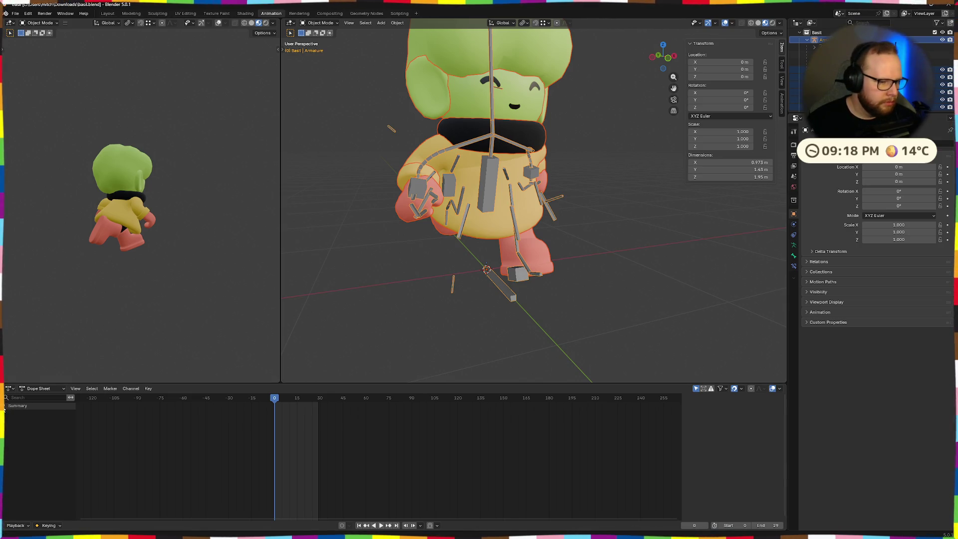
{"action": "left_click", "coordinate": [34, 389]}
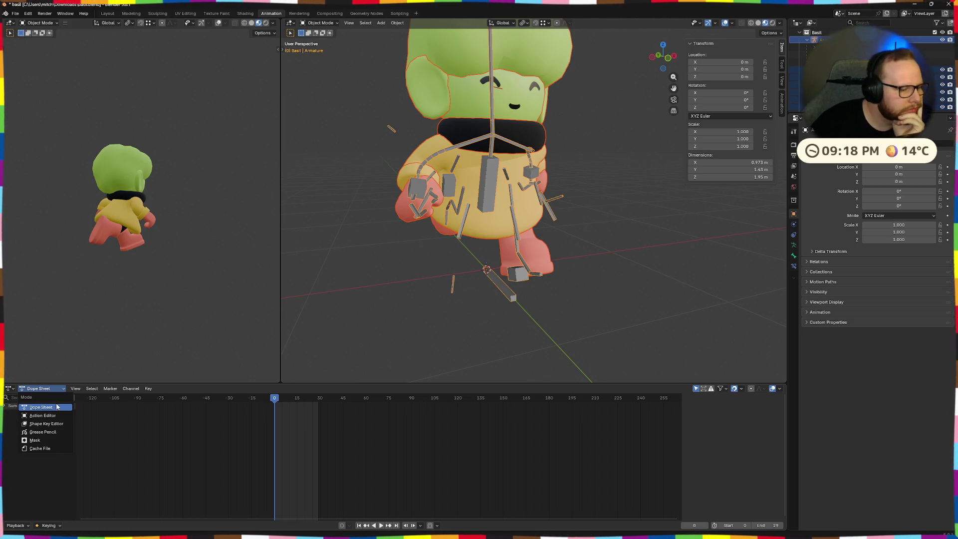
{"action": "left_click", "coordinate": [44, 415]}
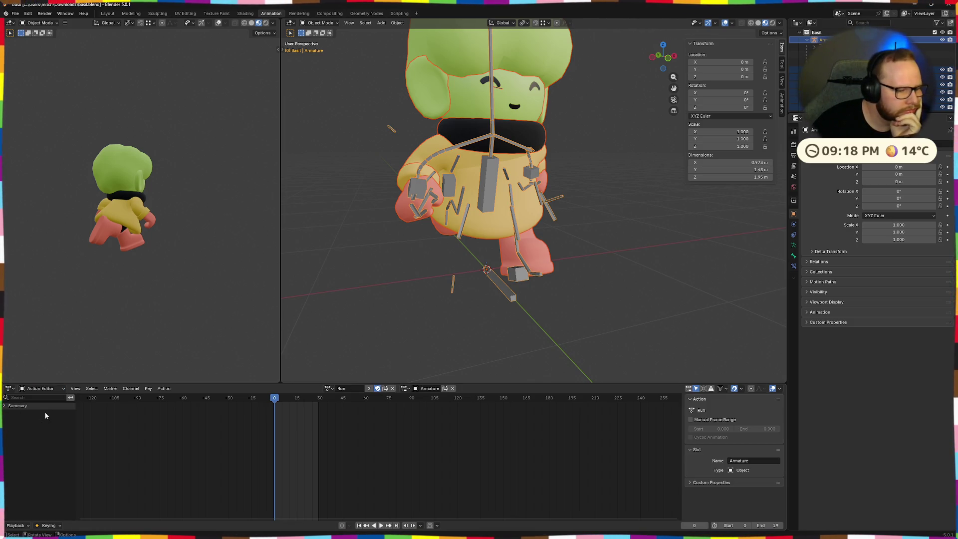
{"action": "left_click", "coordinate": [329, 389]}
{"action": "left_click", "coordinate": [288, 405]}
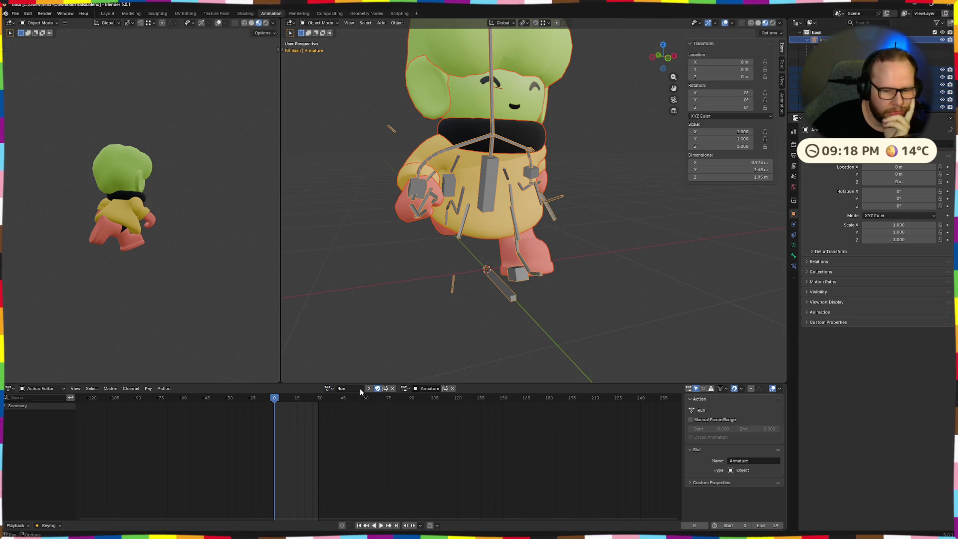
Expand the action's custom properties, enable Only Show Slot of Active Object, and play Run briefly.
{"action": "left_click", "coordinate": [696, 483]}
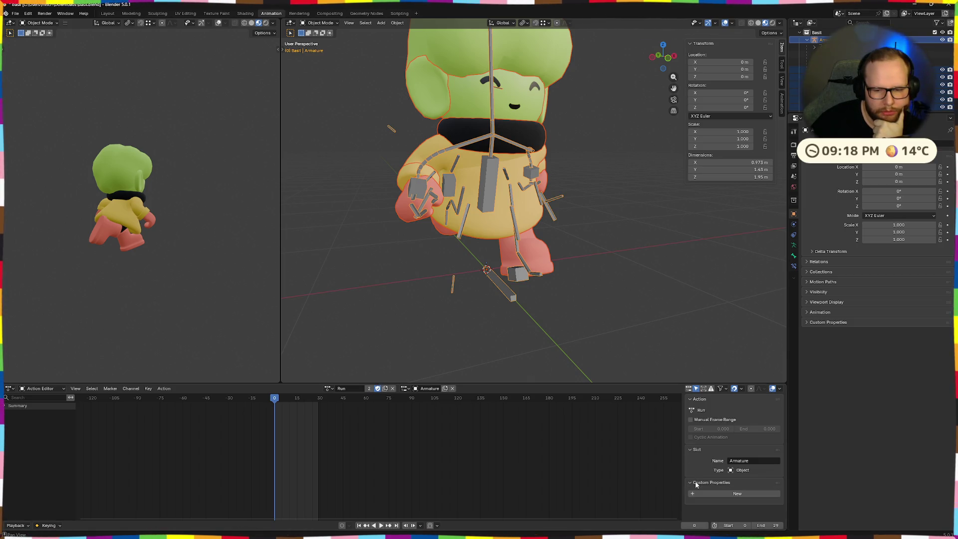
{"action": "left_click", "coordinate": [690, 390]}
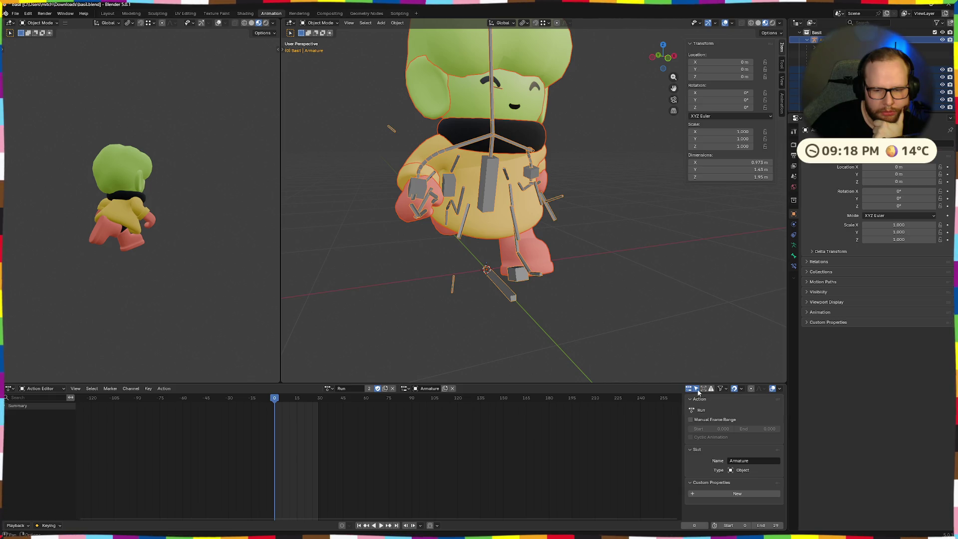
{"action": "mouse_move", "coordinate": [502, 325]}
{"action": "middle_mouse_down"}
{"action": "mouse_move", "coordinate": [557, 277]}
{"action": "mouse_move", "coordinate": [450, 293]}
{"action": "middle_mouse_up"}
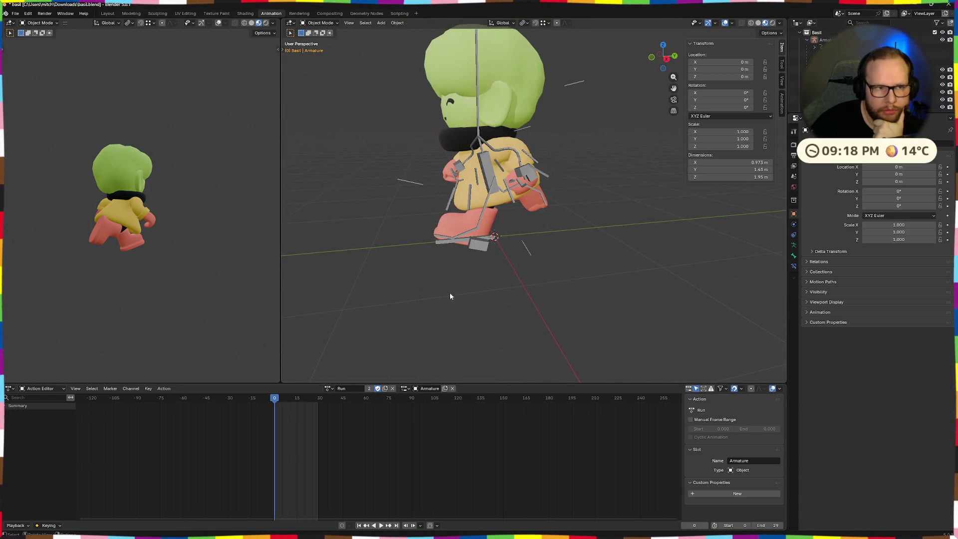
{"action": "left_click", "coordinate": [381, 526]}
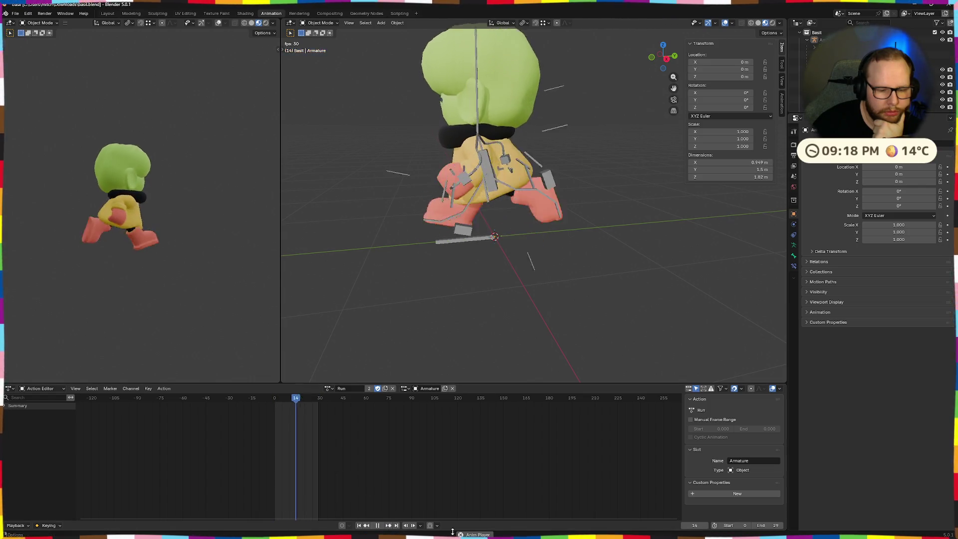
{"action": "key", "text": "space"}
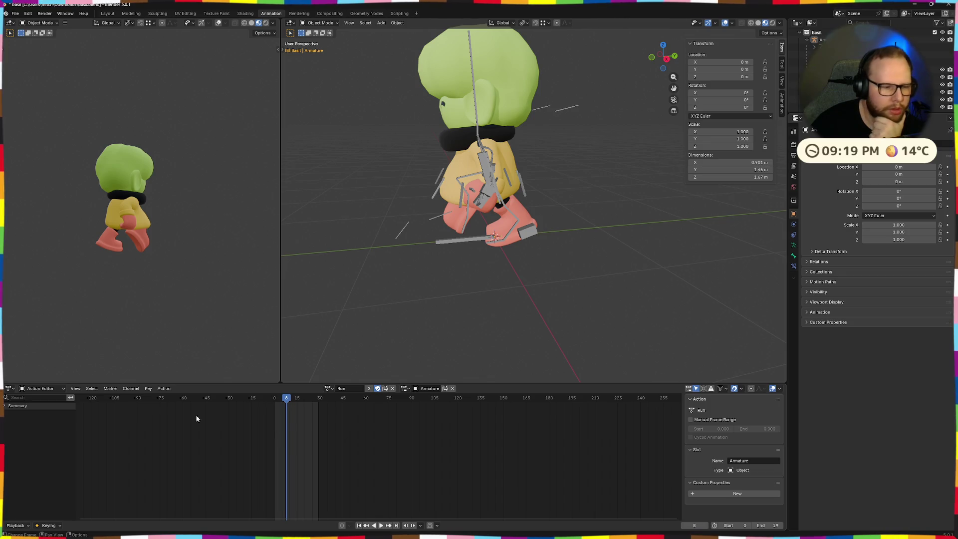
Return to Dope Sheet mode, undo an accidental scale of the model, and restart Run from the first frame.
{"action": "left_click", "coordinate": [41, 388]}
{"action": "left_click", "coordinate": [38, 405]}
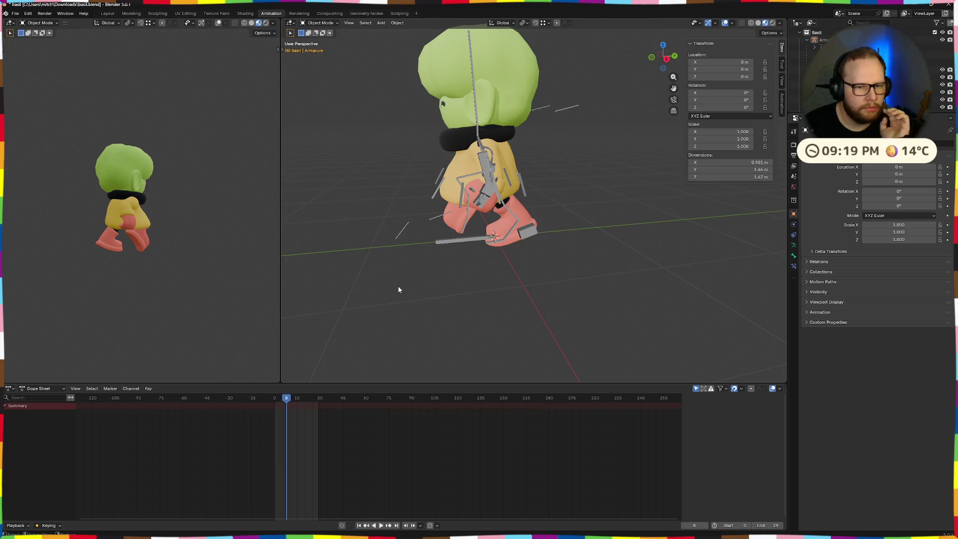
{"action": "key", "text": "a"}
{"action": "key", "text": "s"}
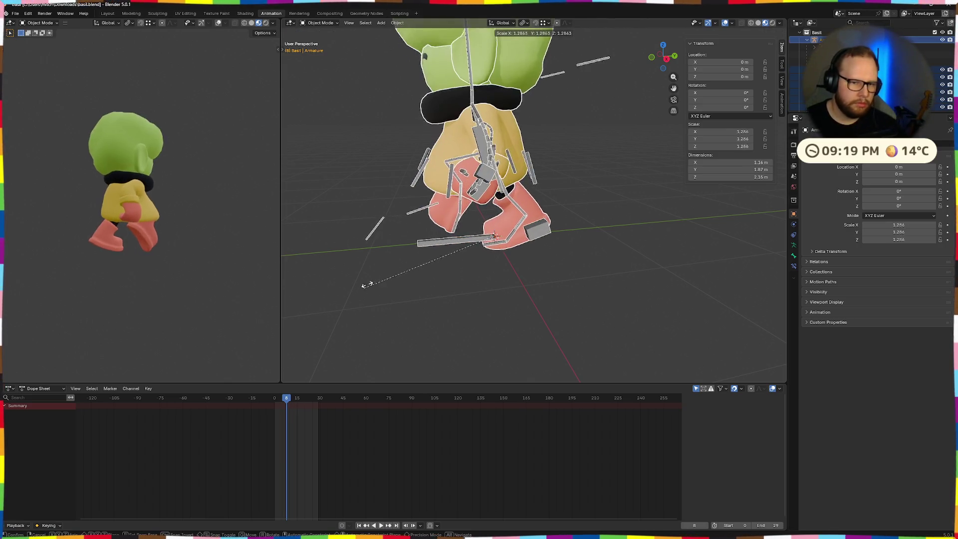
{"action": "left_click", "coordinate": [474, 293]}
{"action": "key", "text": "ctrl+z"}
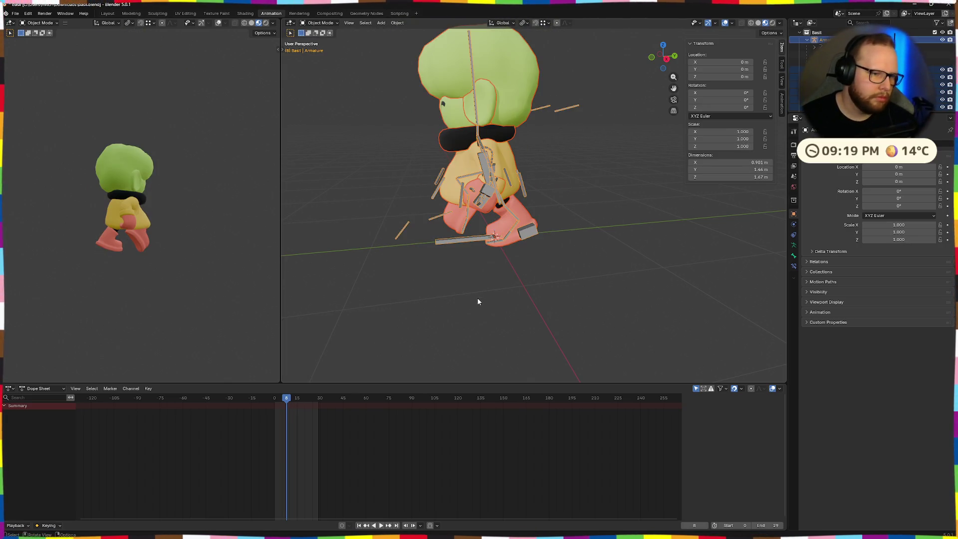
{"action": "left_click", "coordinate": [274, 400]}
{"action": "key", "text": "space"}
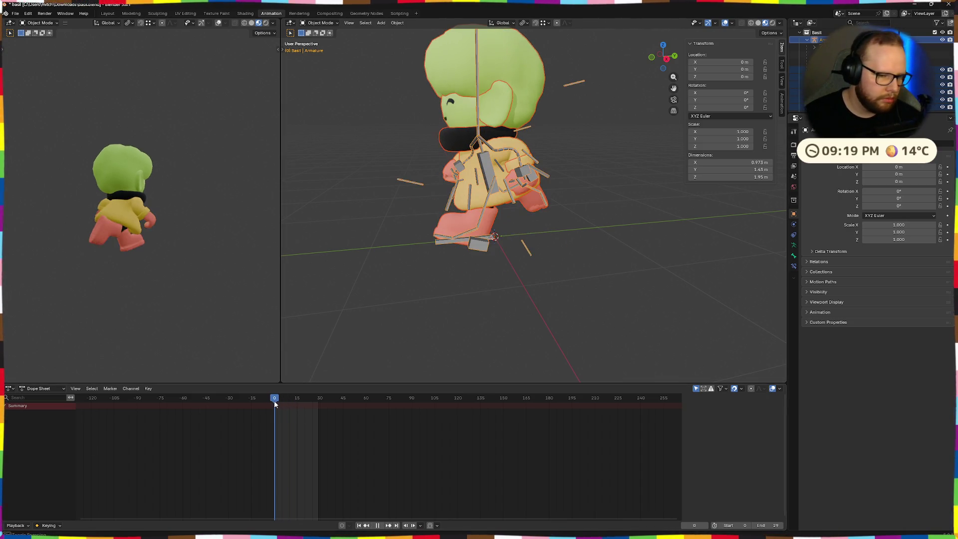
{"action": "left_click", "coordinate": [22, 389]}
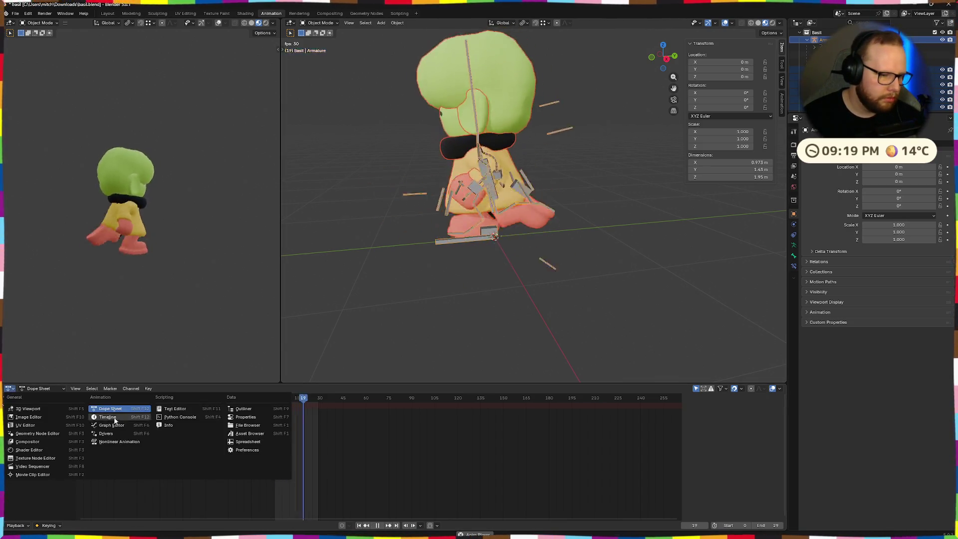
Show the Run strip in the Nonlinear Animation editor and inspect the track context menu and Armature data.
{"action": "left_click", "coordinate": [117, 441]}
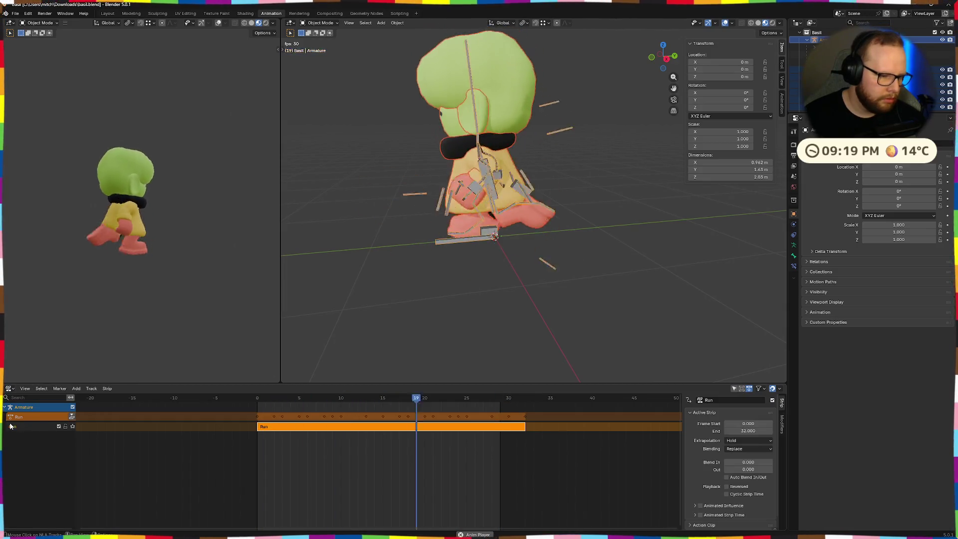
{"action": "left_click", "coordinate": [261, 417]}
{"action": "double_click", "coordinate": [19, 416]}
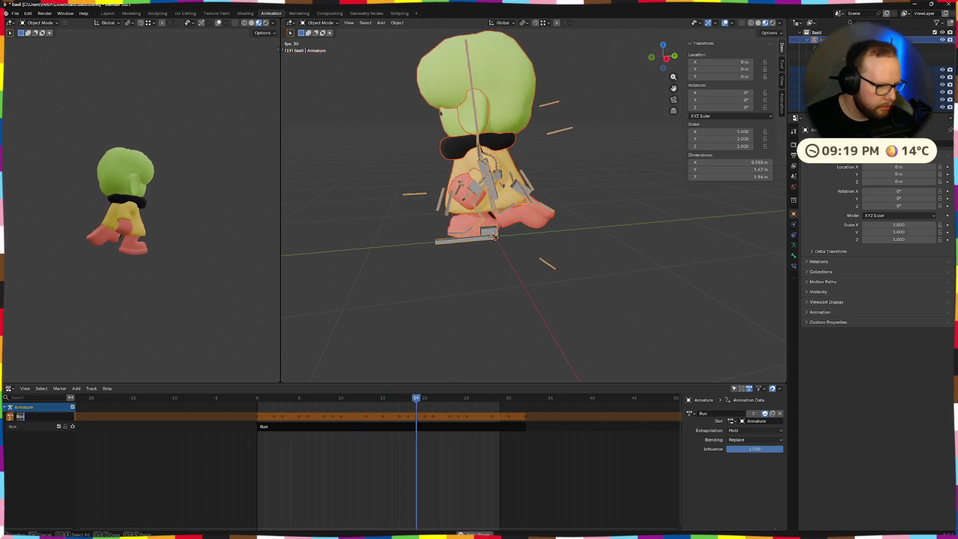
{"action": "right_click", "coordinate": [25, 449]}
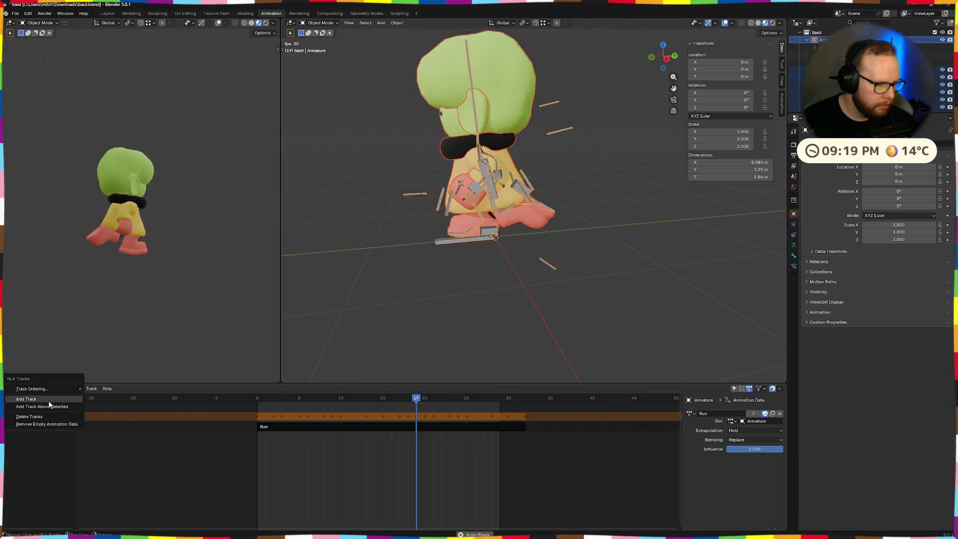
{"action": "left_click", "coordinate": [27, 472]}
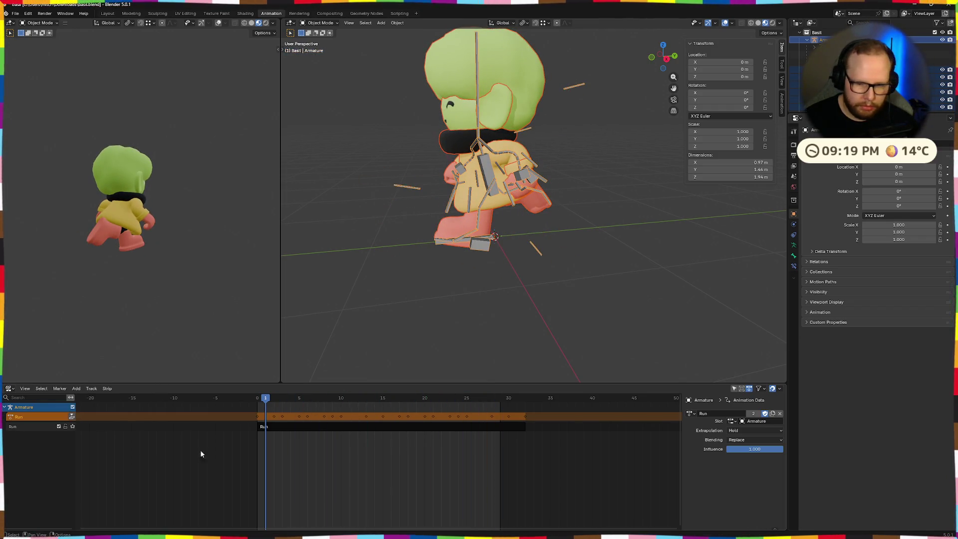
{"action": "left_click", "coordinate": [271, 422]}
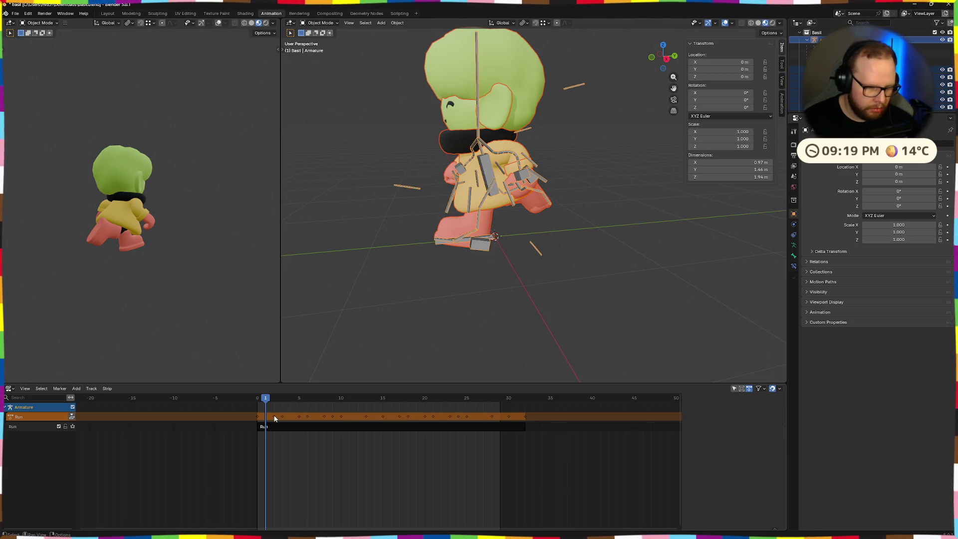
{"action": "right_click", "coordinate": [36, 417]}
{"action": "left_click", "coordinate": [39, 406]}
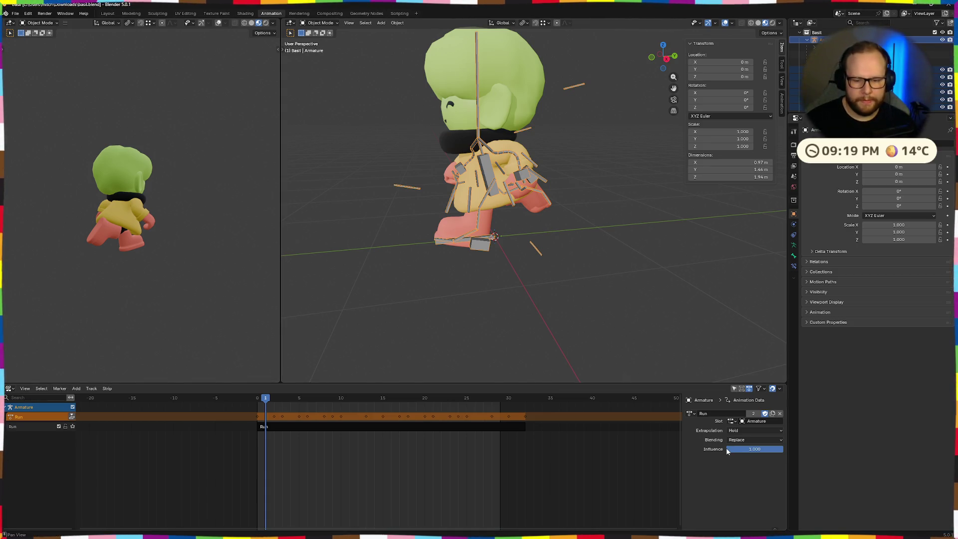
Review the strip's Replace blending and Hold extrapolation and the action browser for Run.
{"action": "left_click", "coordinate": [754, 440]}
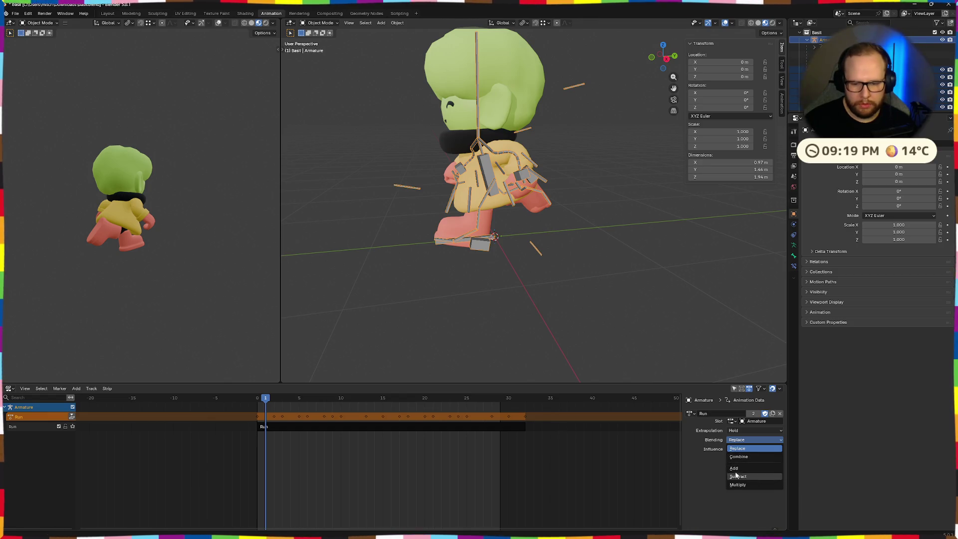
{"action": "left_click", "coordinate": [734, 430]}
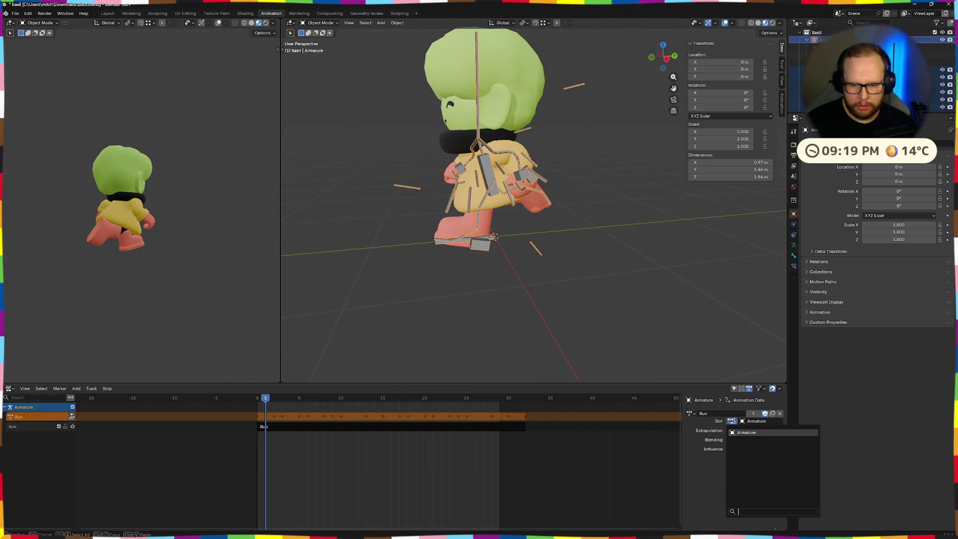
{"action": "double_click", "coordinate": [704, 414]}
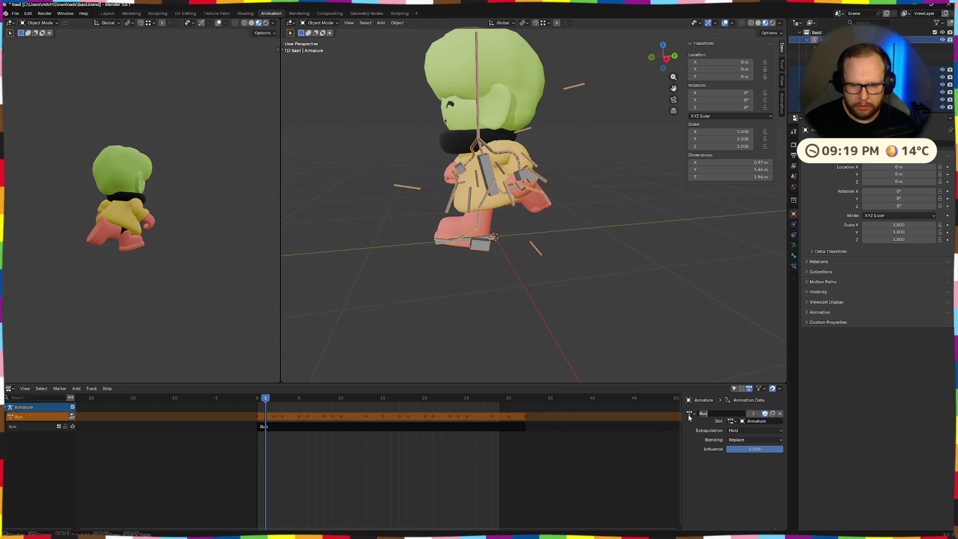
{"action": "left_click", "coordinate": [689, 415]}
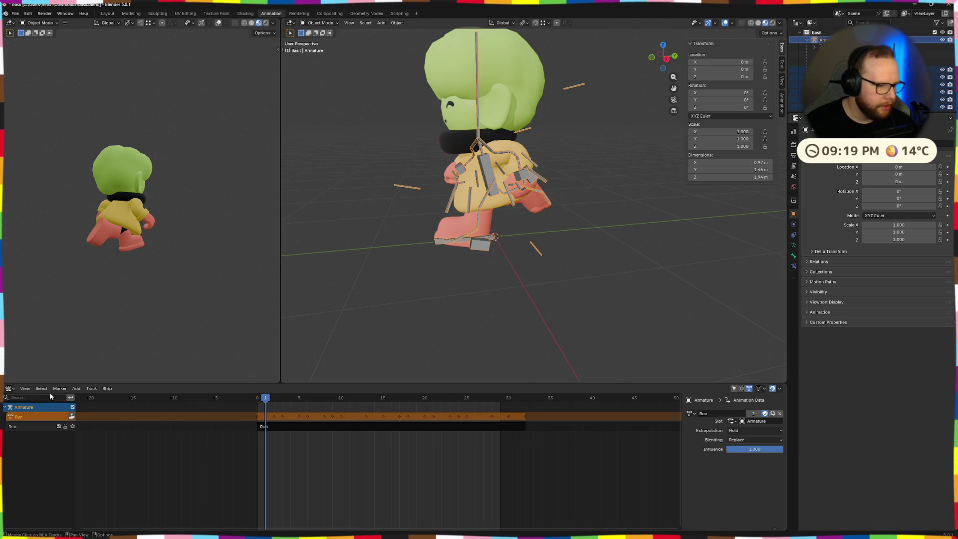
{"action": "left_click", "coordinate": [9, 389]}
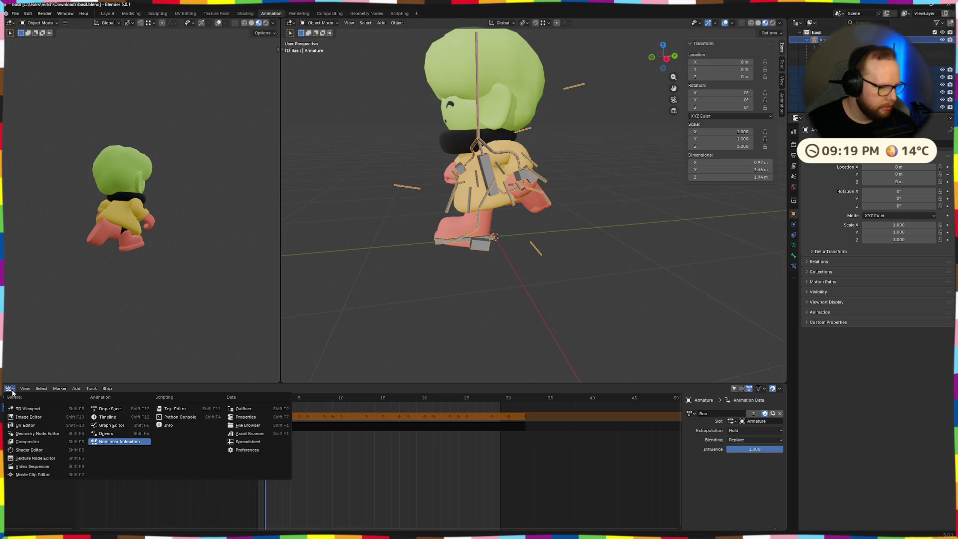
Switch the bottom panel through Timeline to the Dope Sheet and glance at the playback popover.
{"action": "left_click", "coordinate": [113, 417]}
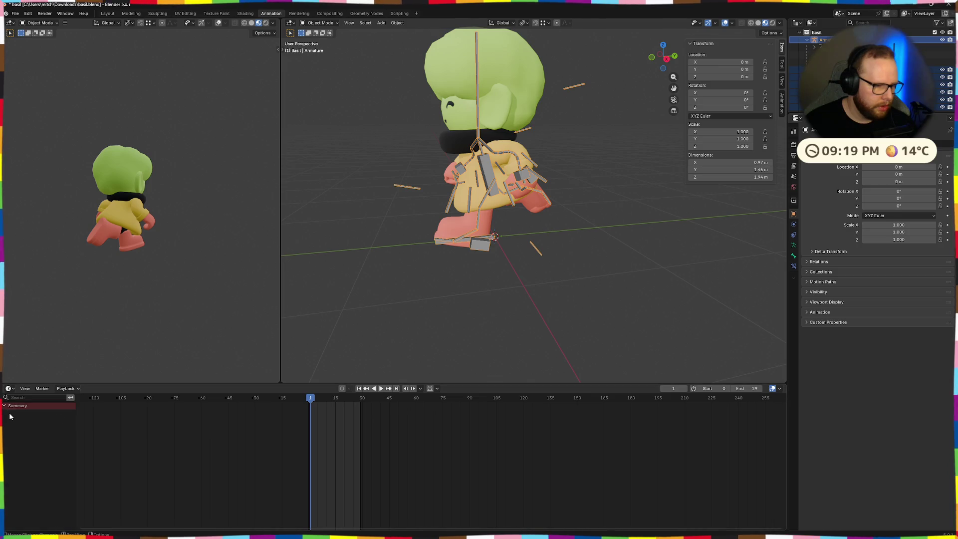
{"action": "left_click", "coordinate": [9, 388]}
{"action": "left_click", "coordinate": [116, 411]}
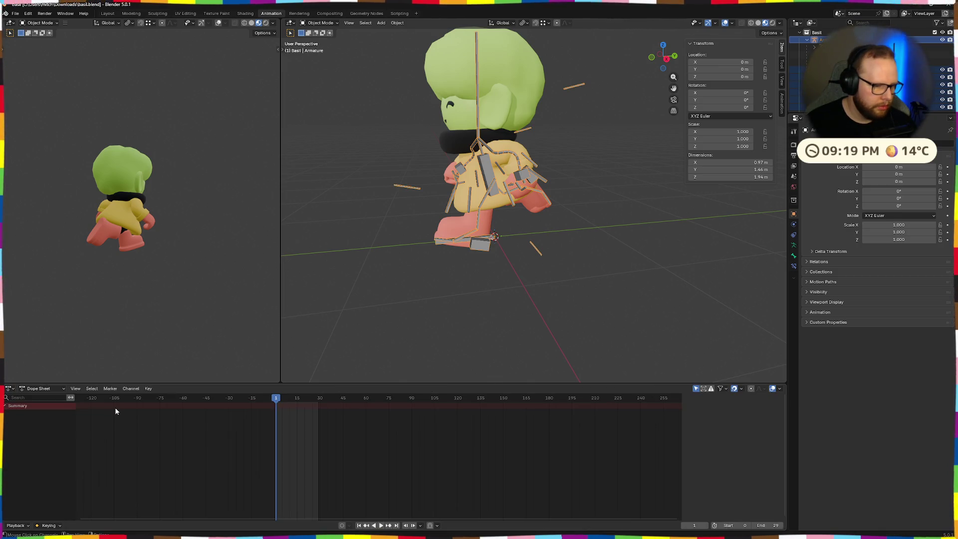
{"action": "left_click", "coordinate": [16, 526]}
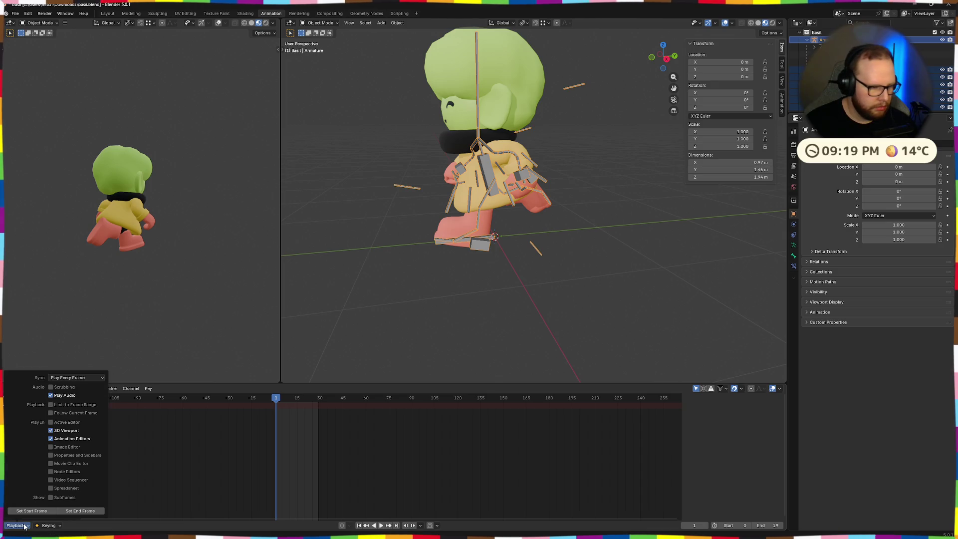
{"action": "left_click", "coordinate": [16, 526]}
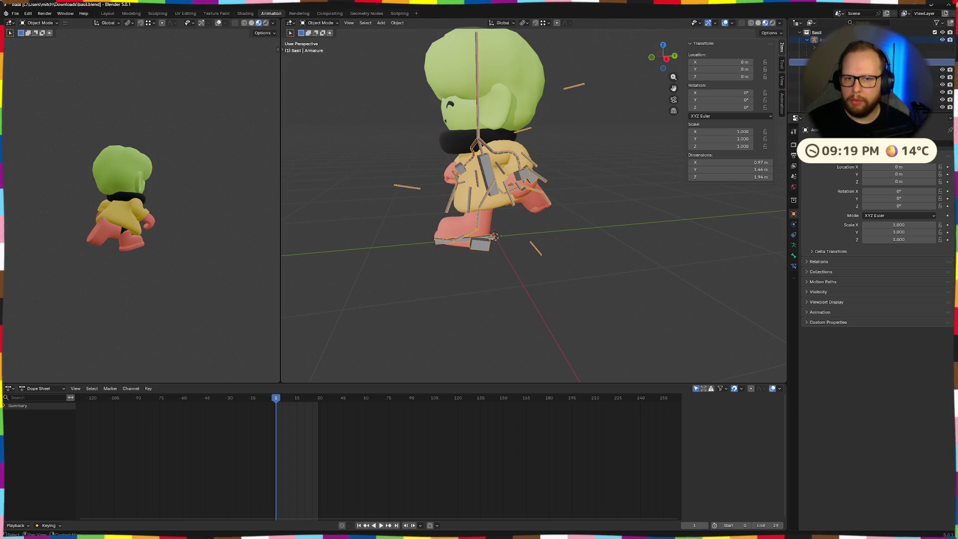
Show the Bone, Bone Constraints and then Armature Data properties with its bone collections.
{"action": "left_click", "coordinate": [794, 245]}
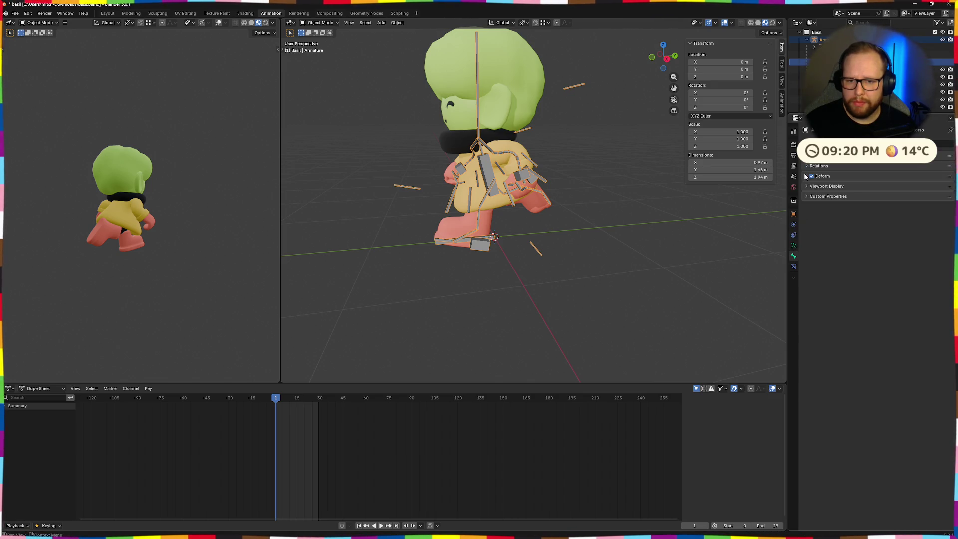
{"action": "left_click", "coordinate": [793, 266]}
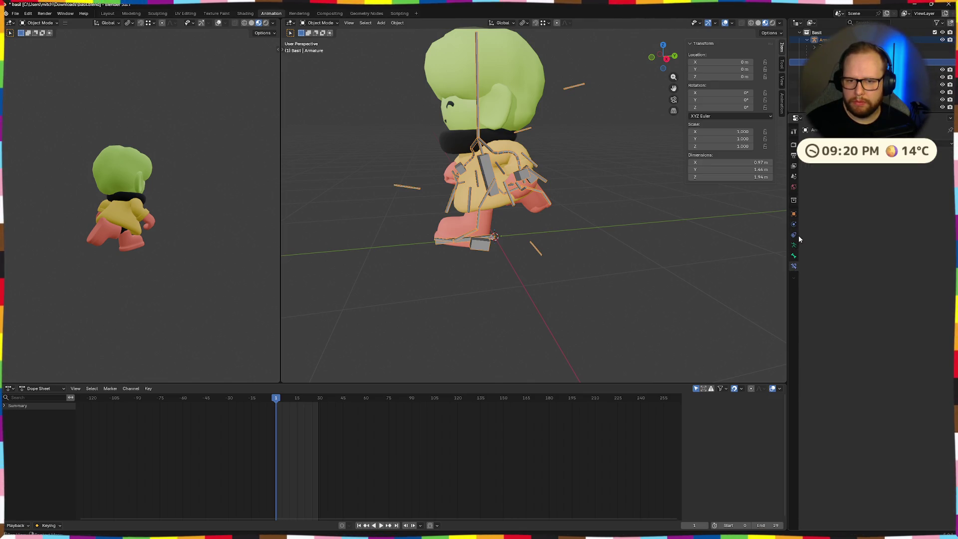
{"action": "left_click", "coordinate": [794, 245]}
{"action": "scroll", "coordinate": [868, 225], "scroll_direction": "down", "scroll_amount": 1}
{"action": "scroll", "coordinate": [868, 225], "scroll_direction": "up", "scroll_amount": 1}
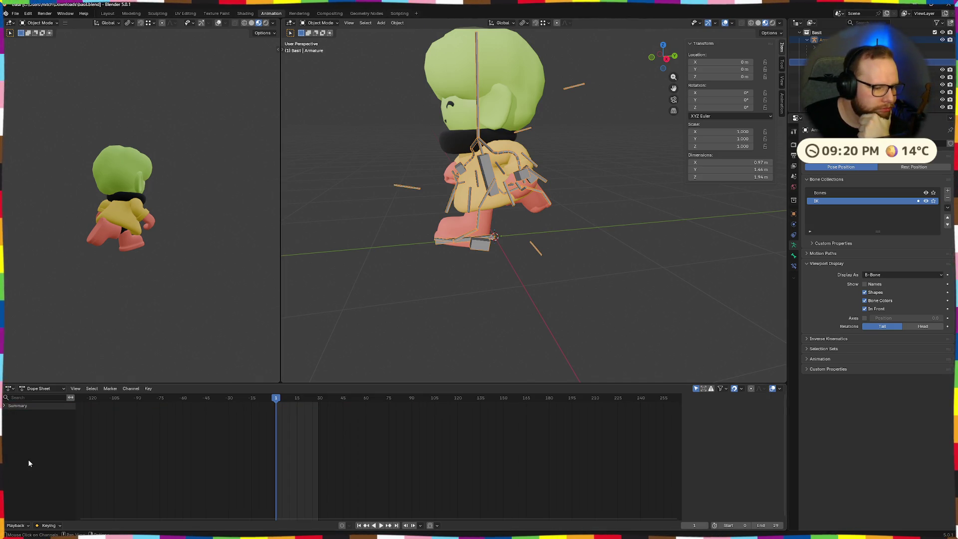
{"action": "left_click", "coordinate": [37, 389]}
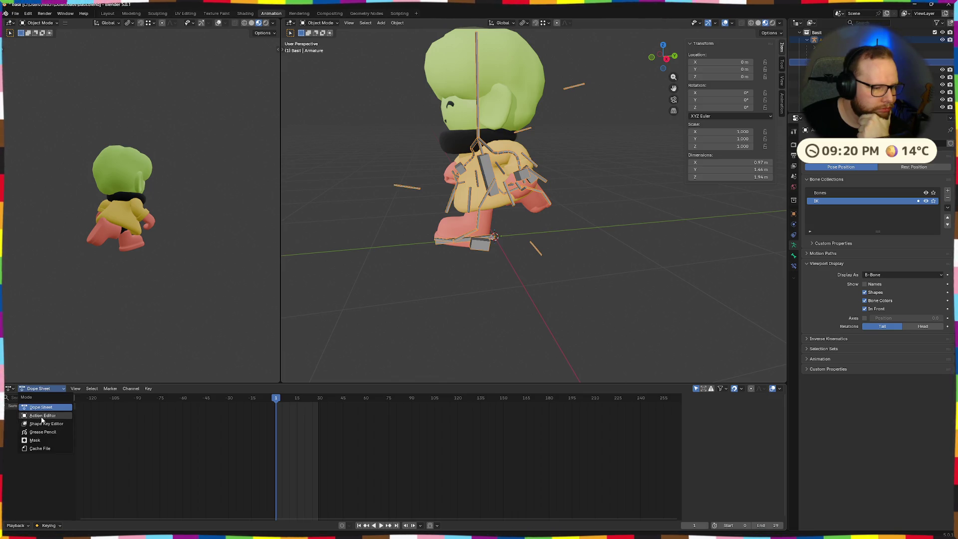
Keep the Dope Sheet editor and set its mode to Action Editor for the Run action.
{"action": "left_click", "coordinate": [10, 388]}
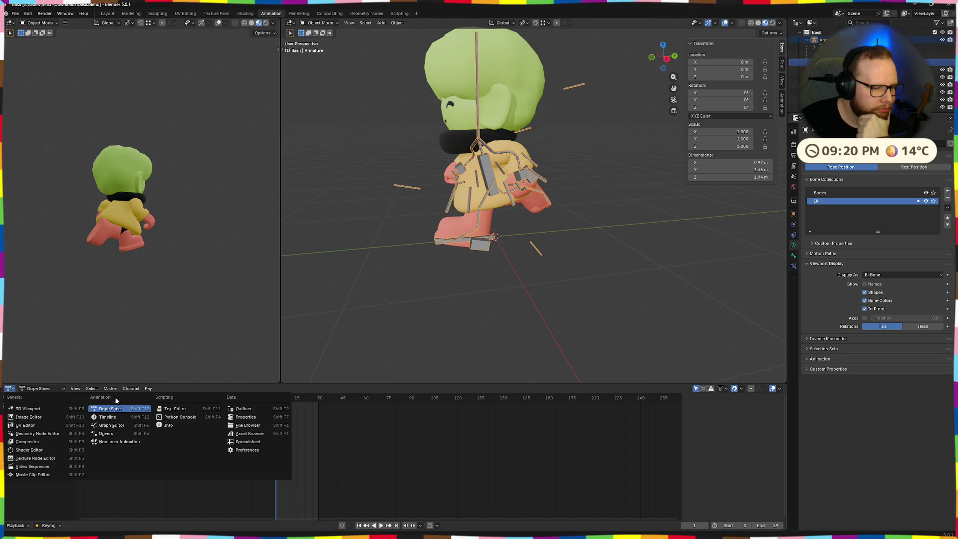
{"action": "left_click", "coordinate": [114, 400]}
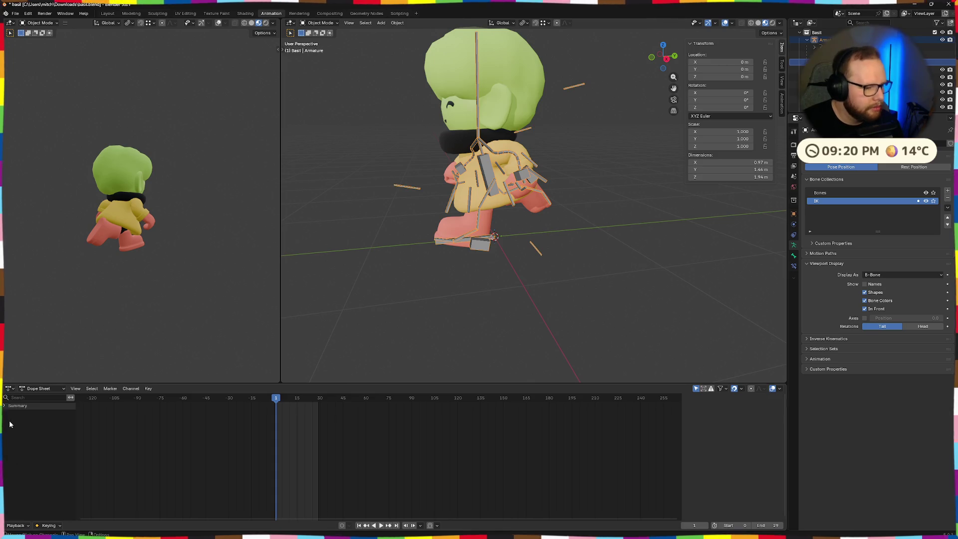
{"action": "left_click", "coordinate": [39, 389]}
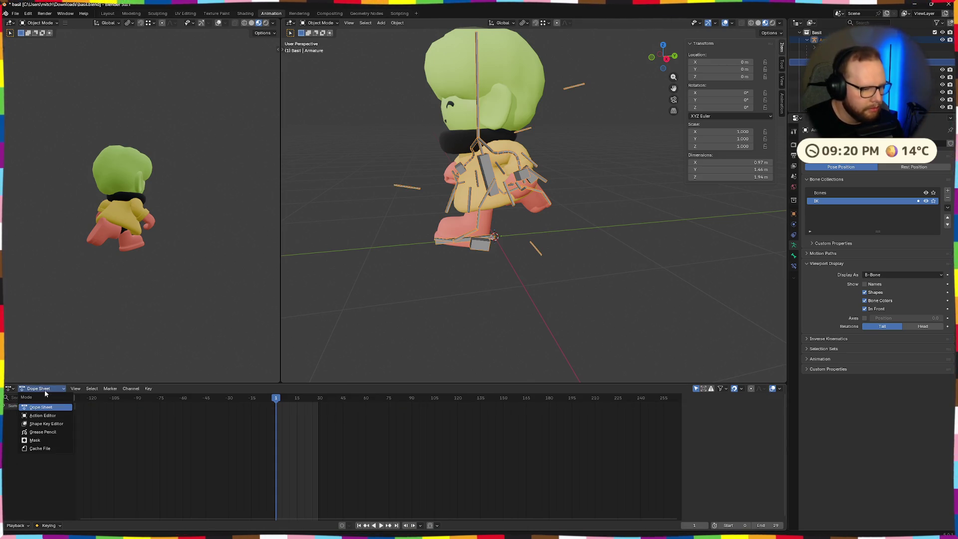
{"action": "left_click", "coordinate": [34, 415]}
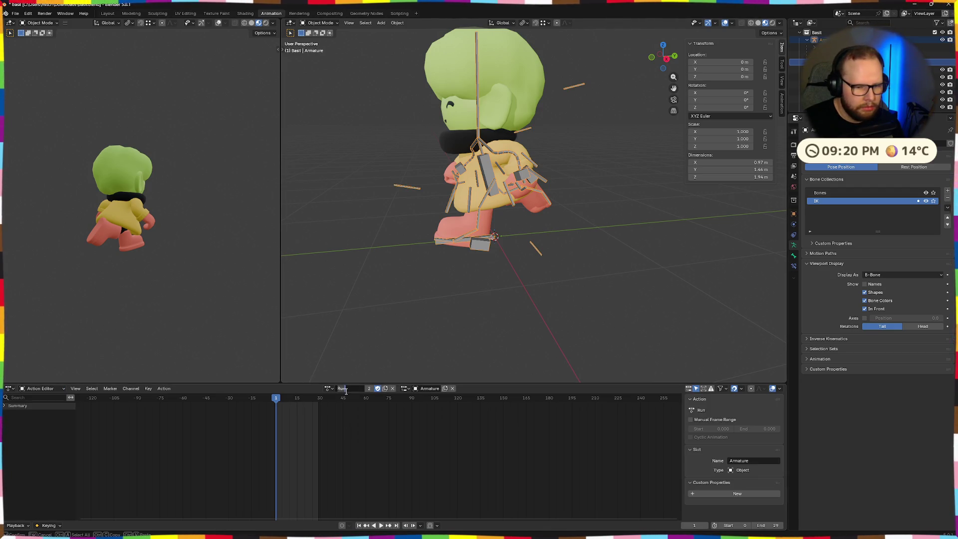
Browse the available actions and slots, keeping Run with its Armature slot.
{"action": "left_click", "coordinate": [327, 389]}
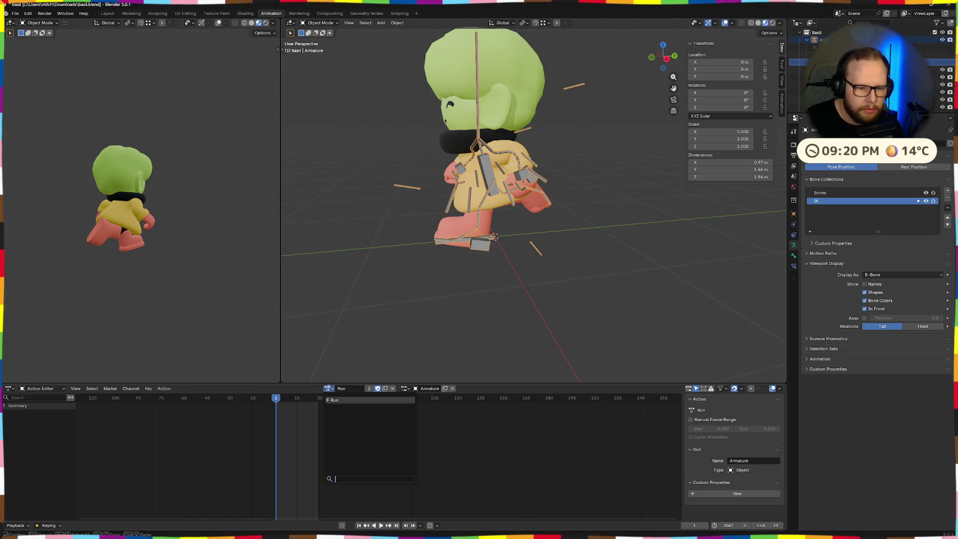
{"action": "left_click", "coordinate": [457, 397]}
{"action": "left_click", "coordinate": [406, 388]}
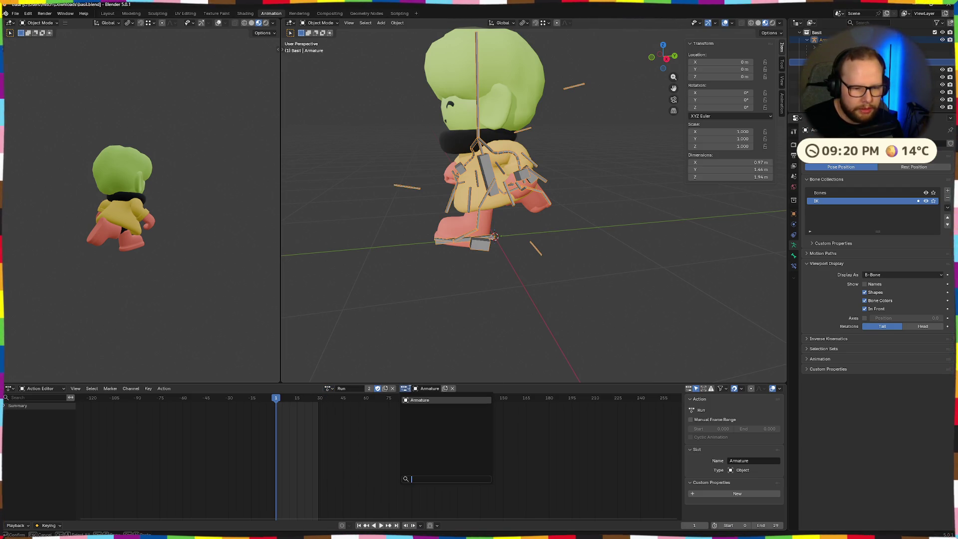
{"action": "left_click", "coordinate": [488, 389]}
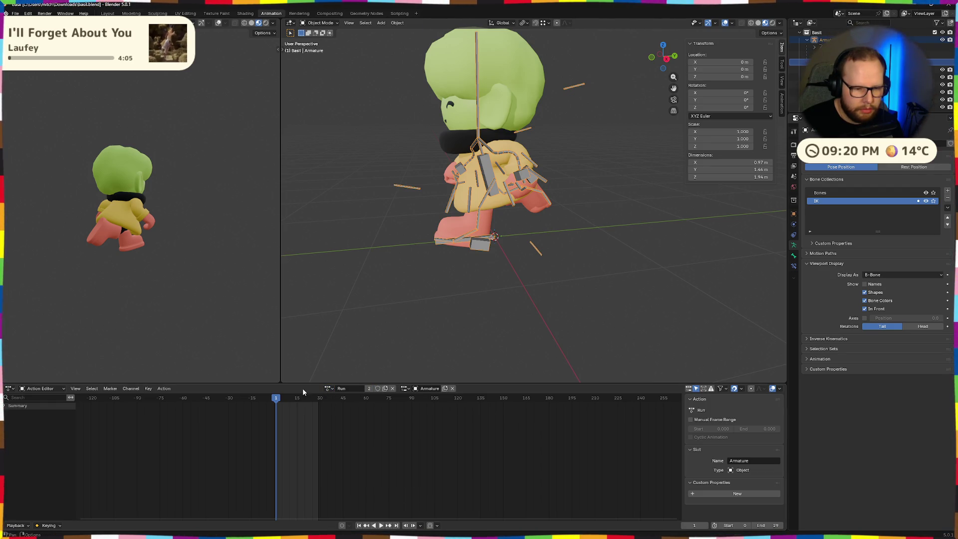
Scrub and play the Run animation, return to frame 0, and zoom in on its frame range.
{"action": "left_click", "coordinate": [274, 401]}
{"action": "left_click_drag", "start_coordinate": [275, 402], "coordinate": [274, 401]}
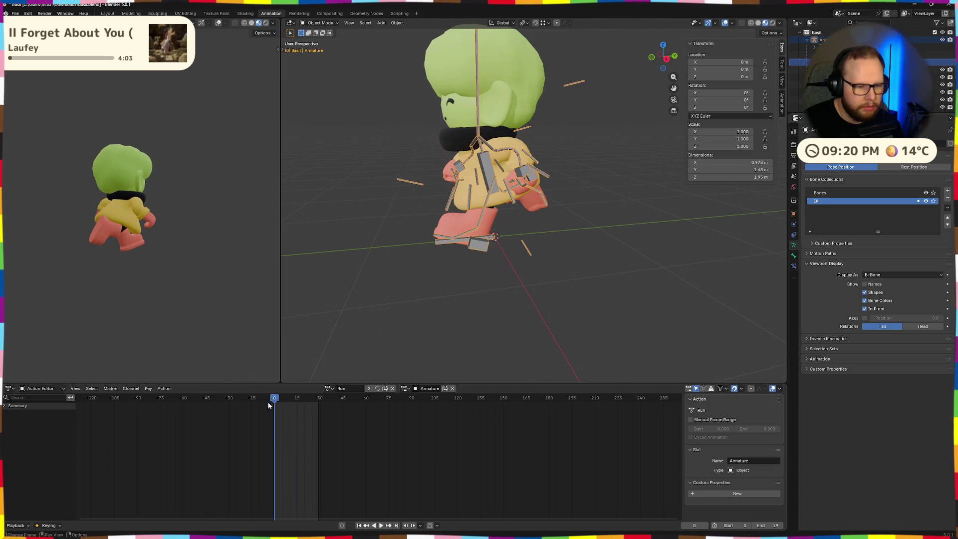
{"action": "left_click", "coordinate": [381, 525]}
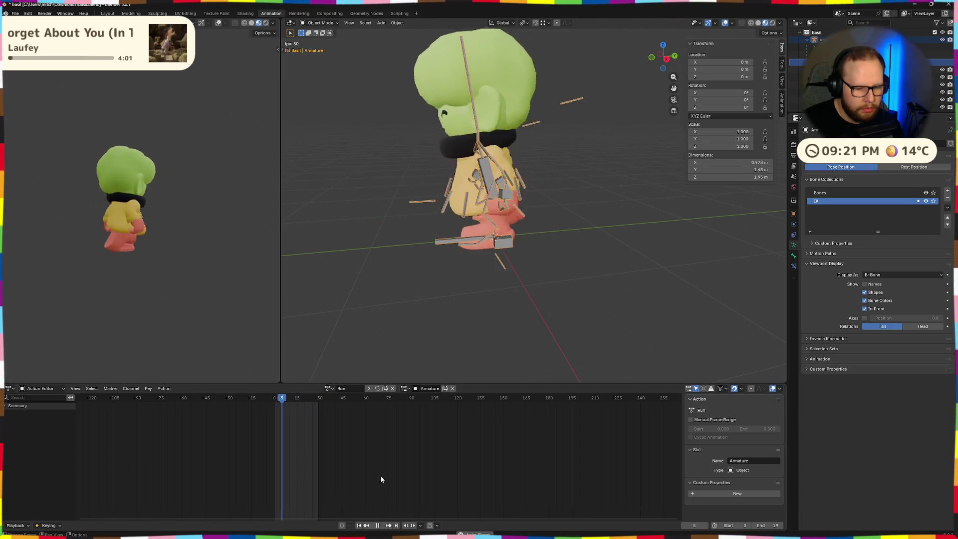
{"action": "left_click", "coordinate": [376, 525]}
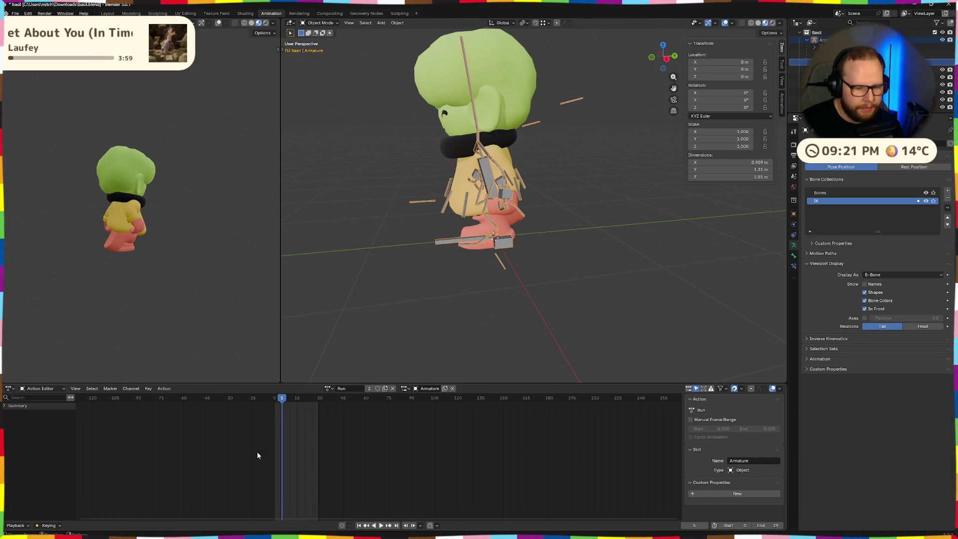
{"action": "left_click", "coordinate": [274, 399]}
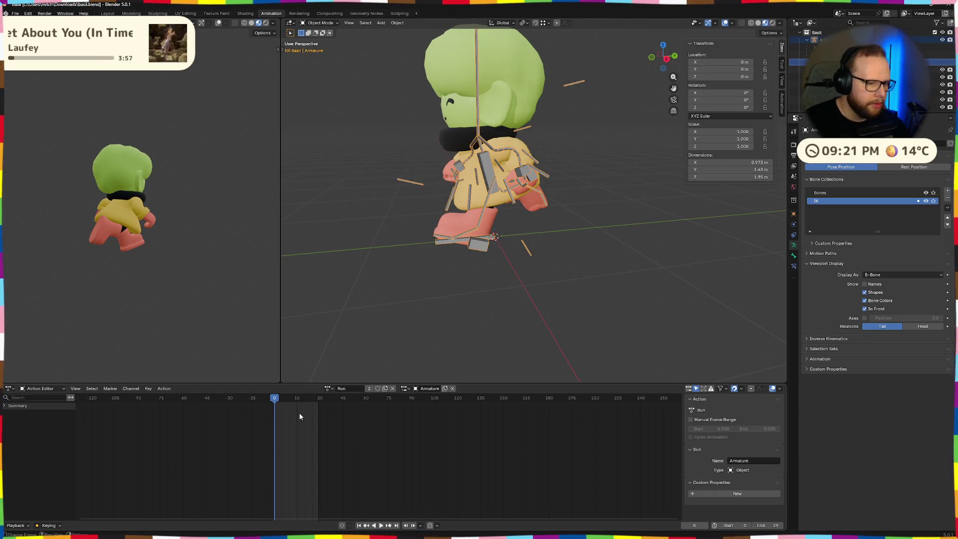
{"action": "middle_click_drag", "start_coordinate": [298, 412], "coordinate": [426, 432], "text": "ctrl"}
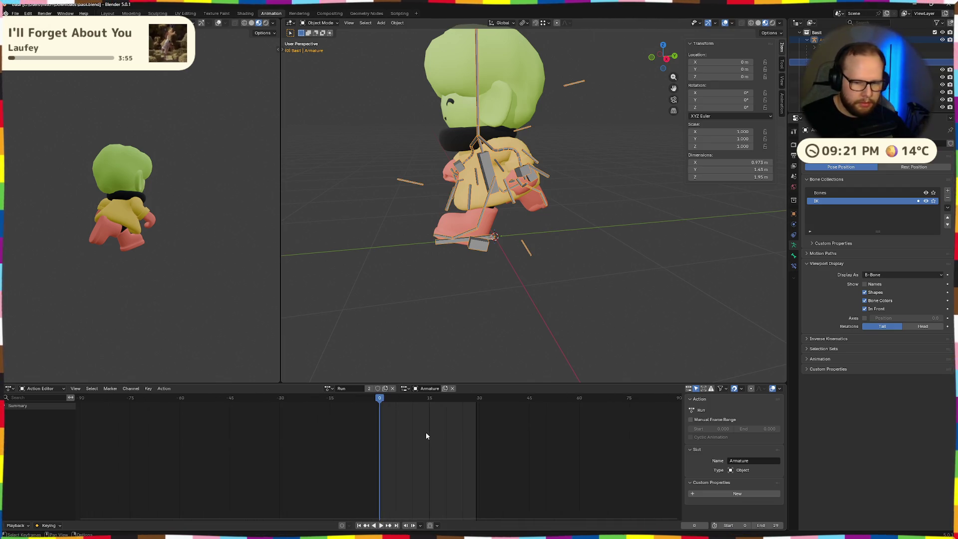
{"action": "scroll", "coordinate": [427, 432], "scroll_direction": "up", "scroll_amount": 3}
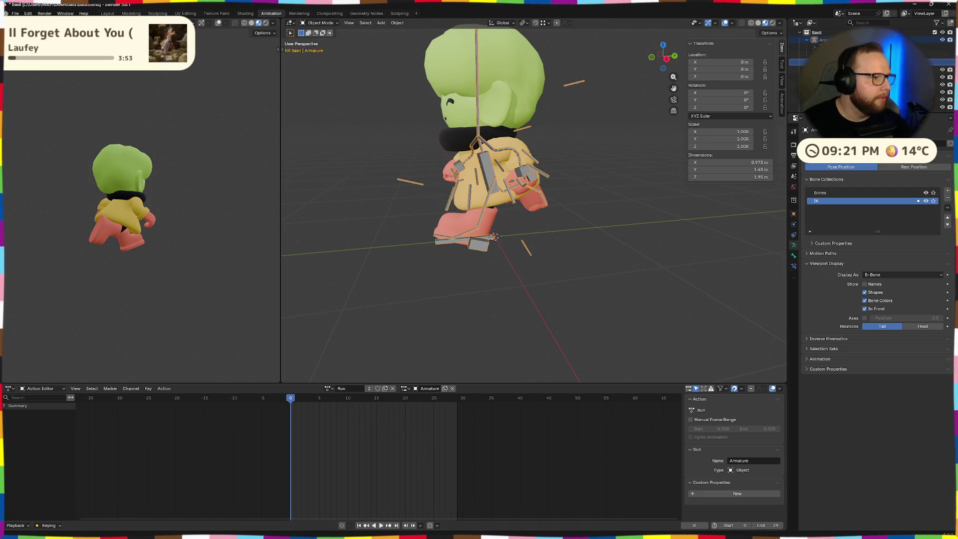
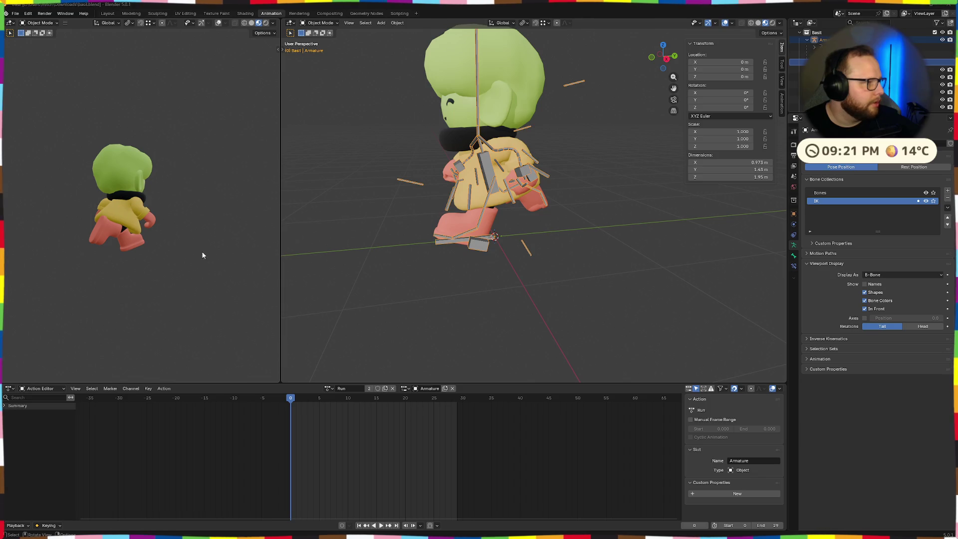
Expand the Run action summary, enable Only Show Selected and select the armature.
{"action": "left_click", "coordinate": [52, 388]}
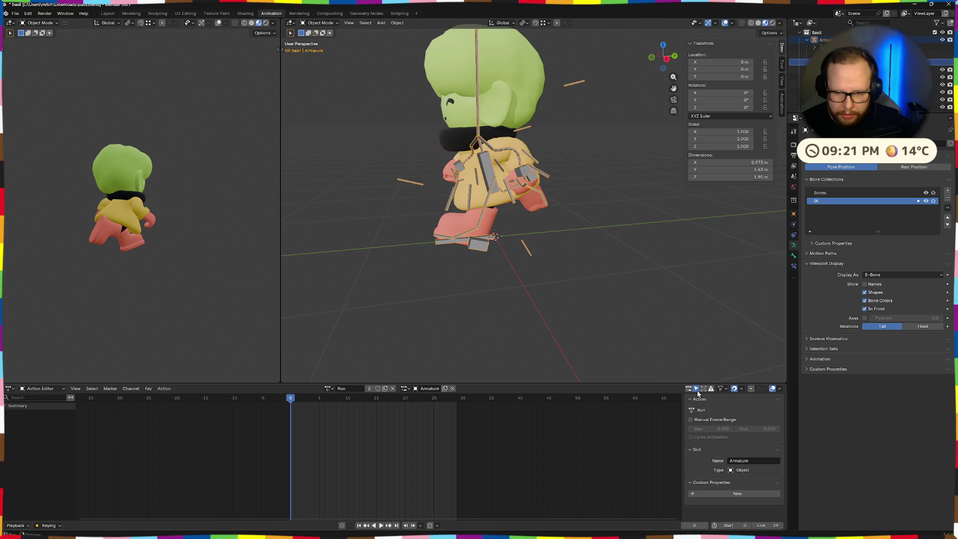
{"action": "left_click", "coordinate": [7, 406]}
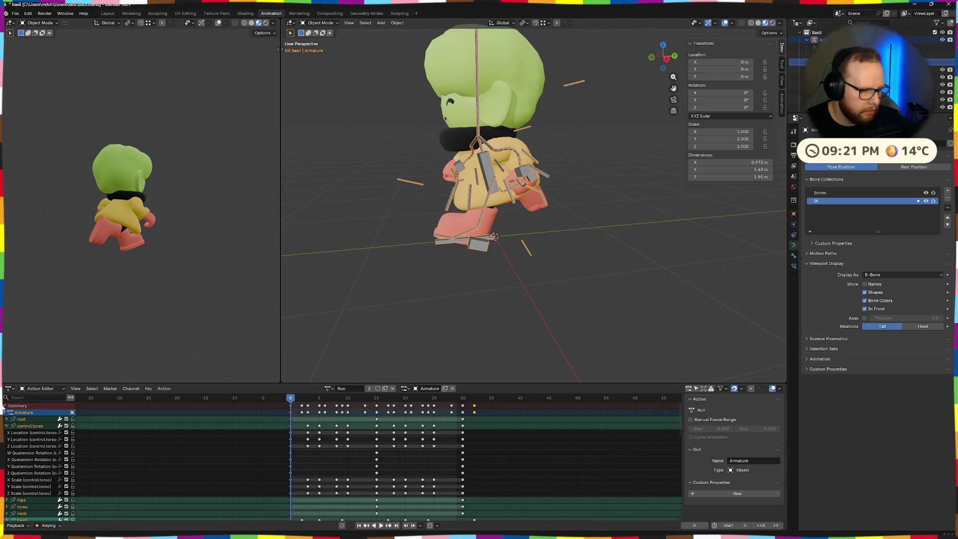
{"action": "left_click", "coordinate": [696, 389]}
{"action": "left_click", "coordinate": [491, 186]}
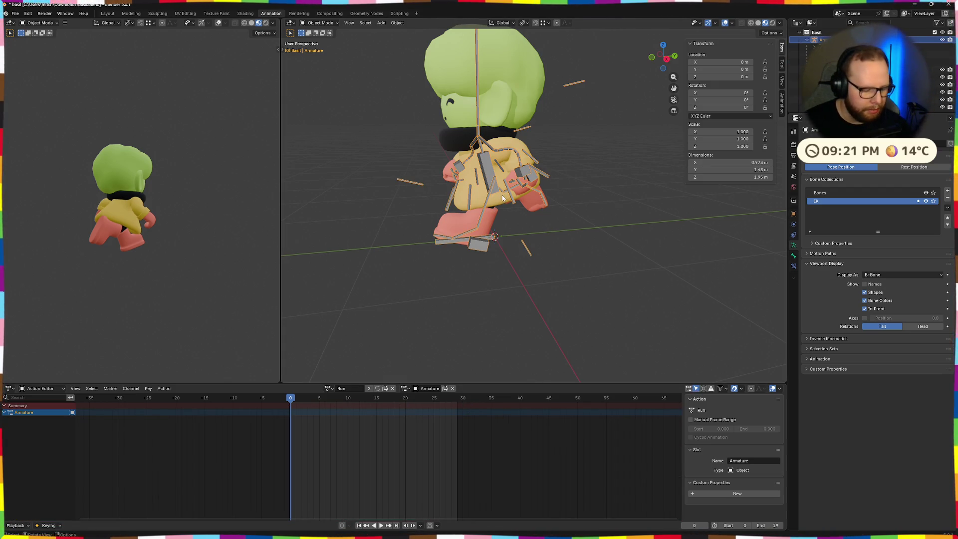
Switch the armature into Pose Mode and frame the character from below.
{"action": "key", "text": "ctrl+Tab"}
{"action": "scroll", "coordinate": [500, 210], "scroll_direction": "up", "scroll_amount": 5}
{"action": "key", "text": "a"}
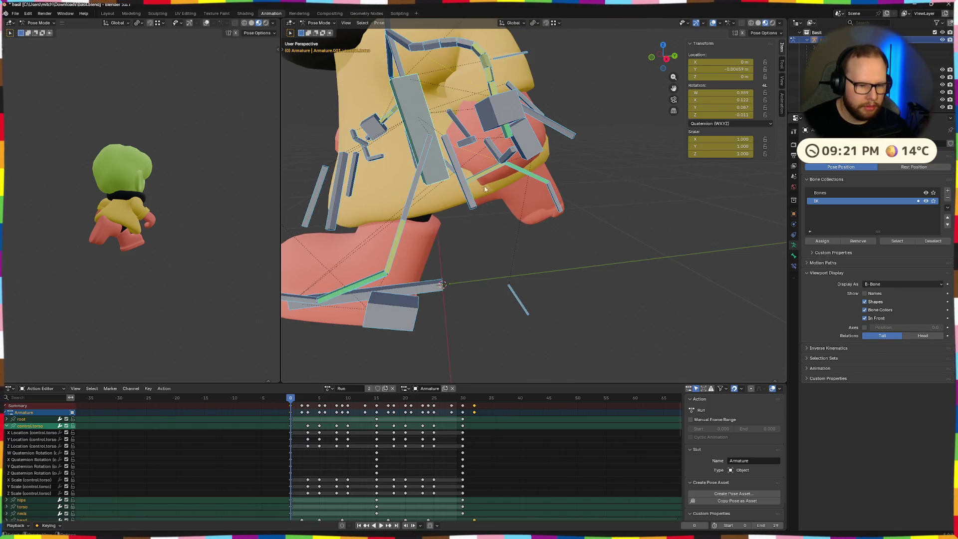
{"action": "scroll", "coordinate": [451, 337], "scroll_direction": "down", "scroll_amount": 4}
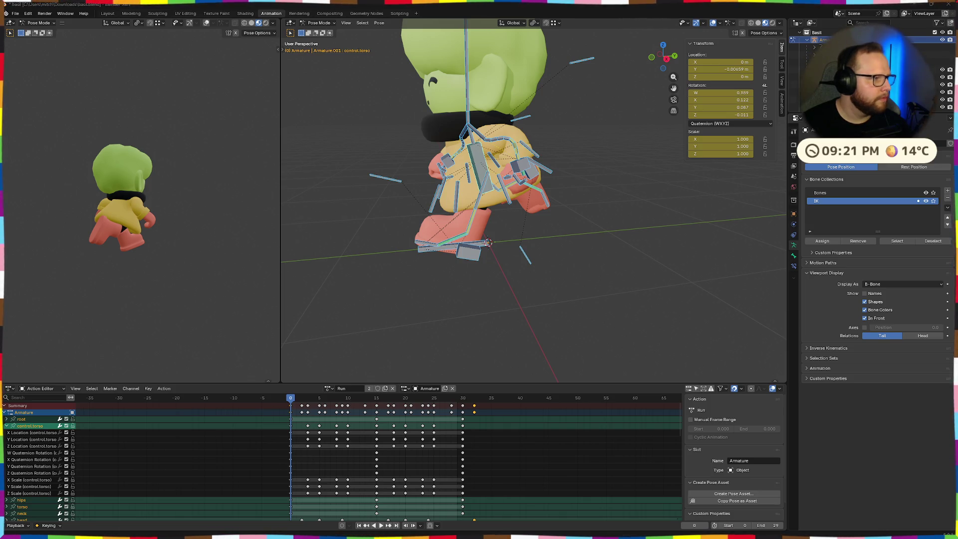
{"action": "middle_click_drag", "start_coordinate": [395, 200], "coordinate": [475, 278]}
{"action": "scroll", "coordinate": [302, 449], "scroll_direction": "down", "scroll_amount": 2}
{"action": "scroll", "coordinate": [322, 446], "scroll_direction": "down", "scroll_amount": 3}
{"action": "scroll", "coordinate": [322, 447], "scroll_direction": "up", "scroll_amount": 3}
{"action": "scroll", "coordinate": [374, 455], "scroll_direction": "left", "scroll_amount": 1, "text": "ctrl"}
{"action": "scroll", "coordinate": [368, 462], "scroll_direction": "right", "scroll_amount": 1, "text": "ctrl"}
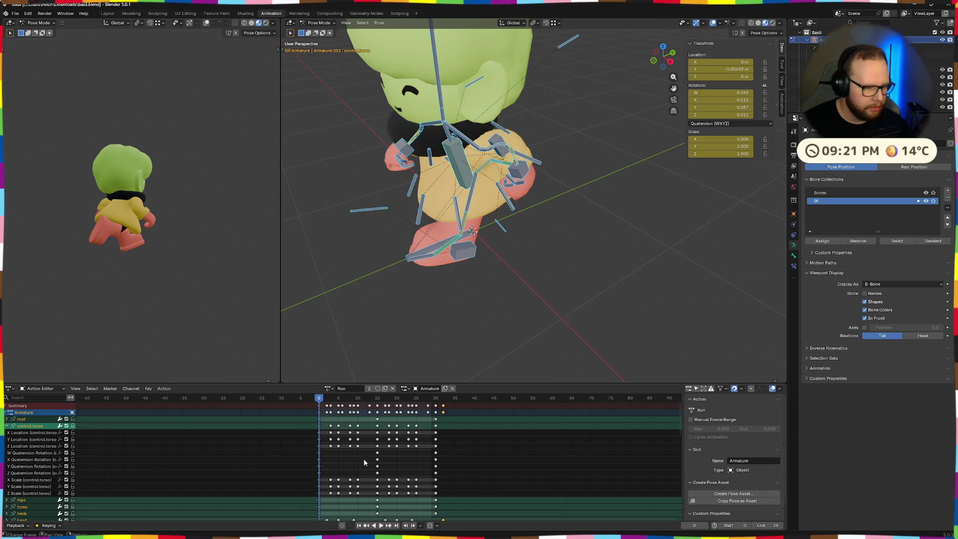
{"action": "scroll", "coordinate": [53, 498], "scroll_direction": "down", "scroll_amount": 5}
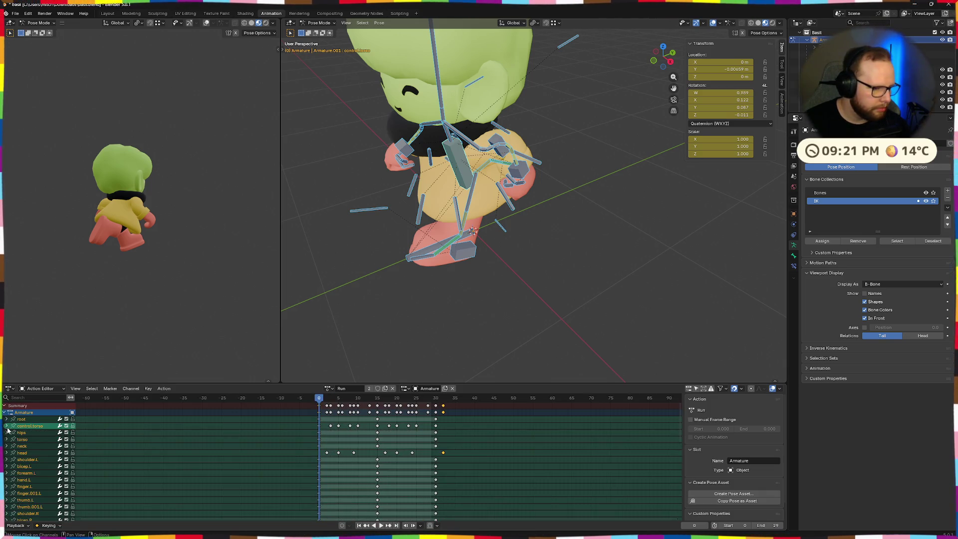
{"action": "scroll", "coordinate": [25, 458], "scroll_direction": "down", "scroll_amount": 5}
{"action": "scroll", "coordinate": [25, 458], "scroll_direction": "down", "scroll_amount": 5}
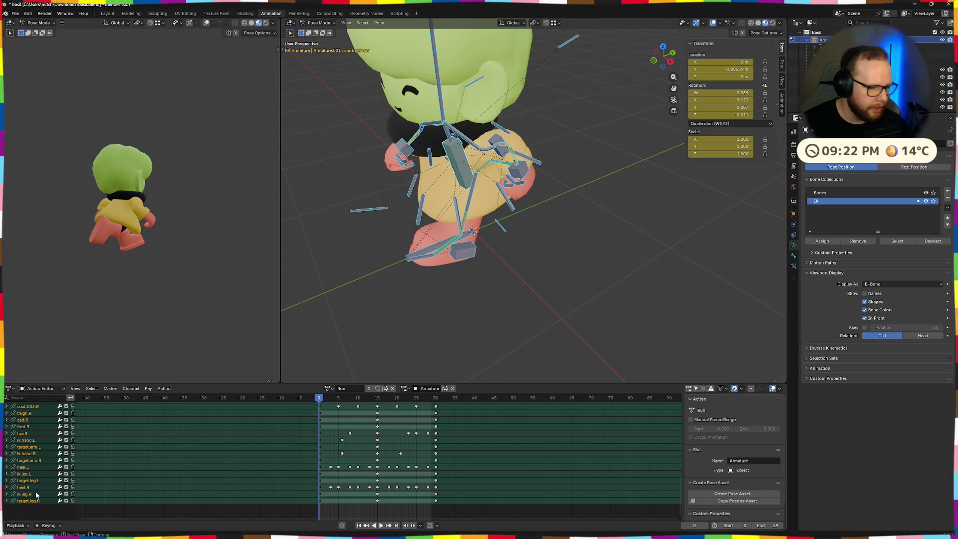
{"action": "mouse_move", "coordinate": [431, 304]}
{"action": "middle_mouse_down"}
{"action": "mouse_move", "coordinate": [493, 174]}
{"action": "mouse_move", "coordinate": [544, 291]}
{"action": "middle_mouse_up"}
Select the calf.R bone so only the calf bones' channels are listed.
{"action": "left_click", "coordinate": [493, 173]}
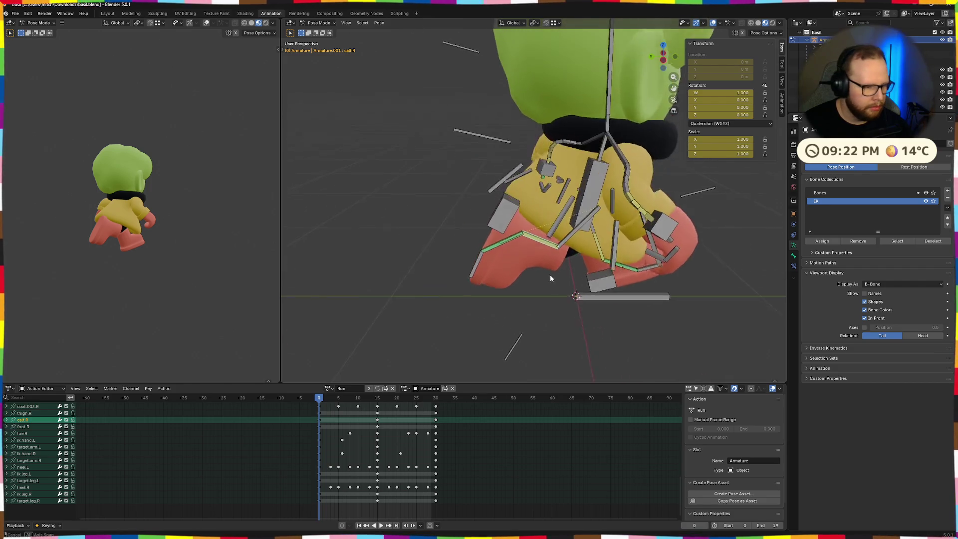
{"action": "scroll", "coordinate": [267, 439], "scroll_direction": "up", "scroll_amount": 2}
{"action": "scroll", "coordinate": [268, 438], "scroll_direction": "up", "scroll_amount": 1}
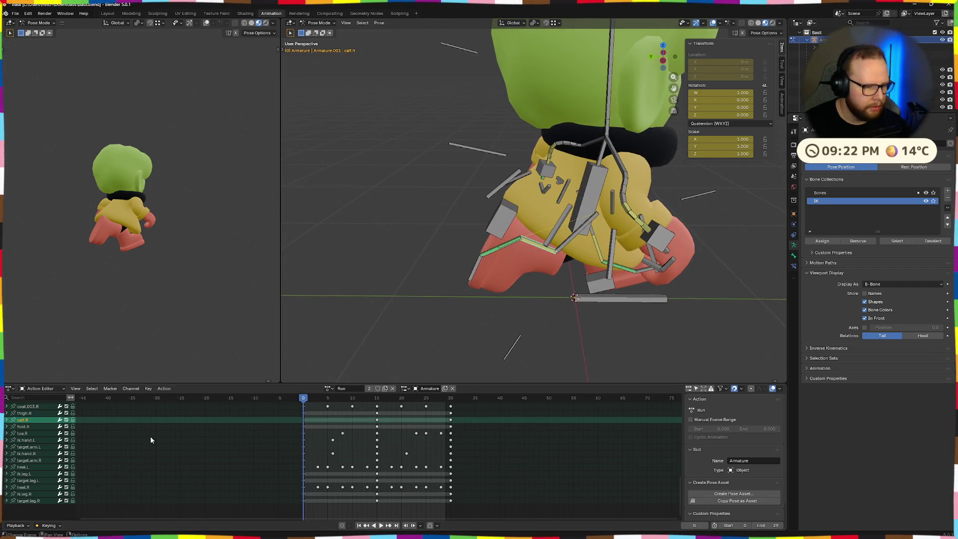
{"action": "mouse_move", "coordinate": [524, 225]}
{"action": "middle_mouse_down"}
{"action": "mouse_move", "coordinate": [587, 284]}
{"action": "mouse_move", "coordinate": [656, 299]}
{"action": "mouse_move", "coordinate": [753, 50]}
{"action": "middle_mouse_up"}
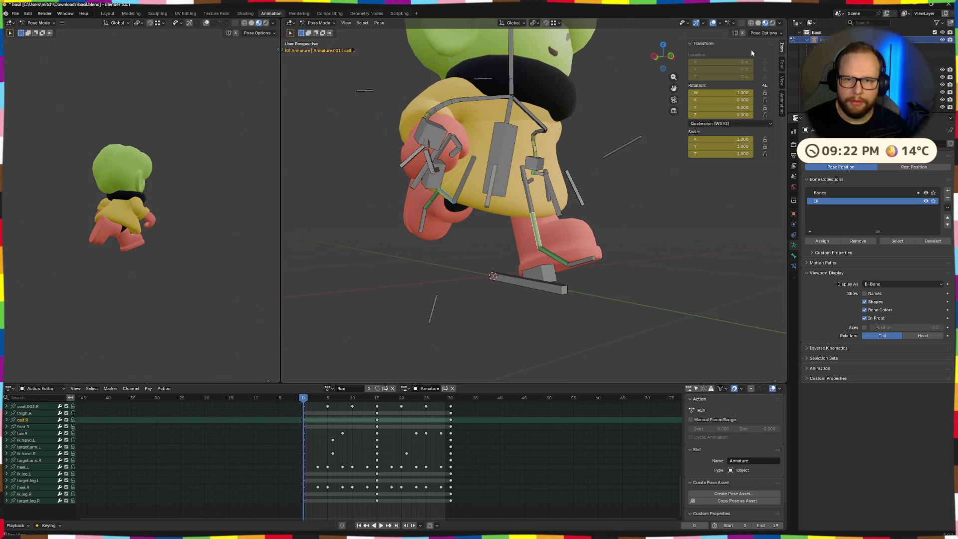
{"action": "left_click", "coordinate": [696, 388]}
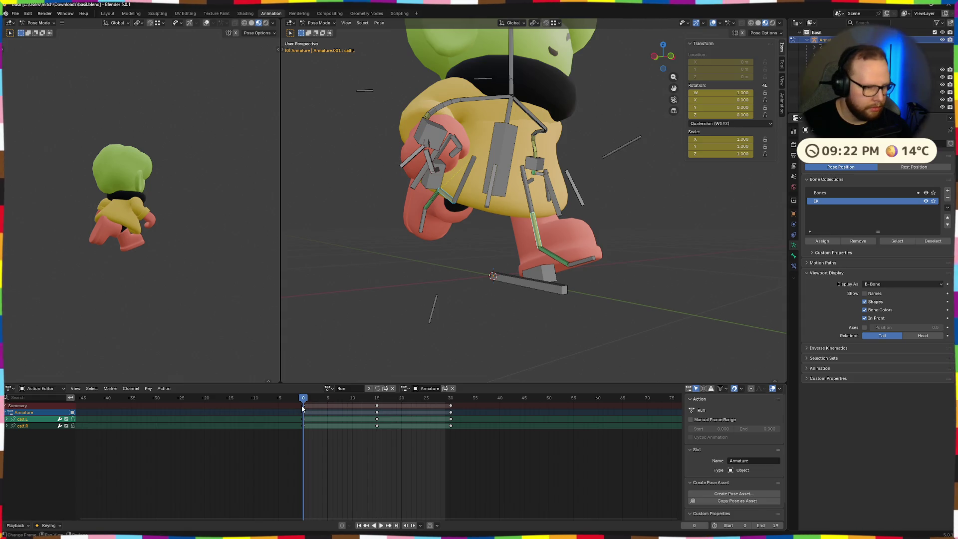
Play the Run animation once and expand then collapse the calf channel groups.
{"action": "key", "text": "space"}
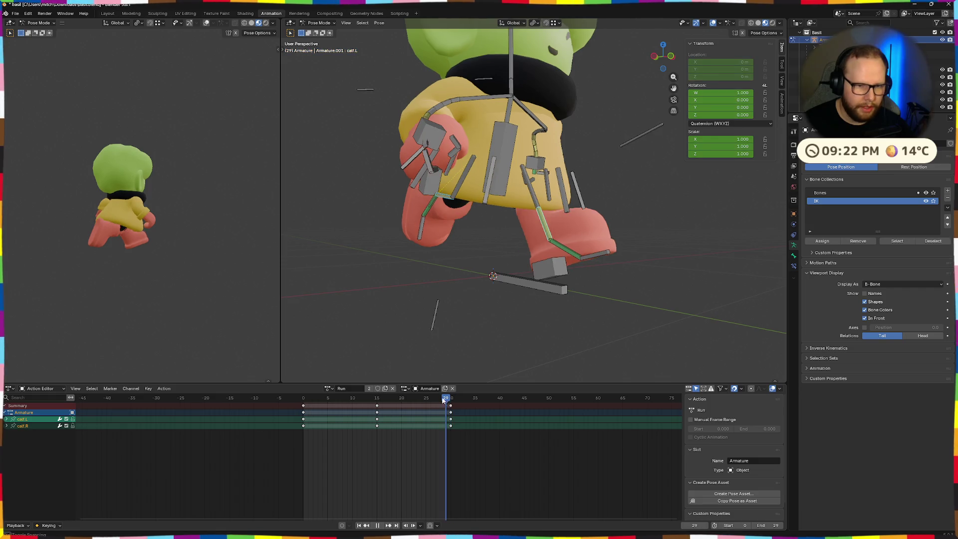
{"action": "key", "text": "Escape"}
{"action": "left_click", "coordinate": [8, 419]}
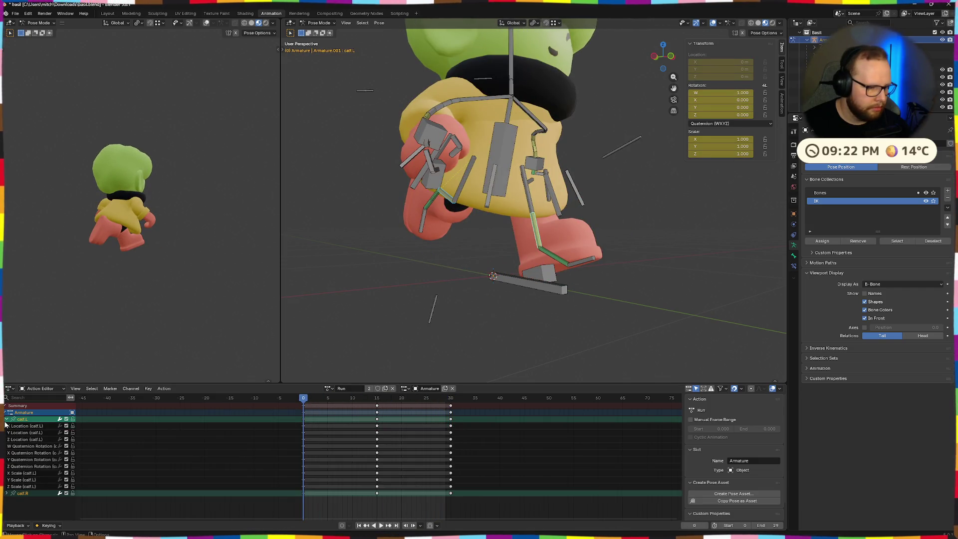
{"action": "left_click", "coordinate": [7, 493]}
{"action": "left_click", "coordinate": [7, 419]}
Select the right leg bones in the viewport, ending on a single leg bone.
{"action": "middle_click_drag", "start_coordinate": [461, 317], "coordinate": [531, 193]}
{"action": "left_click", "coordinate": [531, 193]}
{"action": "mouse_move", "coordinate": [618, 317]}
{"action": "middle_mouse_down"}
{"action": "mouse_move", "coordinate": [605, 296]}
{"action": "mouse_move", "coordinate": [458, 253]}
{"action": "mouse_move", "coordinate": [462, 276]}
{"action": "mouse_move", "coordinate": [442, 272]}
{"action": "mouse_move", "coordinate": [634, 267]}
{"action": "mouse_move", "coordinate": [549, 268]}
{"action": "mouse_move", "coordinate": [479, 253]}
{"action": "middle_mouse_up"}
{"action": "left_click", "coordinate": [637, 251], "text": "shift"}
{"action": "scroll", "coordinate": [458, 252], "scroll_direction": "up", "scroll_amount": 5}
{"action": "left_click", "coordinate": [436, 159]}
{"action": "scroll", "coordinate": [450, 258], "scroll_direction": "down", "scroll_amount": 3}
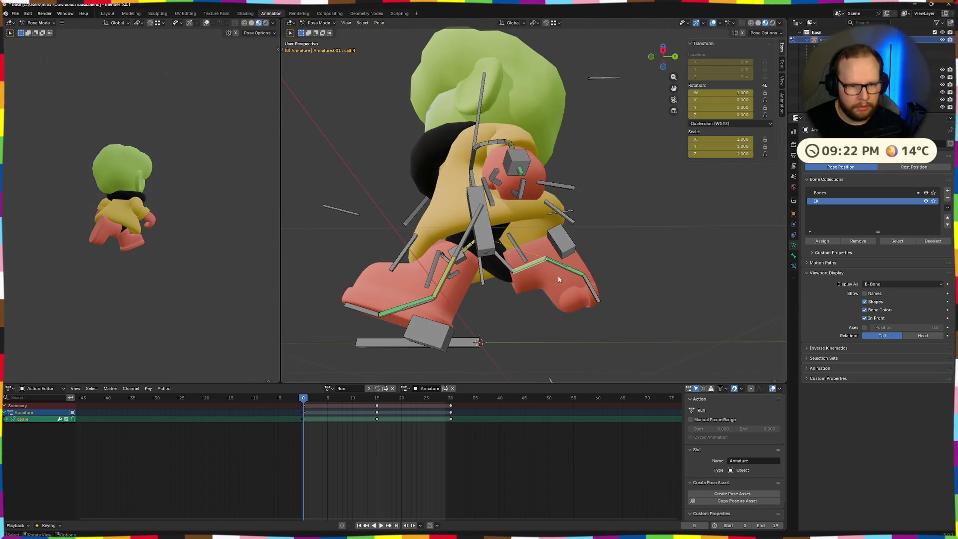
{"action": "scroll", "coordinate": [557, 279], "scroll_direction": "up", "scroll_amount": 3}
Scrub the Run animation to about frame 15 and jump back to frame 0.
{"action": "mouse_move", "coordinate": [557, 279]}
{"action": "middle_mouse_down"}
{"action": "mouse_move", "coordinate": [539, 323]}
{"action": "mouse_move", "coordinate": [545, 359]}
{"action": "mouse_move", "coordinate": [673, 299]}
{"action": "mouse_move", "coordinate": [619, 295]}
{"action": "mouse_move", "coordinate": [751, 276]}
{"action": "mouse_move", "coordinate": [673, 321]}
{"action": "middle_mouse_up"}
{"action": "mouse_move", "coordinate": [305, 400]}
{"action": "left_mouse_down"}
{"action": "mouse_move", "coordinate": [406, 399]}
{"action": "mouse_move", "coordinate": [386, 399]}
{"action": "left_mouse_up"}
{"action": "mouse_move", "coordinate": [418, 313]}
{"action": "middle_mouse_down"}
{"action": "mouse_move", "coordinate": [426, 315]}
{"action": "mouse_move", "coordinate": [287, 288]}
{"action": "middle_mouse_up"}
{"action": "key", "text": "shift+Left"}
{"action": "scroll", "coordinate": [428, 310], "scroll_direction": "down", "scroll_amount": 5}
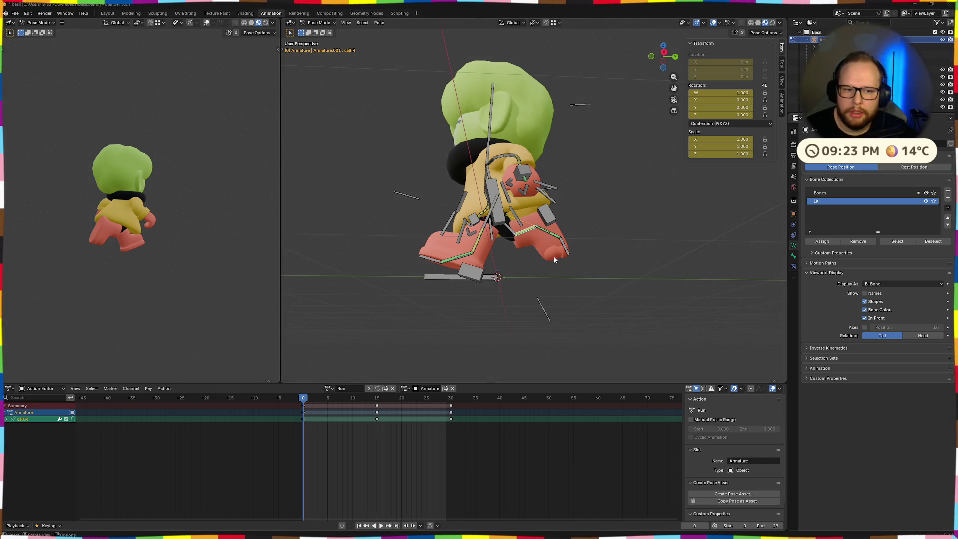
Delete the calf.R channel, return to Object Mode, view Bone Constraints and go to Modeling.
{"action": "middle_click_drag", "start_coordinate": [556, 255], "coordinate": [588, 271]}
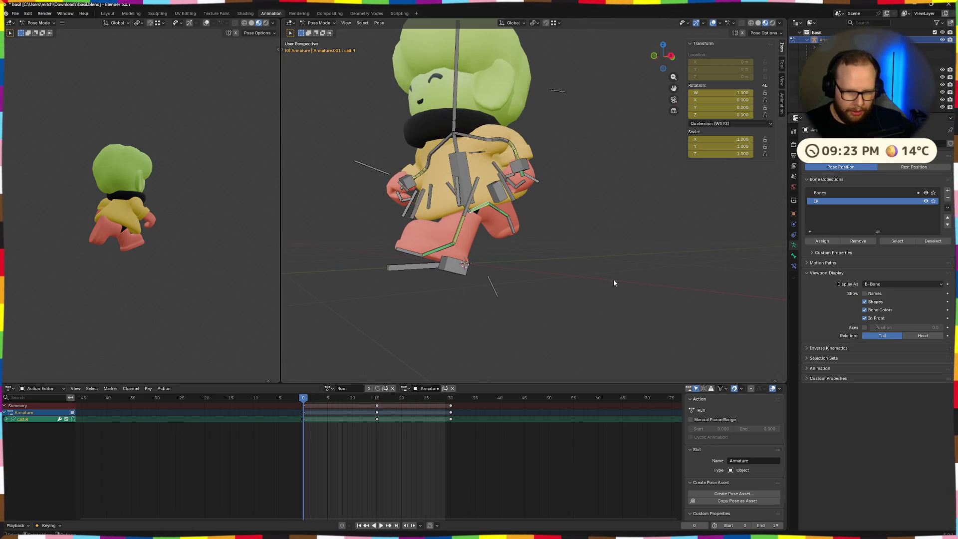
{"action": "scroll", "coordinate": [869, 76], "scroll_direction": "down", "scroll_amount": 2}
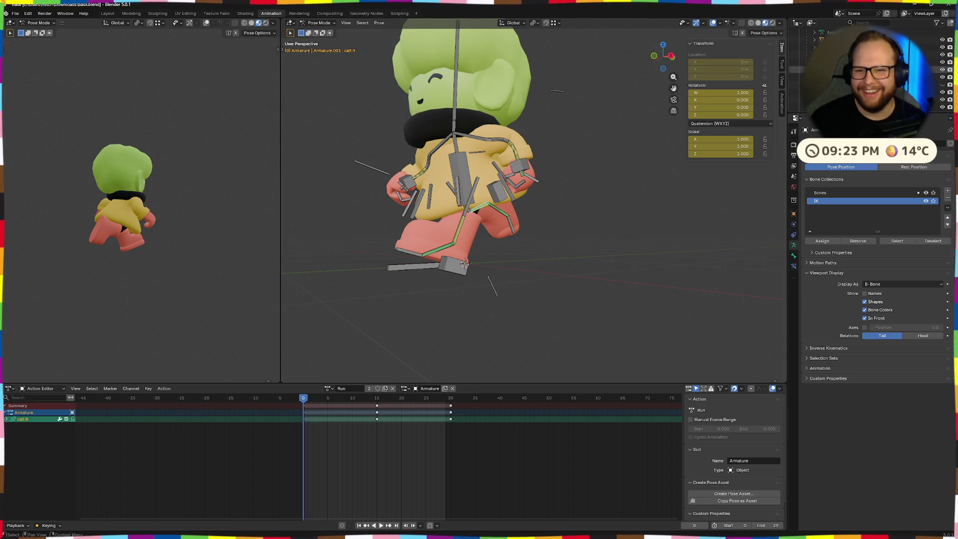
{"action": "left_click", "coordinate": [797, 55]}
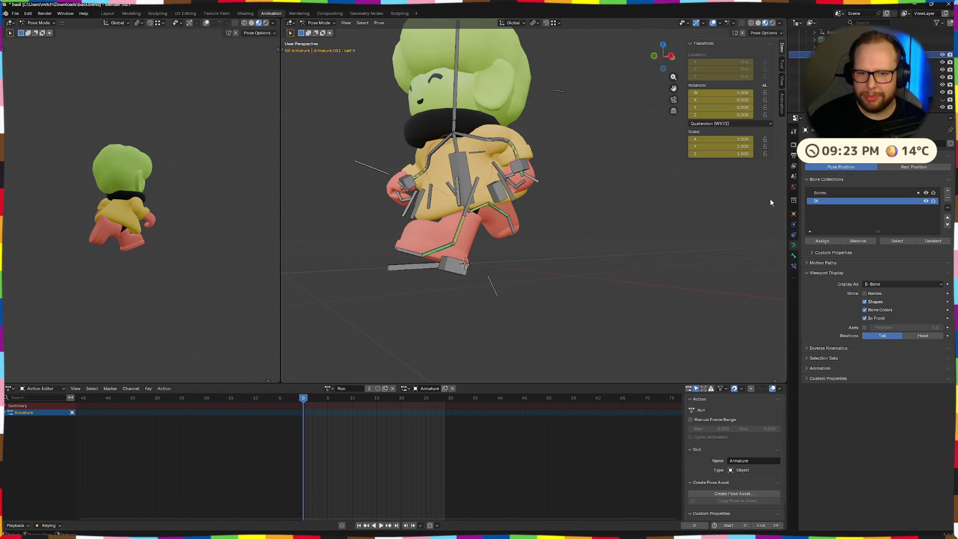
{"action": "key", "text": "ctrl+Tab"}
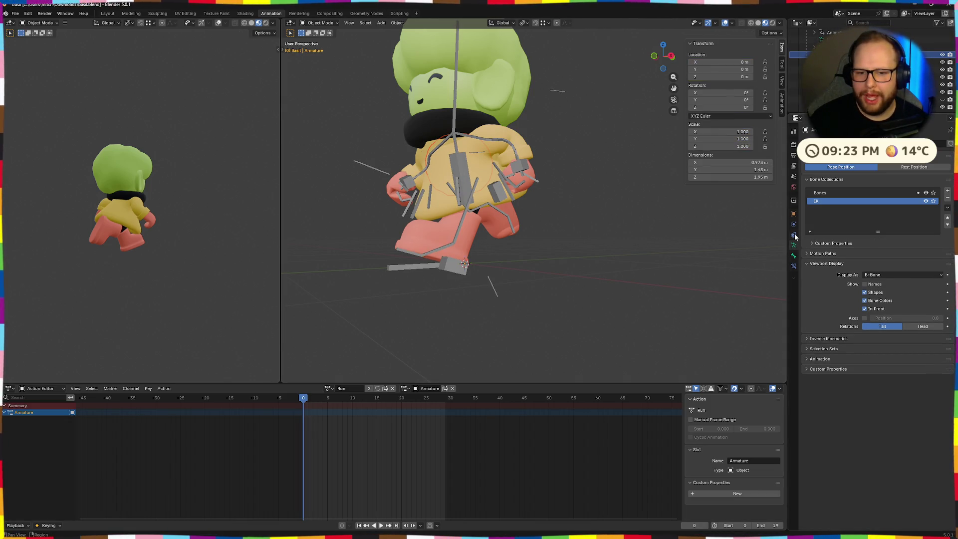
{"action": "left_click", "coordinate": [794, 266]}
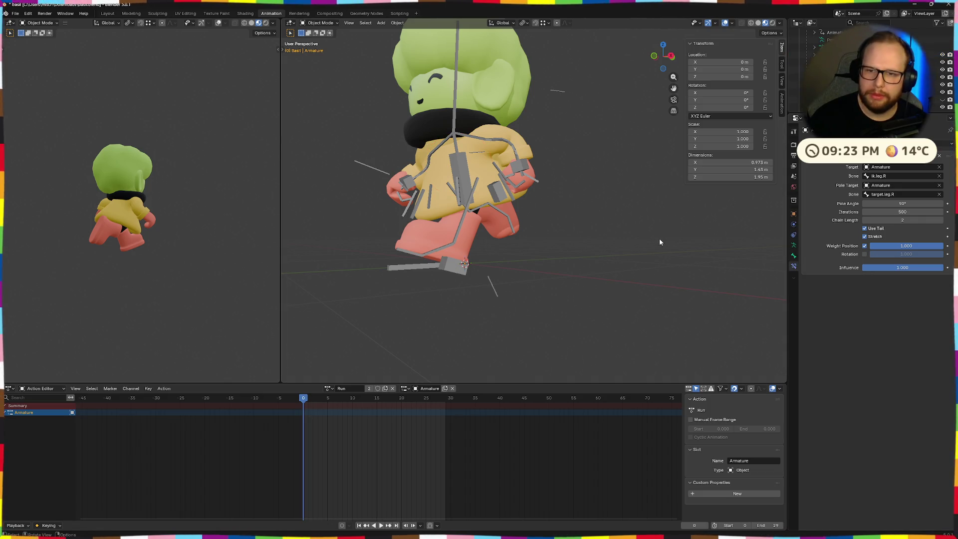
{"action": "left_click", "coordinate": [131, 13]}
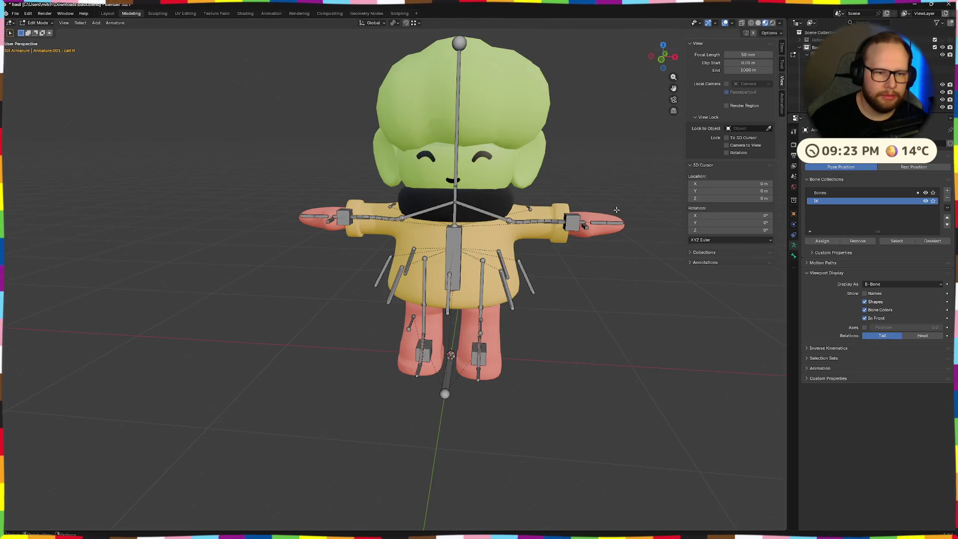
Leave Edit Mode and move the Raincoat's Armature modifier to the top of its stack.
{"action": "middle_click_drag", "start_coordinate": [615, 209], "coordinate": [577, 199]}
{"action": "key", "text": "Tab"}
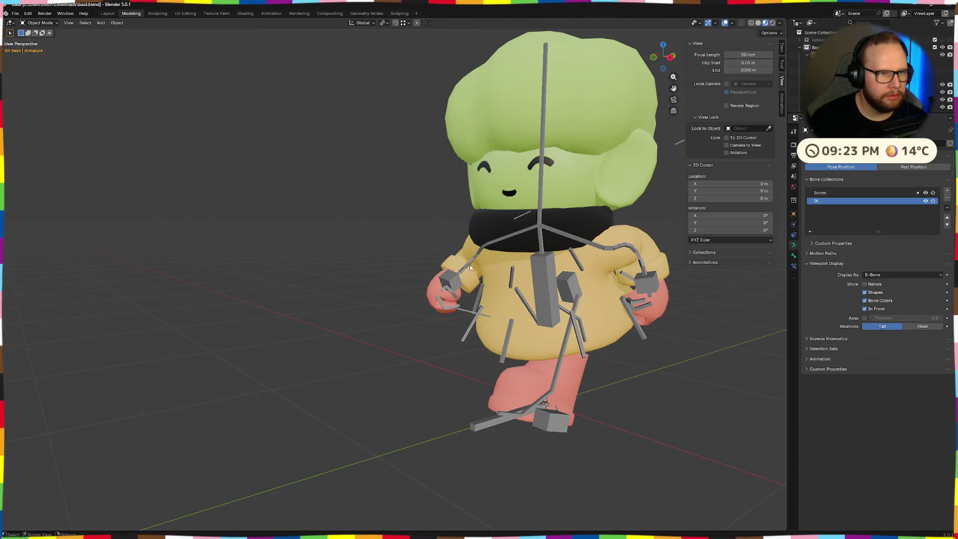
{"action": "left_click", "coordinate": [569, 284]}
{"action": "middle_click_drag", "start_coordinate": [569, 283], "coordinate": [524, 278]}
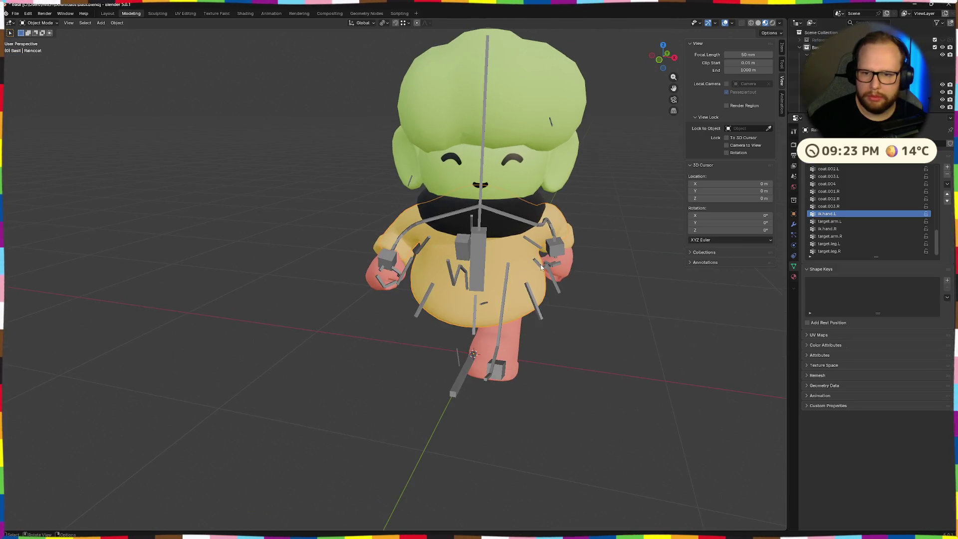
{"action": "left_click", "coordinate": [794, 223]}
{"action": "left_click_drag", "start_coordinate": [943, 440], "coordinate": [948, 241]}
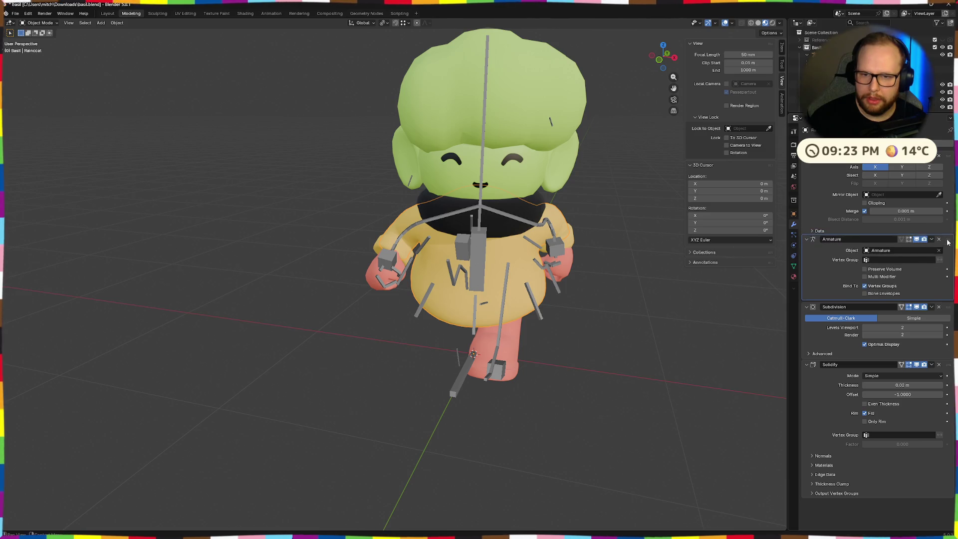
Move the Body mesh's Armature modifier above Subdivision.
{"action": "mouse_move", "coordinate": [610, 299]}
{"action": "middle_mouse_down"}
{"action": "mouse_move", "coordinate": [532, 290]}
{"action": "mouse_move", "coordinate": [636, 297]}
{"action": "mouse_move", "coordinate": [613, 293]}
{"action": "middle_mouse_up"}
{"action": "scroll", "coordinate": [531, 290], "scroll_direction": "up", "scroll_amount": 3}
{"action": "scroll", "coordinate": [636, 297], "scroll_direction": "down", "scroll_amount": 3}
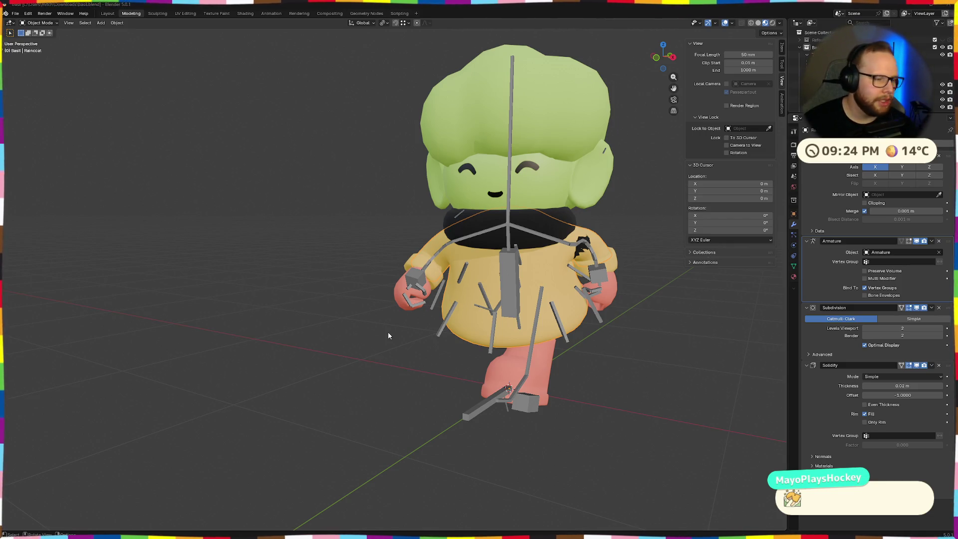
{"action": "mouse_move", "coordinate": [386, 332]}
{"action": "middle_mouse_down"}
{"action": "mouse_move", "coordinate": [460, 302]}
{"action": "mouse_move", "coordinate": [555, 319]}
{"action": "middle_mouse_up"}
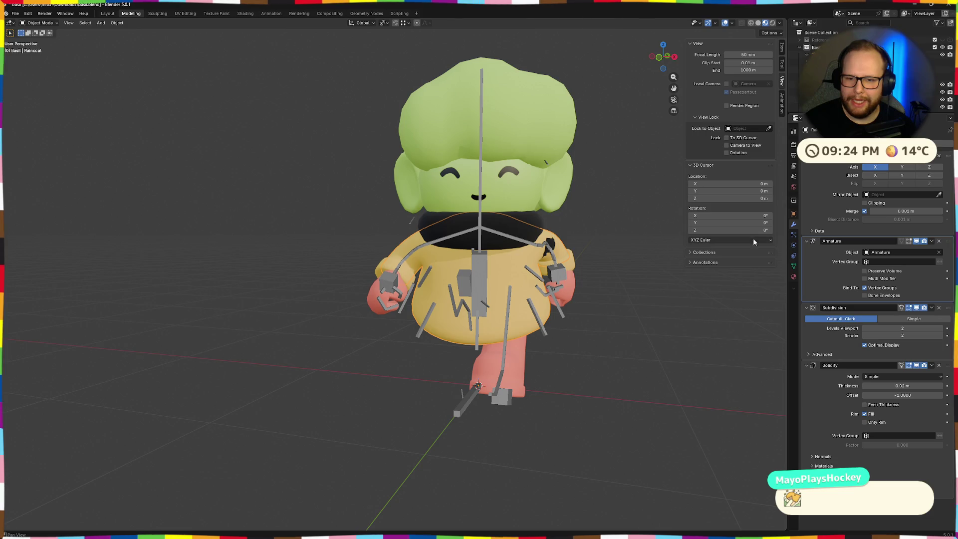
{"action": "left_click", "coordinate": [823, 85]}
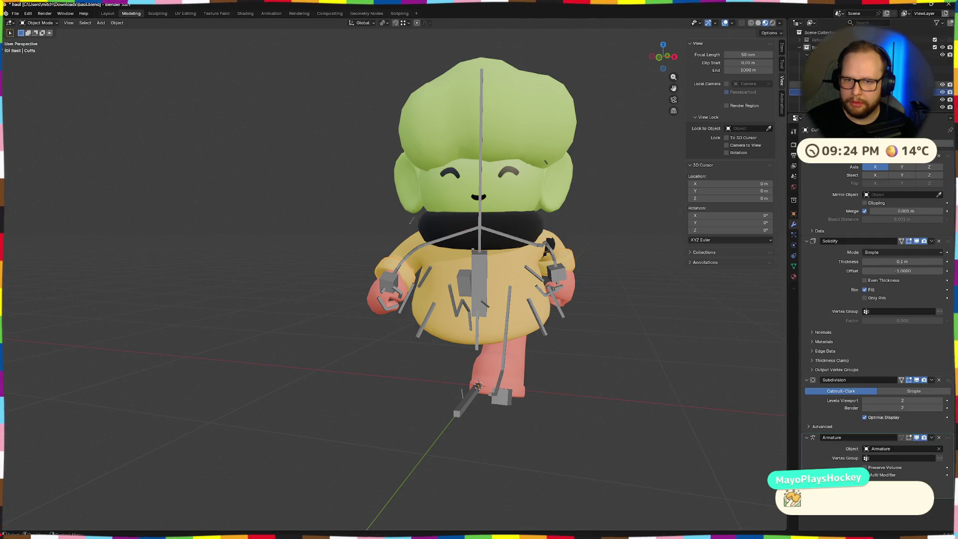
{"action": "scroll", "coordinate": [951, 192], "scroll_direction": "down", "scroll_amount": 1}
{"action": "left_click_drag", "start_coordinate": [950, 192], "coordinate": [950, 156]}
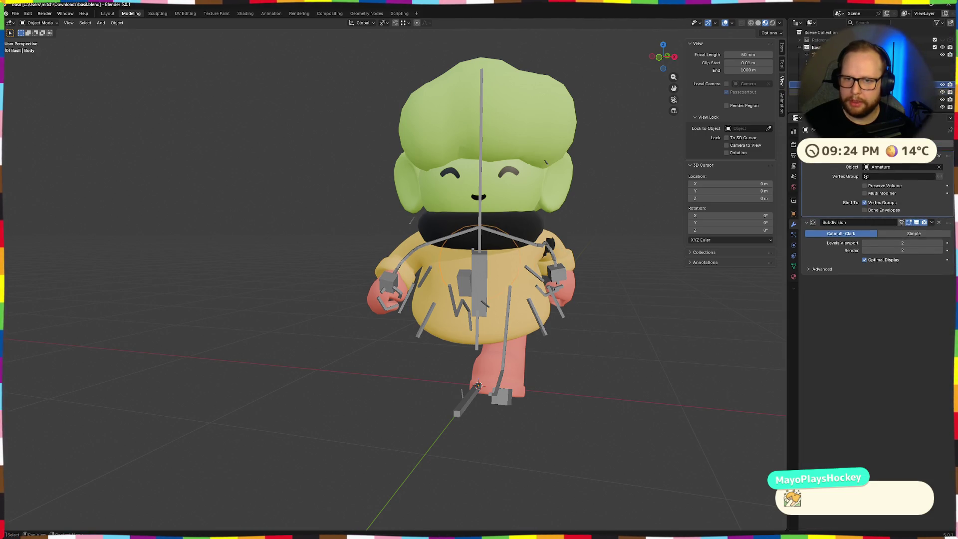
Move the Cuffs' Armature modifier up to just below Mirror.
{"action": "left_click", "coordinate": [823, 91]}
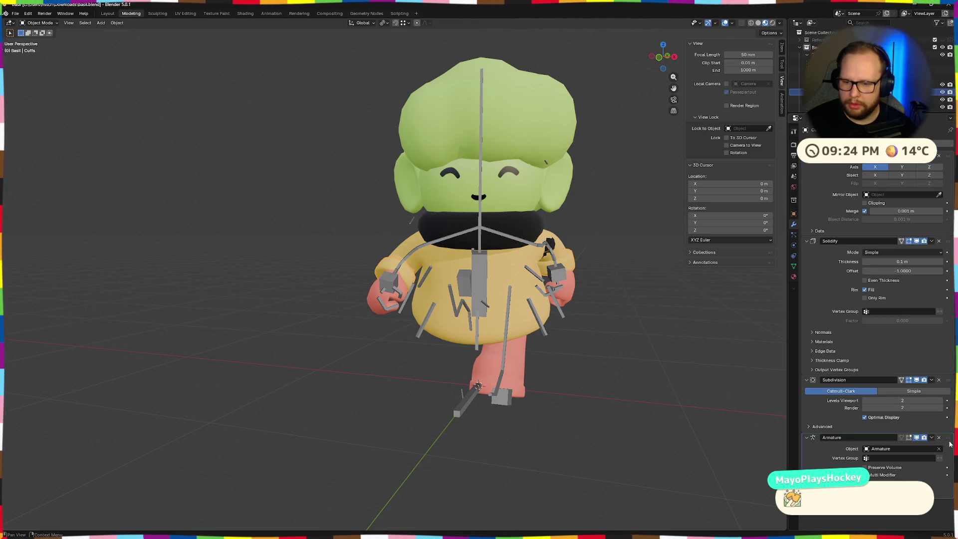
{"action": "left_click_drag", "start_coordinate": [948, 435], "coordinate": [949, 231]}
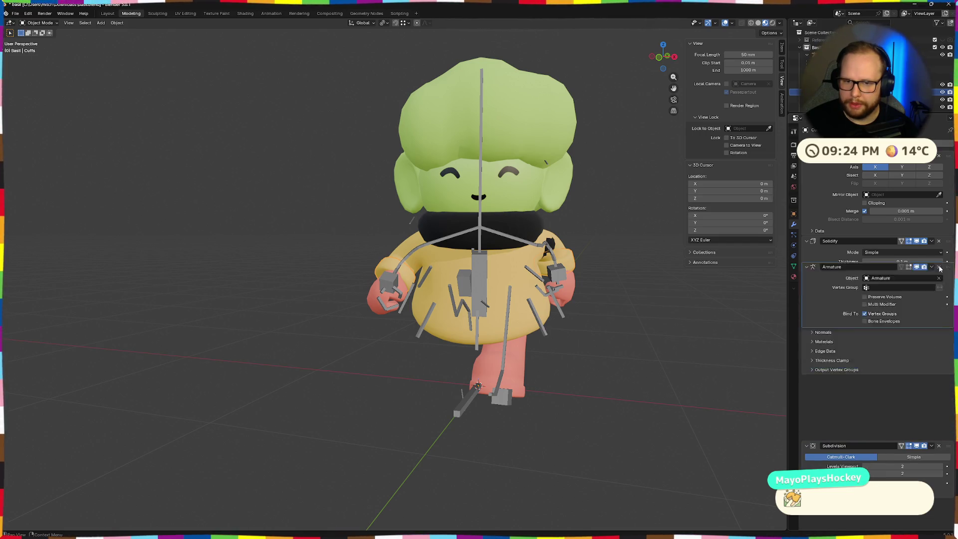
{"action": "mouse_move", "coordinate": [674, 316]}
{"action": "middle_mouse_down"}
{"action": "mouse_move", "coordinate": [619, 314]}
{"action": "mouse_move", "coordinate": [734, 280]}
{"action": "middle_mouse_up"}
{"action": "left_click", "coordinate": [345, 167]}
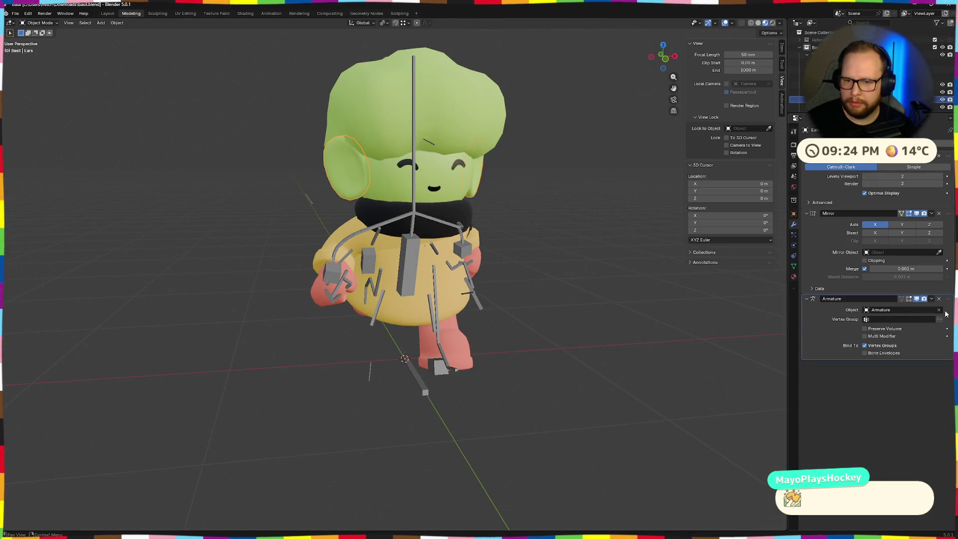
Place Armature below Mirror on the Ears and above Subdivision on the Limbs.
{"action": "left_click_drag", "start_coordinate": [944, 301], "coordinate": [933, 234]}
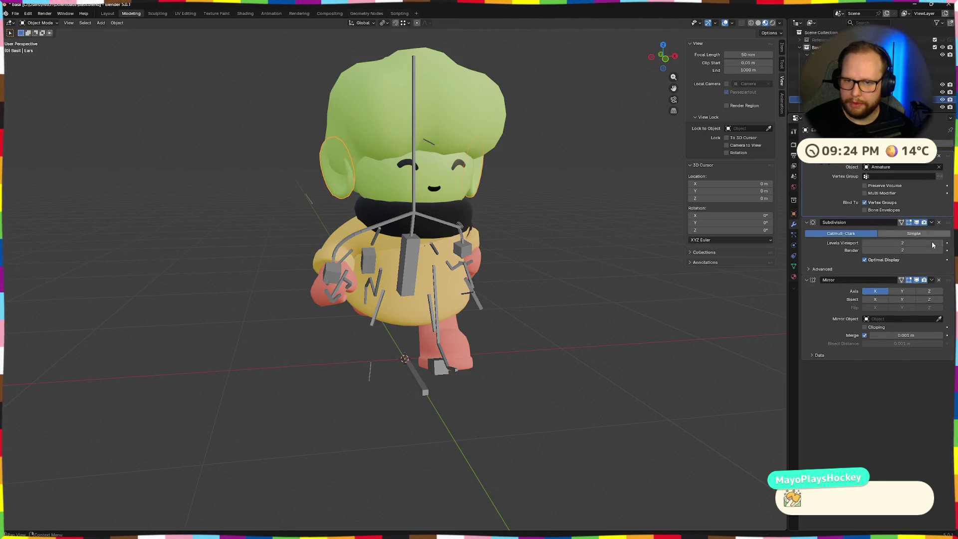
{"action": "left_click_drag", "start_coordinate": [951, 286], "coordinate": [946, 161]}
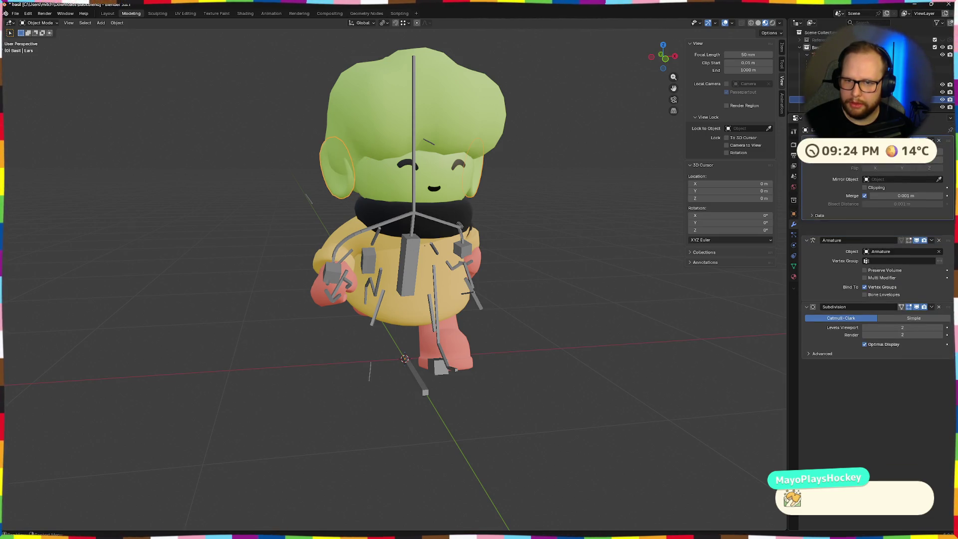
{"action": "mouse_move", "coordinate": [775, 285]}
{"action": "middle_mouse_down"}
{"action": "mouse_move", "coordinate": [436, 289]}
{"action": "mouse_move", "coordinate": [517, 303]}
{"action": "middle_mouse_up"}
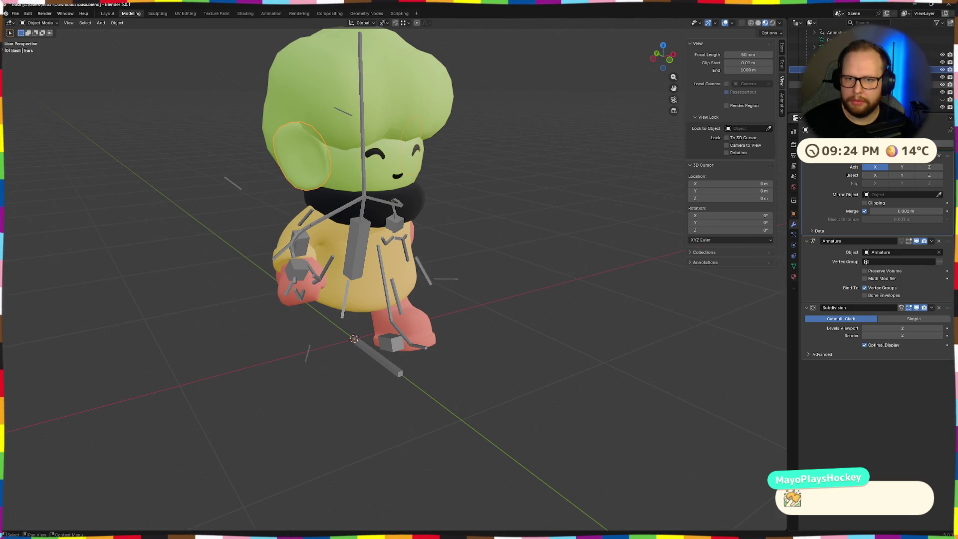
{"action": "left_click", "coordinate": [861, 77]}
{"action": "left_click", "coordinate": [860, 84]}
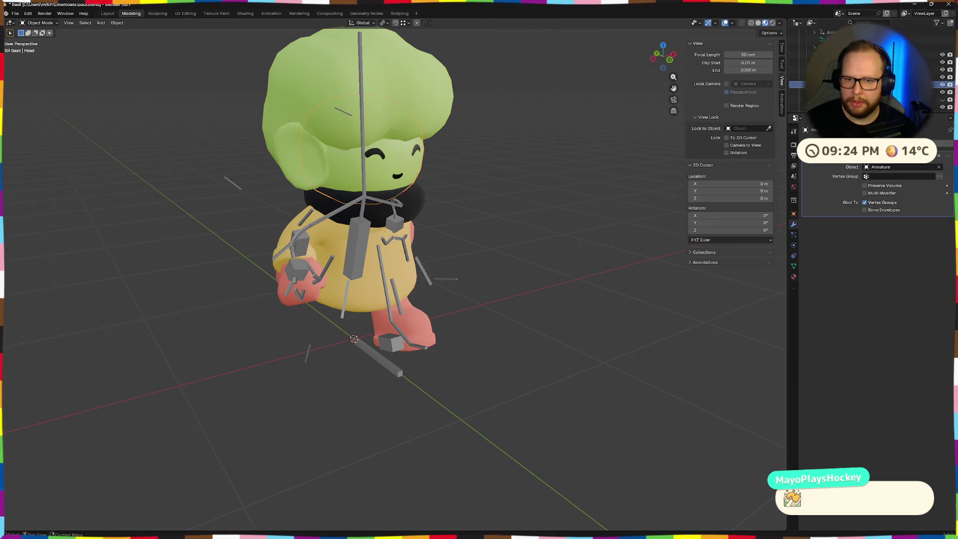
{"action": "left_click", "coordinate": [861, 92]}
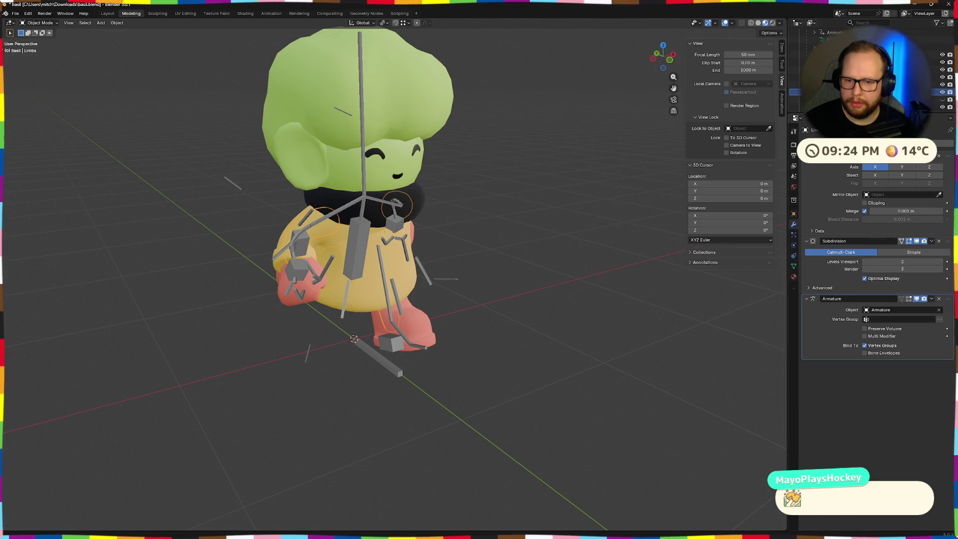
{"action": "left_click_drag", "start_coordinate": [950, 299], "coordinate": [950, 240]}
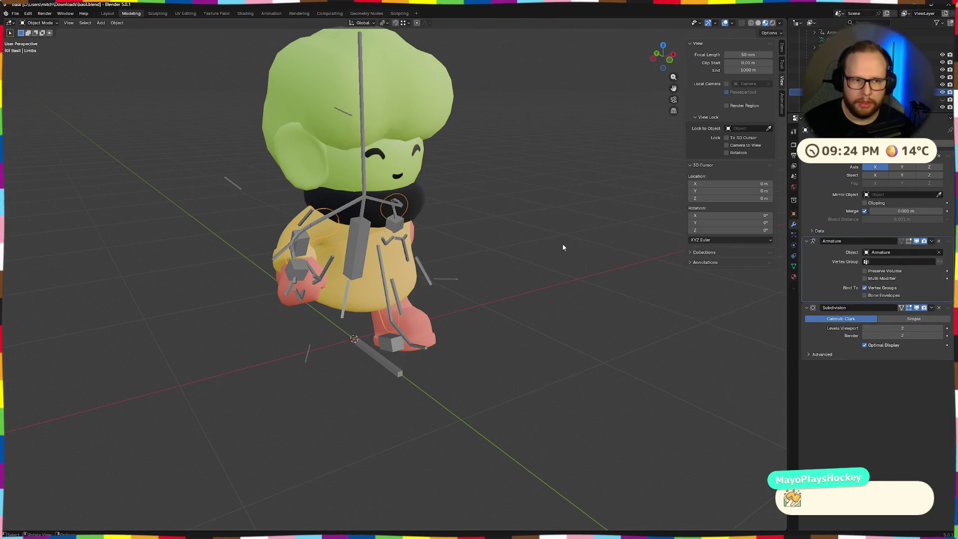
{"action": "middle_click_drag", "start_coordinate": [562, 242], "coordinate": [538, 242]}
{"action": "middle_click_drag", "start_coordinate": [623, 261], "coordinate": [569, 265]}
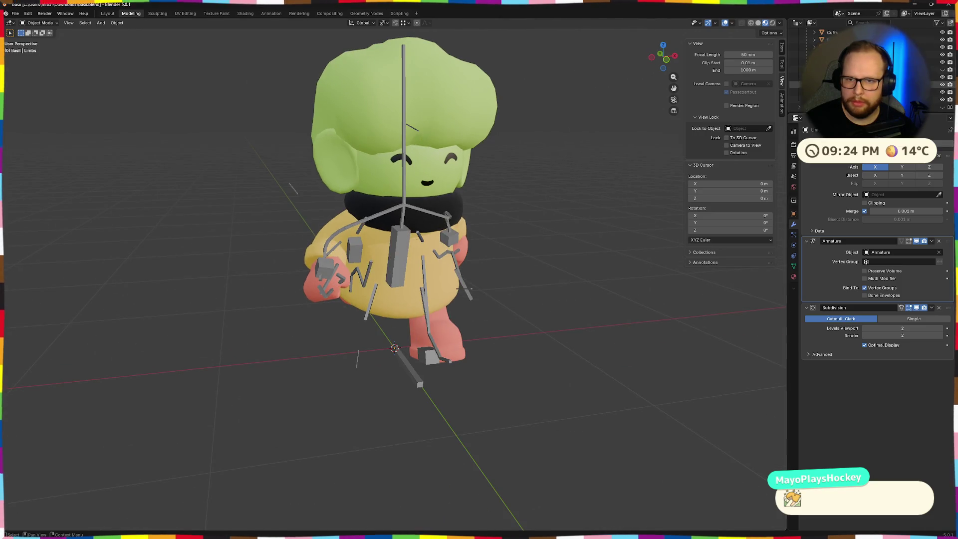
Move Armature above Subdivision on the Mittens and to the top on the NeckRing.
{"action": "left_click", "coordinate": [796, 77]}
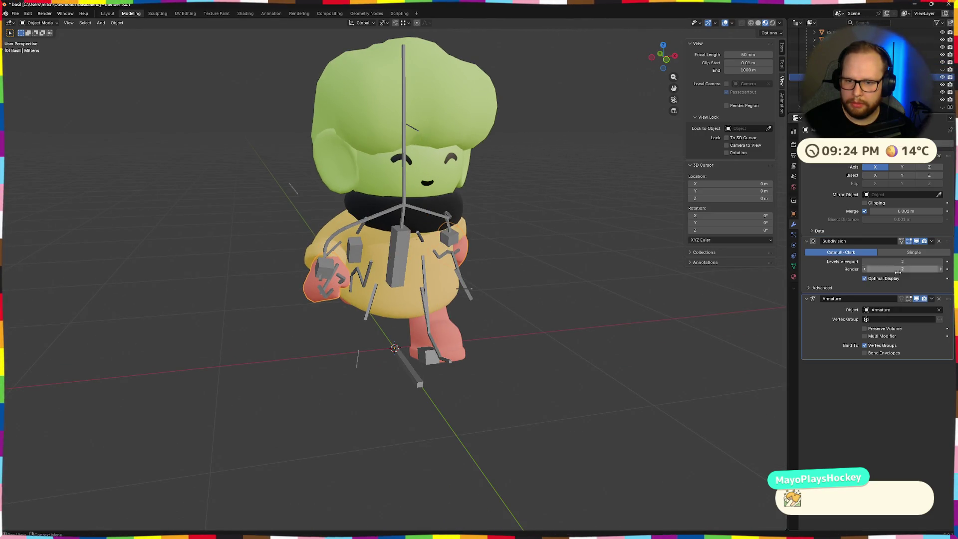
{"action": "left_click_drag", "start_coordinate": [948, 299], "coordinate": [948, 240]}
{"action": "middle_click_drag", "start_coordinate": [689, 280], "coordinate": [599, 279]}
{"action": "scroll", "coordinate": [613, 275], "scroll_direction": "up", "scroll_amount": 2}
{"action": "scroll", "coordinate": [614, 275], "scroll_direction": "up", "scroll_amount": 3}
{"action": "scroll", "coordinate": [625, 285], "scroll_direction": "down", "scroll_amount": 6}
{"action": "left_click", "coordinate": [796, 85]}
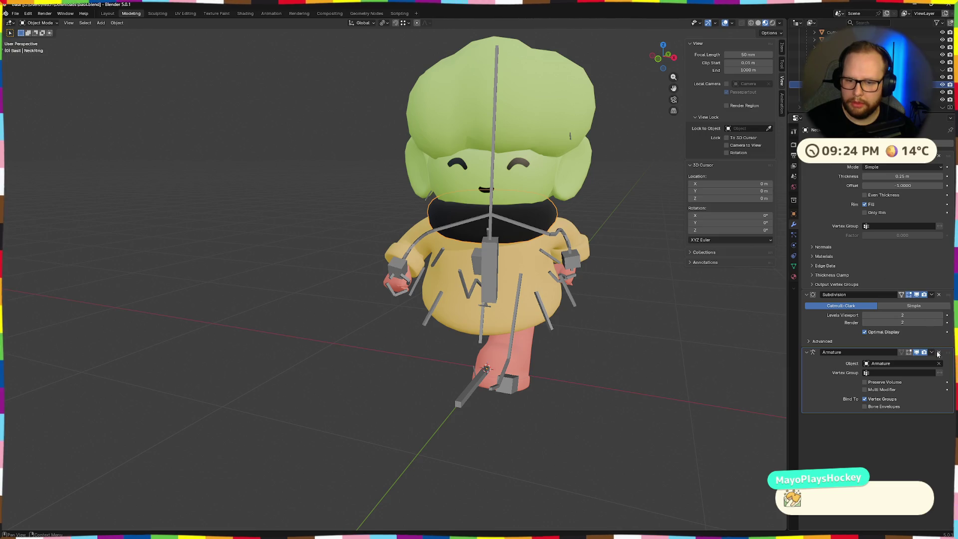
{"action": "left_click_drag", "start_coordinate": [948, 353], "coordinate": [938, 151]}
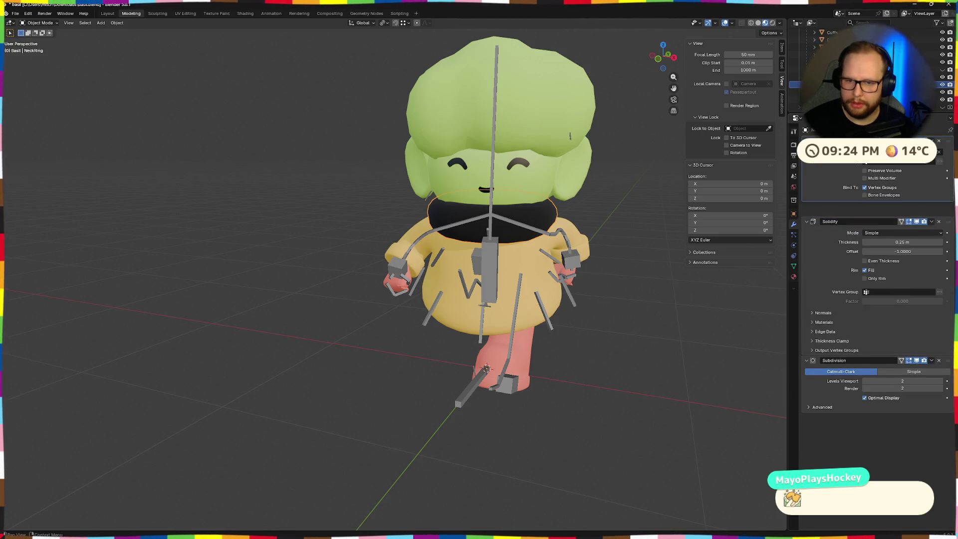
{"action": "mouse_move", "coordinate": [633, 332]}
{"action": "middle_mouse_down"}
{"action": "mouse_move", "coordinate": [613, 315]}
{"action": "mouse_move", "coordinate": [600, 325]}
{"action": "mouse_move", "coordinate": [592, 300]}
{"action": "middle_mouse_up"}
Move the Wellies' Armature modifier above Subdivision.
{"action": "left_click", "coordinate": [795, 92]}
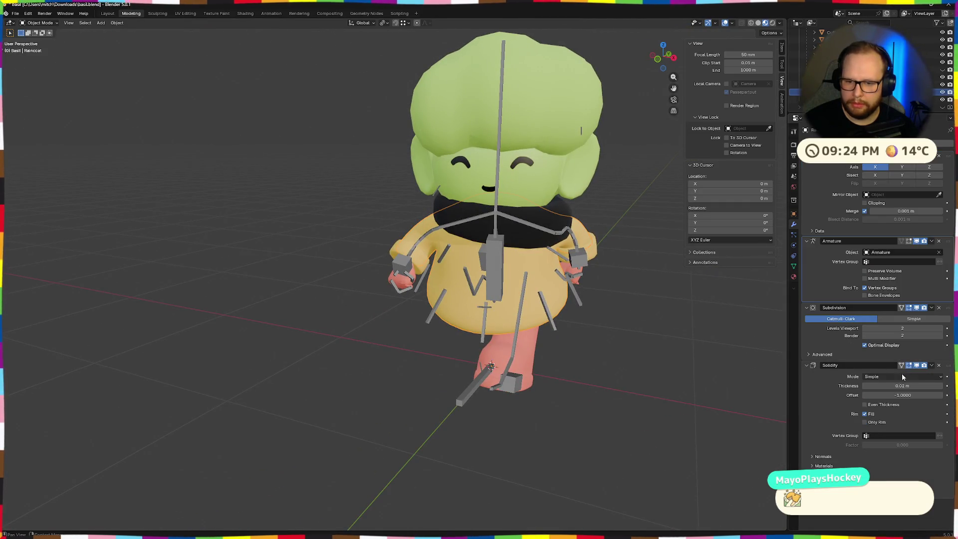
{"action": "left_click", "coordinate": [795, 99]}
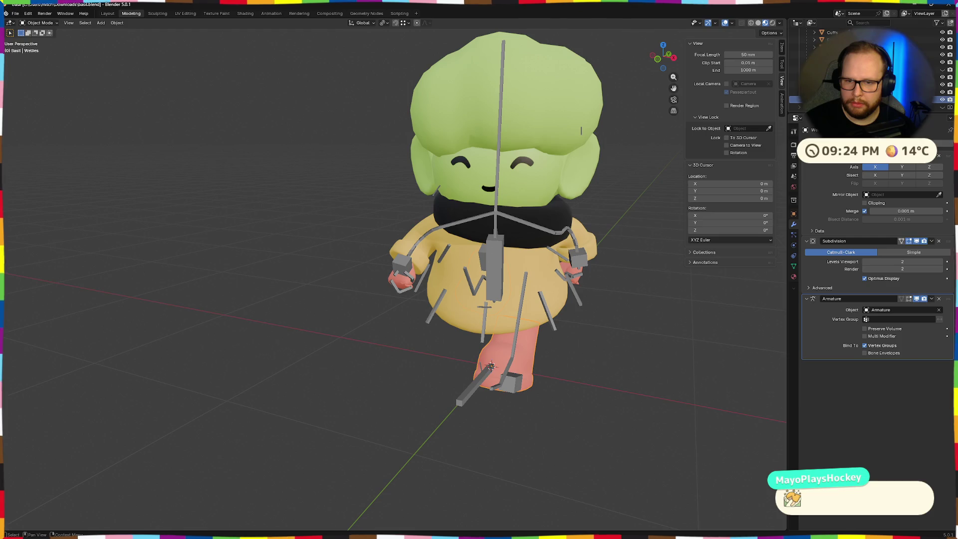
{"action": "left_click_drag", "start_coordinate": [947, 298], "coordinate": [947, 249]}
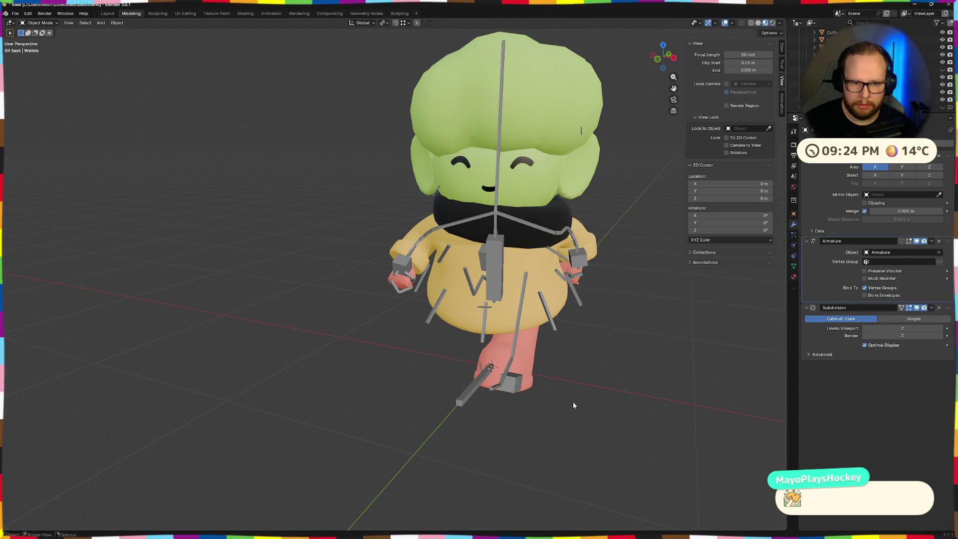
{"action": "middle_click_drag", "start_coordinate": [572, 403], "coordinate": [622, 349]}
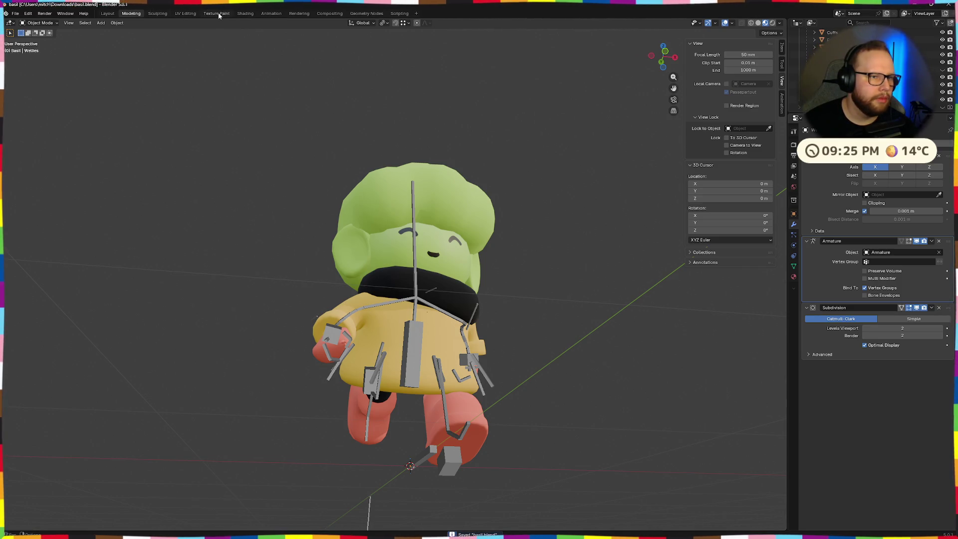
Play the animation in the Animation workspace from several angles, then scrub back to frame 0.
{"action": "left_click", "coordinate": [270, 14]}
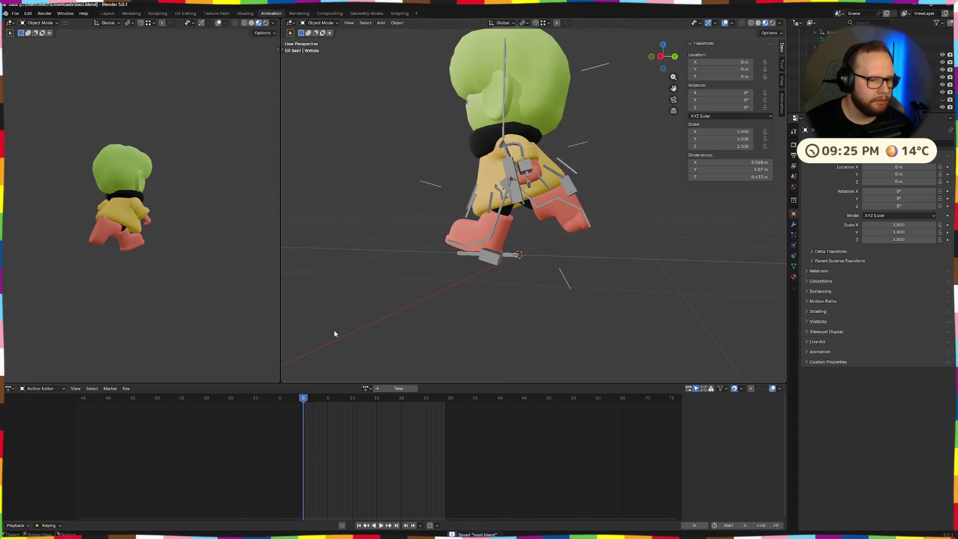
{"action": "scroll", "coordinate": [338, 439], "scroll_direction": "down", "scroll_amount": 3}
{"action": "left_click", "coordinate": [381, 526]}
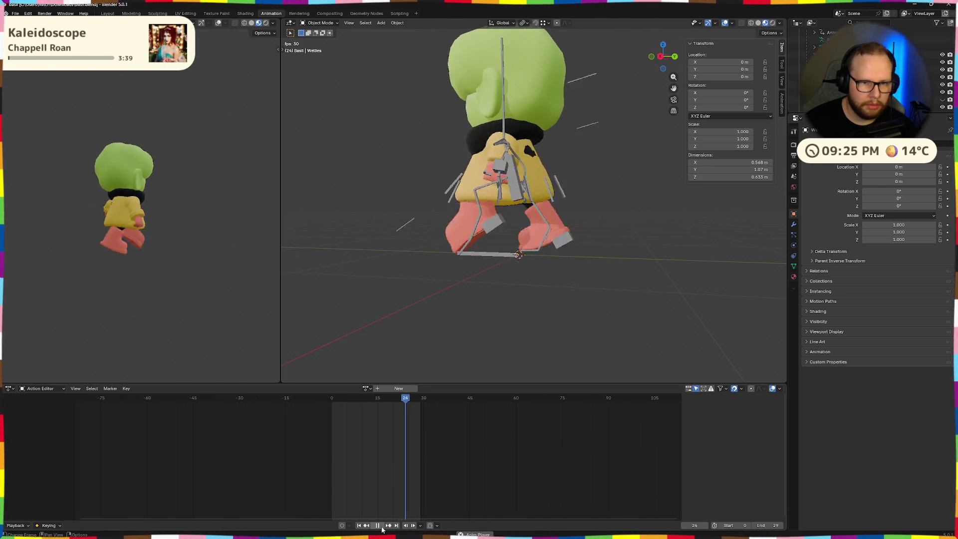
{"action": "scroll", "coordinate": [449, 295], "scroll_direction": "up", "scroll_amount": 3}
{"action": "mouse_move", "coordinate": [449, 295]}
{"action": "middle_mouse_down"}
{"action": "mouse_move", "coordinate": [552, 288]}
{"action": "mouse_move", "coordinate": [539, 325]}
{"action": "mouse_move", "coordinate": [537, 280]}
{"action": "mouse_move", "coordinate": [537, 304]}
{"action": "middle_mouse_up"}
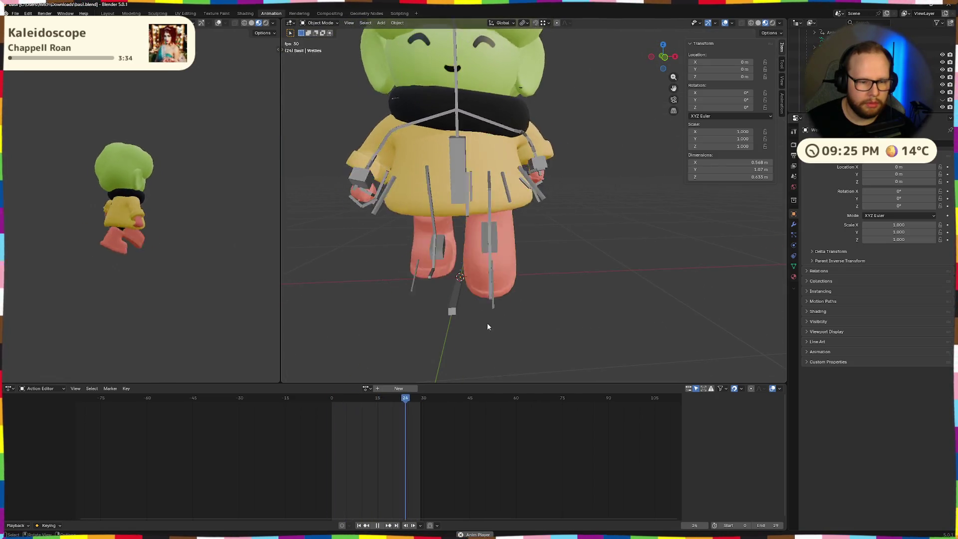
{"action": "scroll", "coordinate": [475, 367], "scroll_direction": "down", "scroll_amount": 3}
{"action": "mouse_move", "coordinate": [474, 367]}
{"action": "middle_mouse_down"}
{"action": "mouse_move", "coordinate": [574, 323]}
{"action": "mouse_move", "coordinate": [654, 334]}
{"action": "mouse_move", "coordinate": [669, 301]}
{"action": "middle_mouse_up"}
{"action": "scroll", "coordinate": [579, 303], "scroll_direction": "up", "scroll_amount": 3}
{"action": "mouse_move", "coordinate": [579, 302]}
{"action": "middle_mouse_down"}
{"action": "mouse_move", "coordinate": [471, 271]}
{"action": "mouse_move", "coordinate": [562, 292]}
{"action": "mouse_move", "coordinate": [560, 281]}
{"action": "middle_mouse_up"}
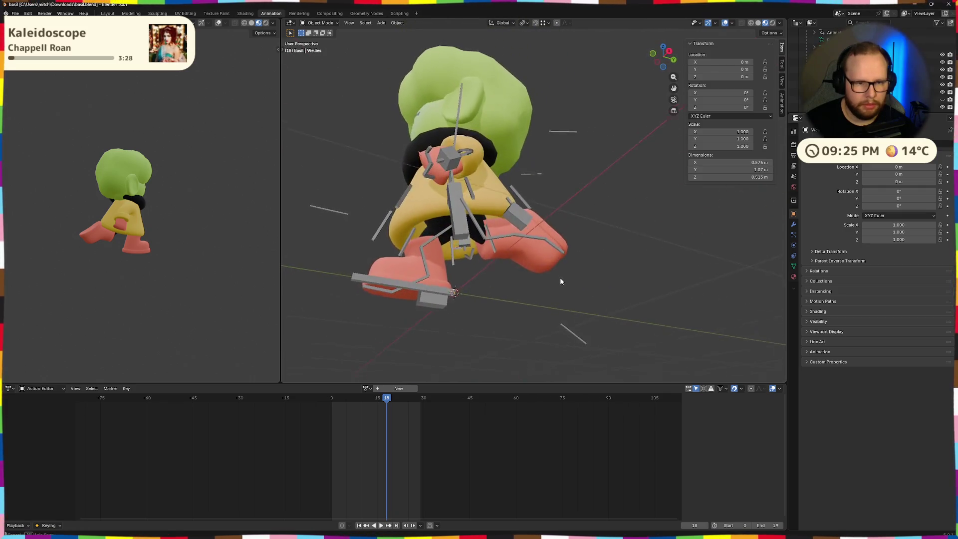
{"action": "mouse_move", "coordinate": [387, 400]}
{"action": "left_mouse_down"}
{"action": "mouse_move", "coordinate": [337, 403]}
{"action": "mouse_move", "coordinate": [412, 402]}
{"action": "mouse_move", "coordinate": [334, 402]}
{"action": "mouse_move", "coordinate": [425, 402]}
{"action": "mouse_move", "coordinate": [326, 400]}
{"action": "left_mouse_up"}
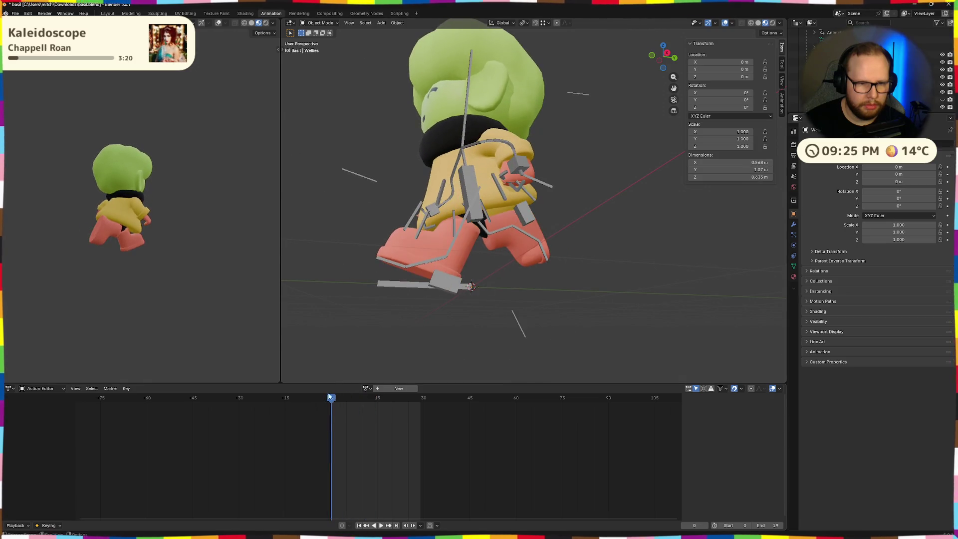
Show the object's modifier stack and orbit around the character to inspect it.
{"action": "middle_click_drag", "start_coordinate": [416, 313], "coordinate": [525, 247]}
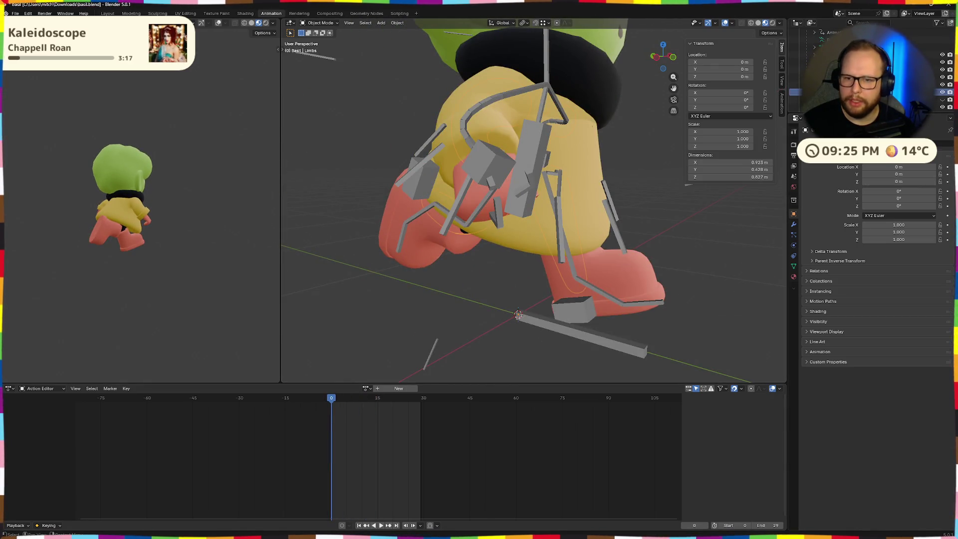
{"action": "left_click", "coordinate": [794, 226]}
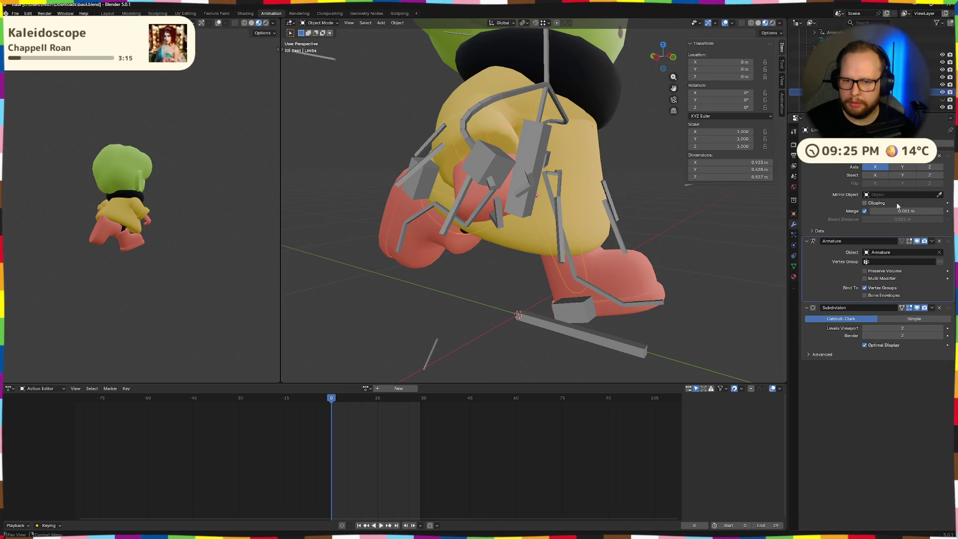
{"action": "scroll", "coordinate": [579, 244], "scroll_direction": "down", "scroll_amount": 5}
{"action": "mouse_move", "coordinate": [555, 241]}
{"action": "middle_mouse_down"}
{"action": "mouse_move", "coordinate": [667, 223]}
{"action": "mouse_move", "coordinate": [622, 231]}
{"action": "mouse_move", "coordinate": [562, 223]}
{"action": "middle_mouse_up"}
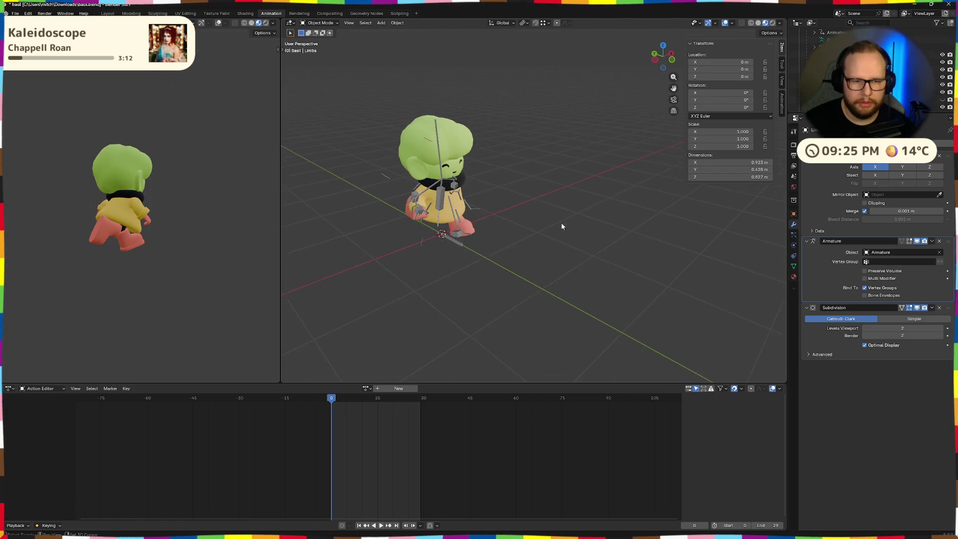
{"action": "scroll", "coordinate": [562, 223], "scroll_direction": "up", "scroll_amount": 5}
{"action": "middle_click_drag", "start_coordinate": [351, 193], "coordinate": [518, 214]}
{"action": "scroll", "coordinate": [518, 214], "scroll_direction": "down", "scroll_amount": 4}
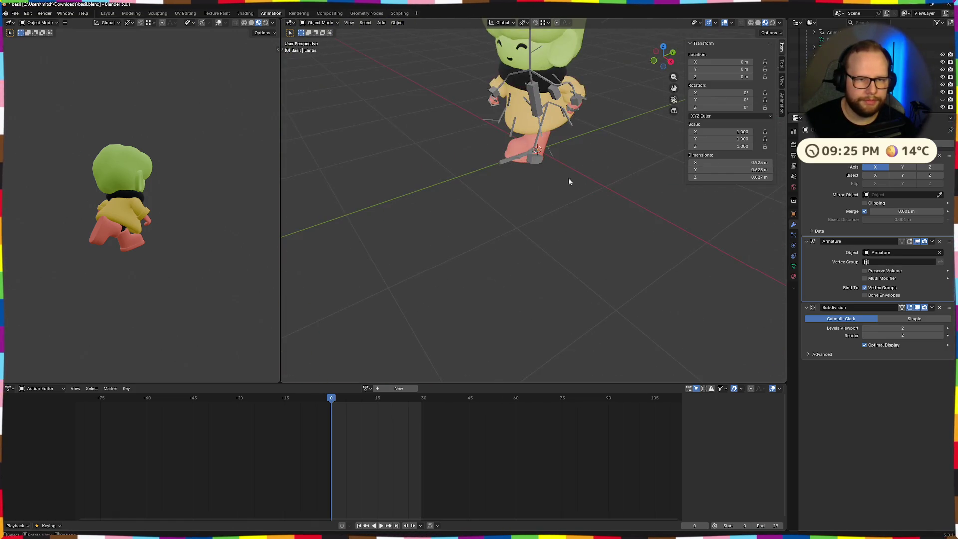
{"action": "middle_click_drag", "start_coordinate": [555, 183], "coordinate": [339, 264]}
{"action": "left_click_drag", "start_coordinate": [187, 249], "coordinate": [187, 249]}
{"action": "mouse_move", "coordinate": [187, 248]}
{"action": "middle_mouse_down"}
{"action": "mouse_move", "coordinate": [209, 218]}
{"action": "mouse_move", "coordinate": [140, 237]}
{"action": "middle_mouse_up"}
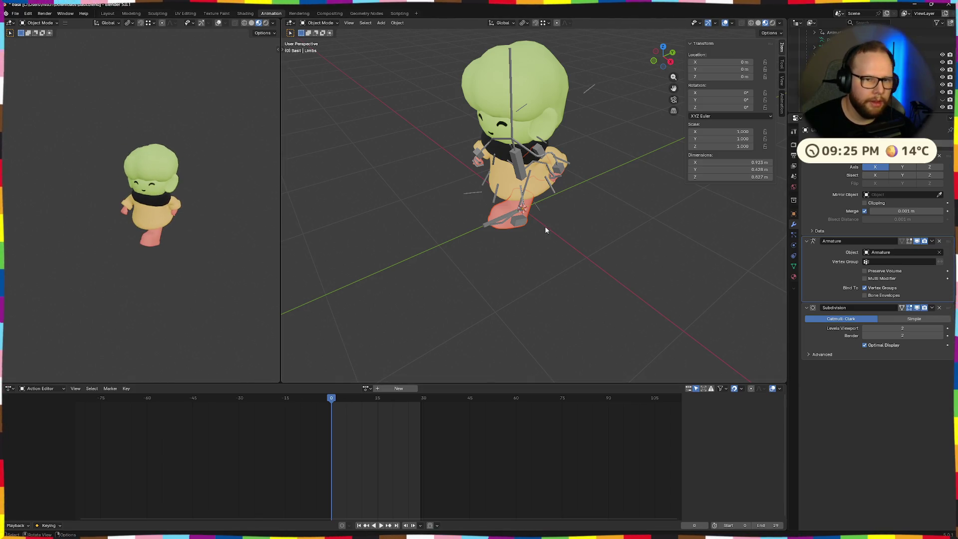
{"action": "scroll", "coordinate": [546, 234], "scroll_direction": "up", "scroll_amount": 3}
{"action": "scroll", "coordinate": [494, 225], "scroll_direction": "down", "scroll_amount": 2}
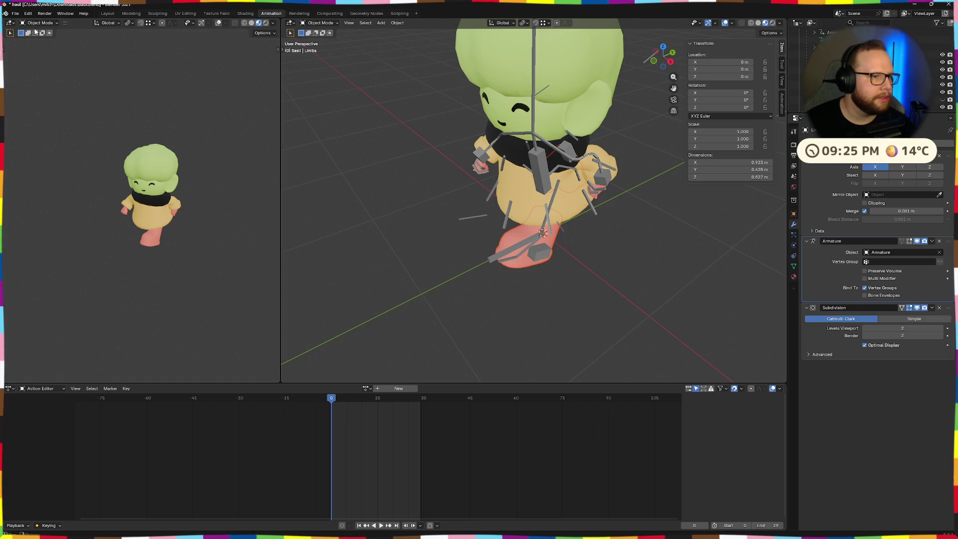
Export glTF 2.0 over the existing basil.glb after reviewing the Data and Animation options.
{"action": "left_click", "coordinate": [15, 14]}
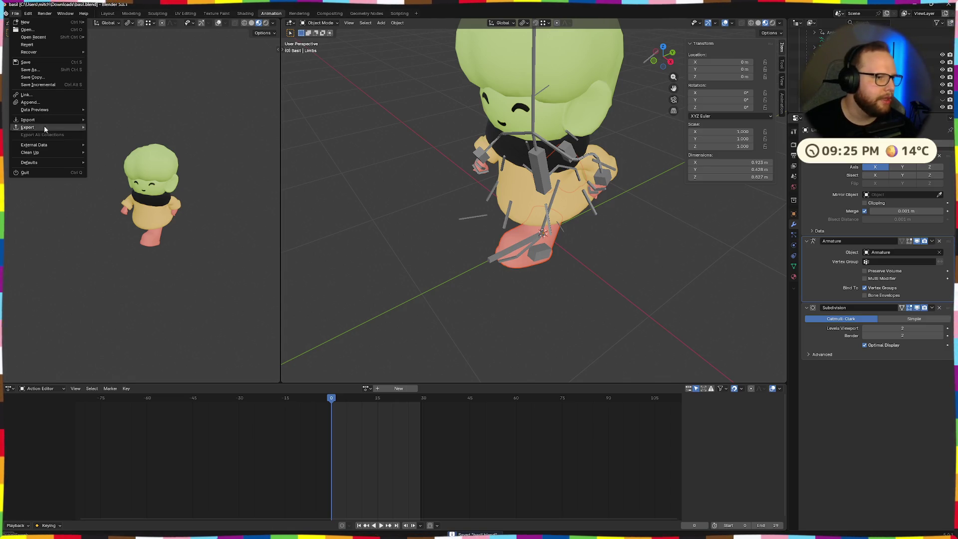
{"action": "mouse_move", "coordinate": [28, 128]}
{"action": "left_click", "coordinate": [120, 187]}
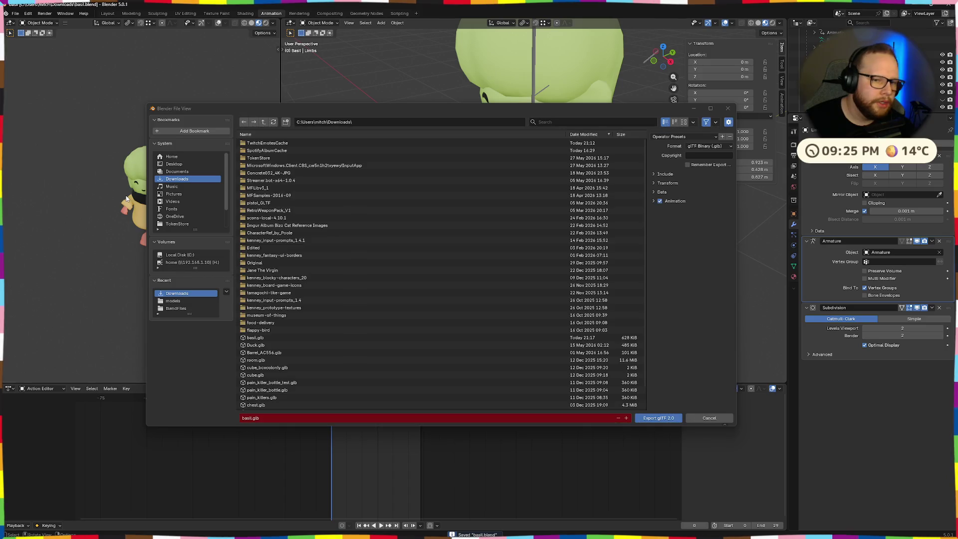
{"action": "left_click", "coordinate": [270, 338]}
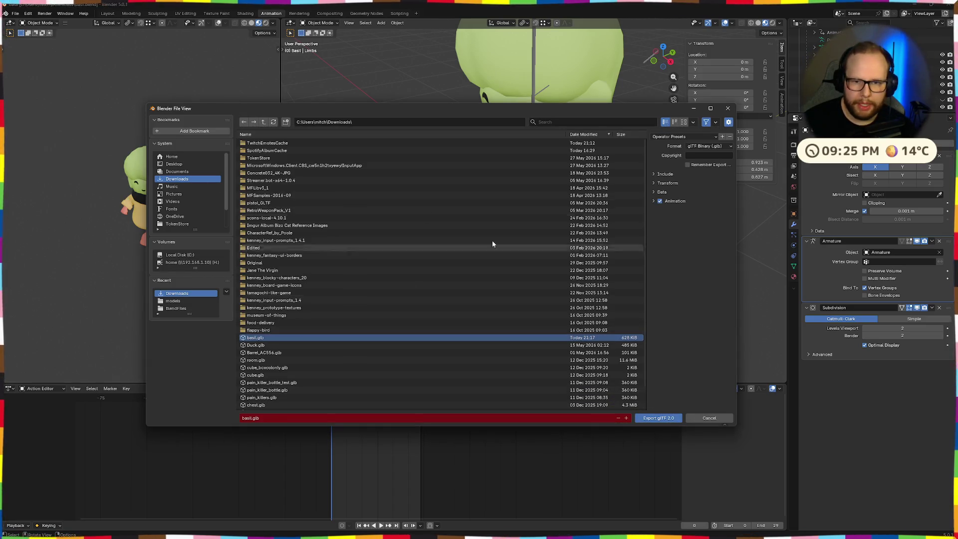
{"action": "left_click", "coordinate": [653, 191]}
{"action": "left_click", "coordinate": [654, 277]}
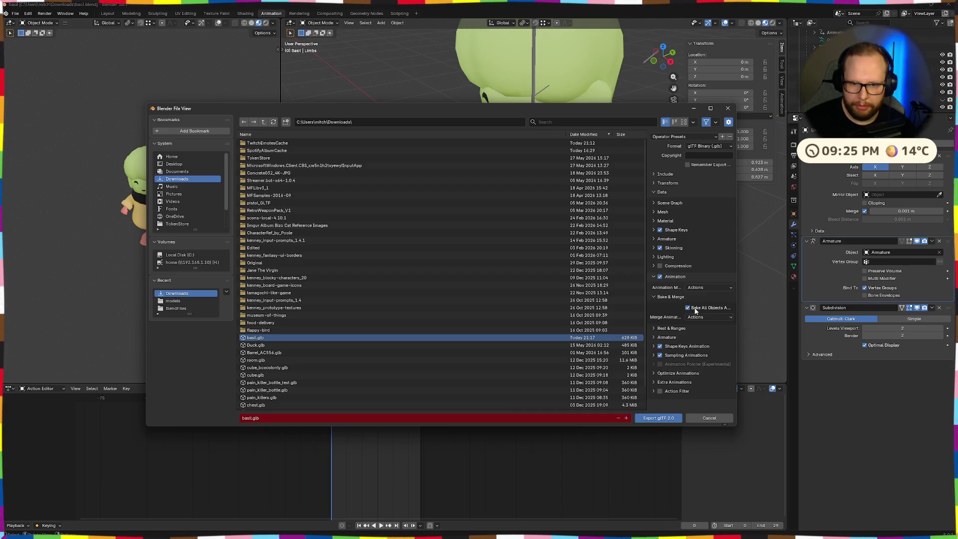
{"action": "left_click", "coordinate": [656, 418]}
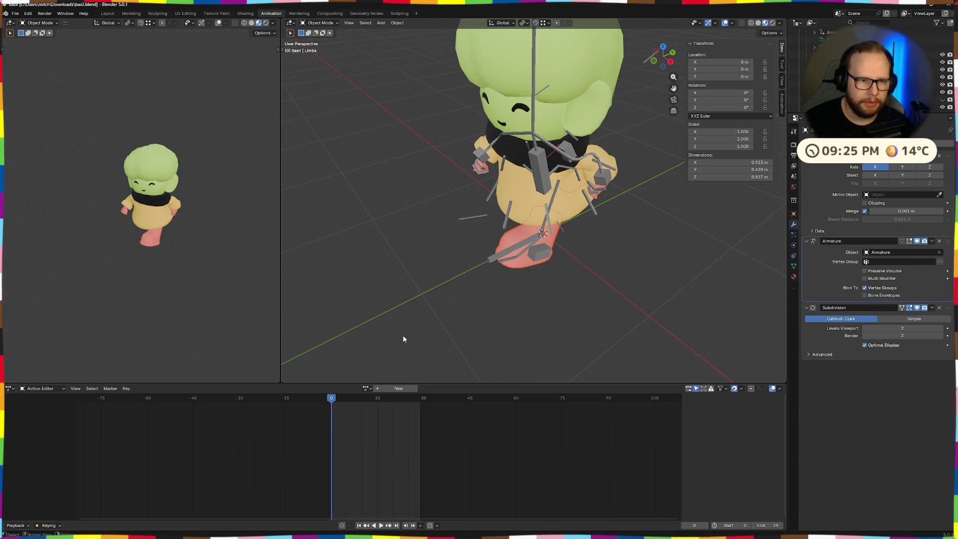
{"action": "key", "text": "alt+Tab"}
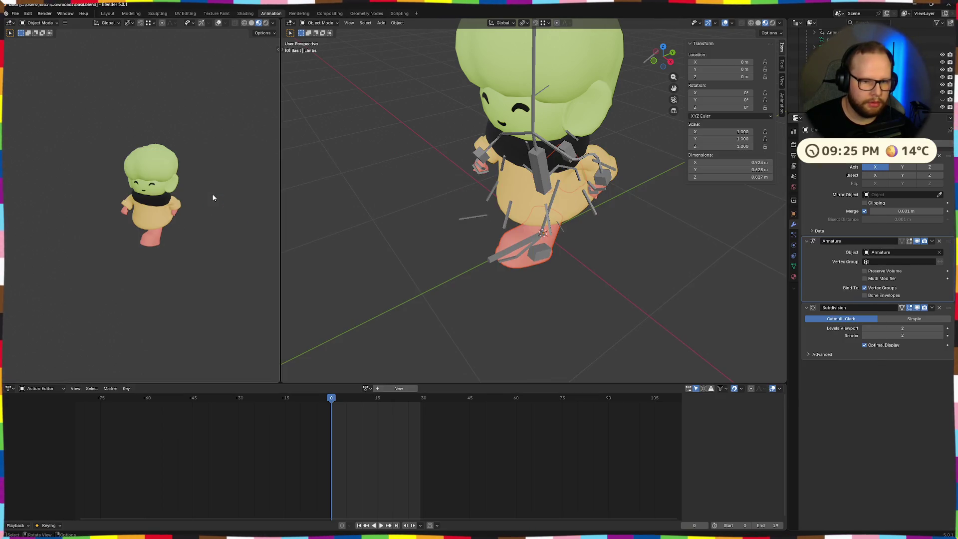
In Godot, close the old preview and reopen basil.glb from Downloads in the import preview.
{"action": "key", "text": "super+2"}
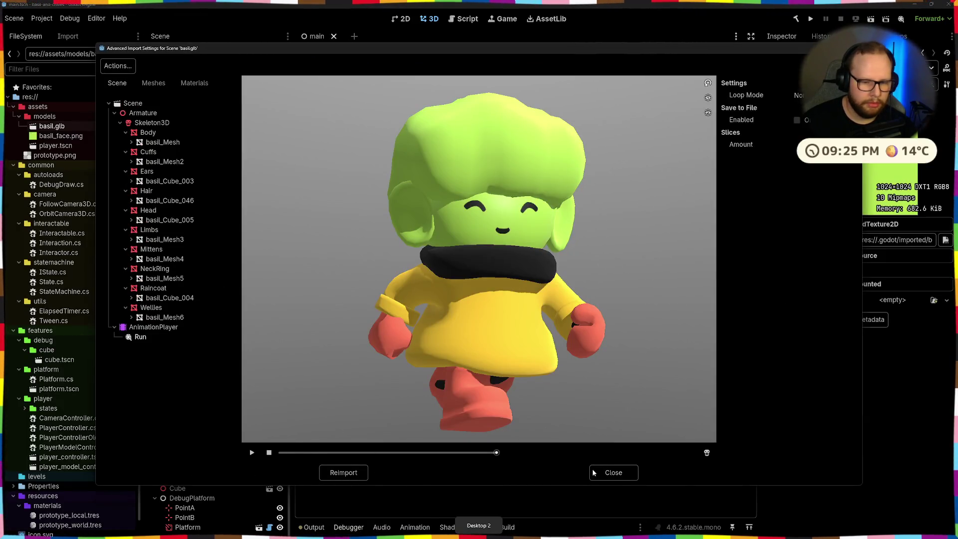
{"action": "left_click", "coordinate": [602, 470]}
{"action": "key", "text": "super+e"}
{"action": "left_click", "coordinate": [452, 221]}
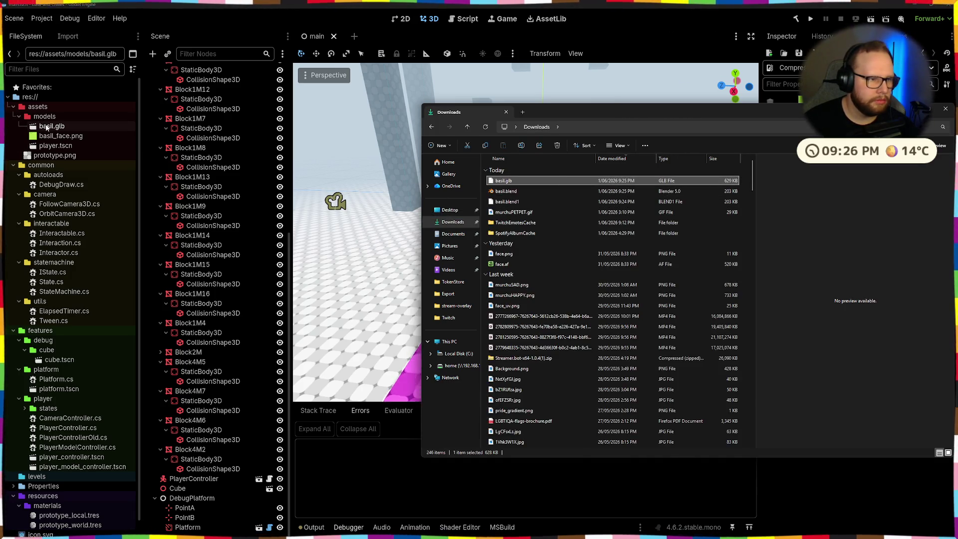
{"action": "double_click", "coordinate": [47, 128]}
Play the Run animation with Loop Mode Linear from several angles, then close the preview.
{"action": "left_click", "coordinate": [130, 337]}
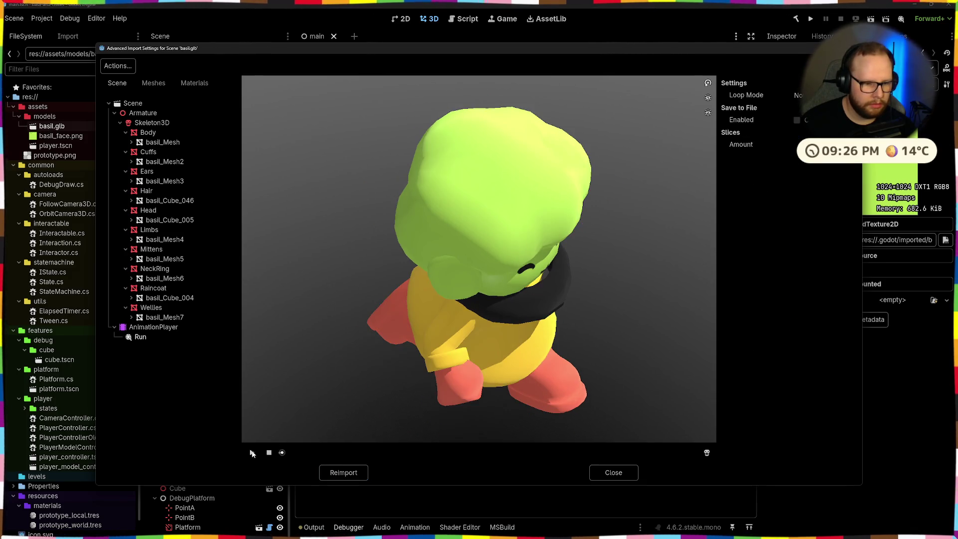
{"action": "left_click_drag", "start_coordinate": [478, 270], "coordinate": [485, 352]}
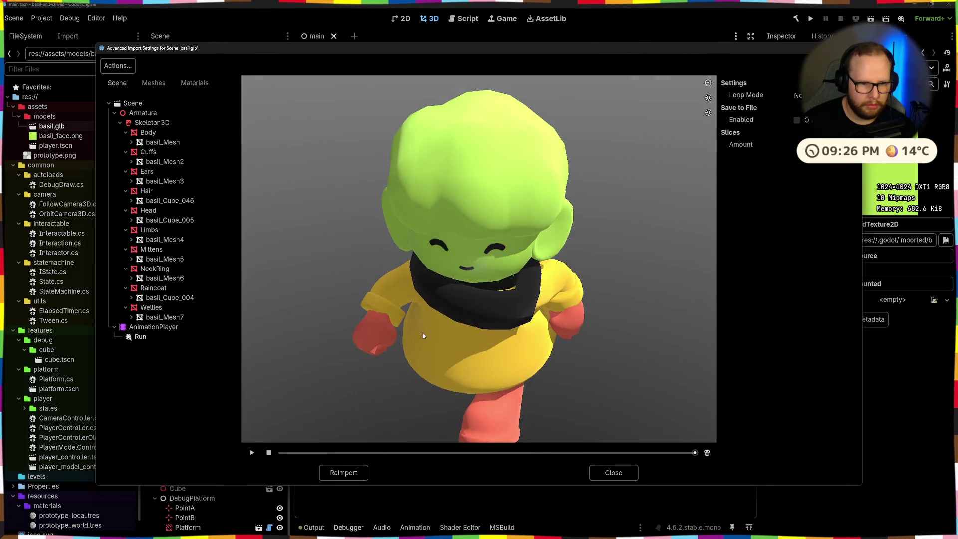
{"action": "left_click_drag", "start_coordinate": [422, 332], "coordinate": [716, 108]}
{"action": "left_click", "coordinate": [803, 120]}
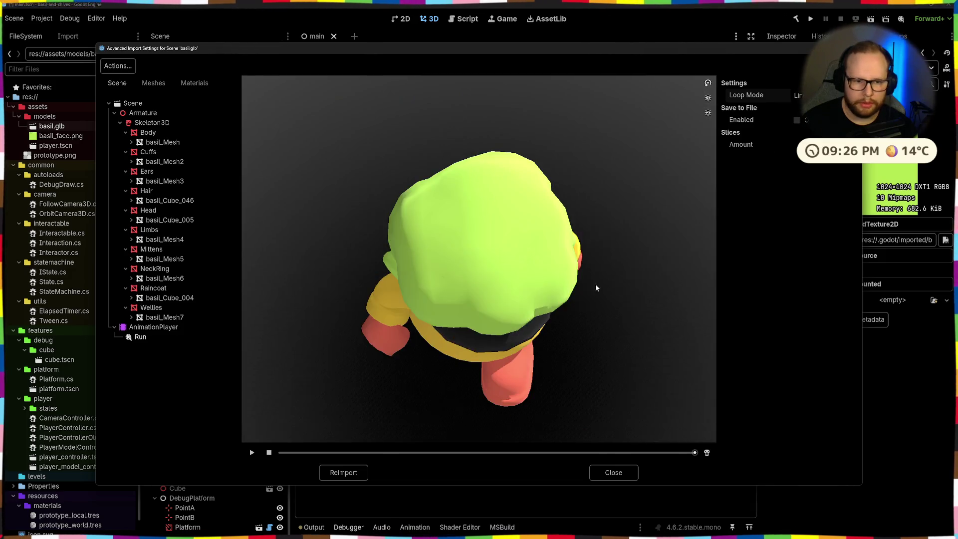
{"action": "left_click_drag", "start_coordinate": [603, 279], "coordinate": [509, 302]}
{"action": "left_click", "coordinate": [252, 453]}
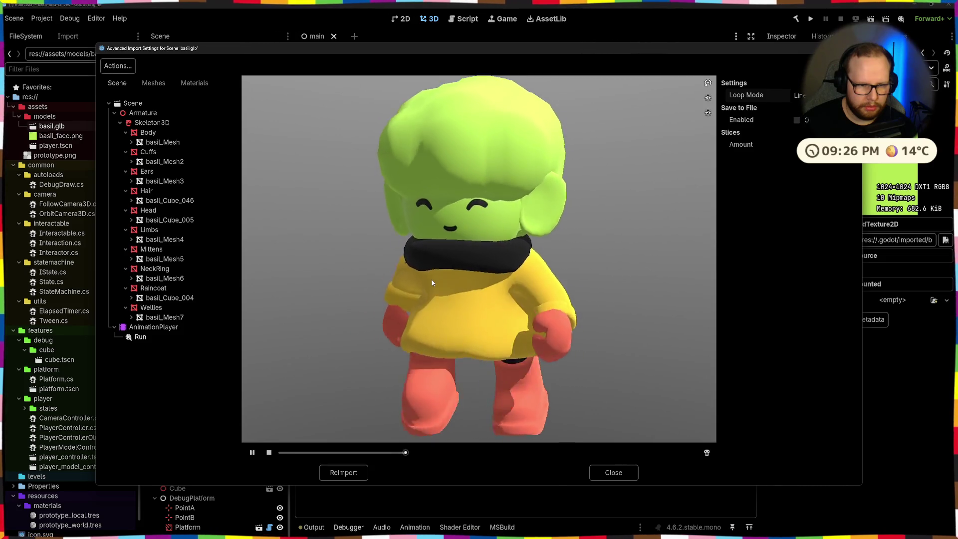
{"action": "mouse_move", "coordinate": [378, 278]}
{"action": "left_mouse_down"}
{"action": "mouse_move", "coordinate": [448, 263]}
{"action": "mouse_move", "coordinate": [604, 420]}
{"action": "left_mouse_up"}
{"action": "left_click", "coordinate": [612, 473]}
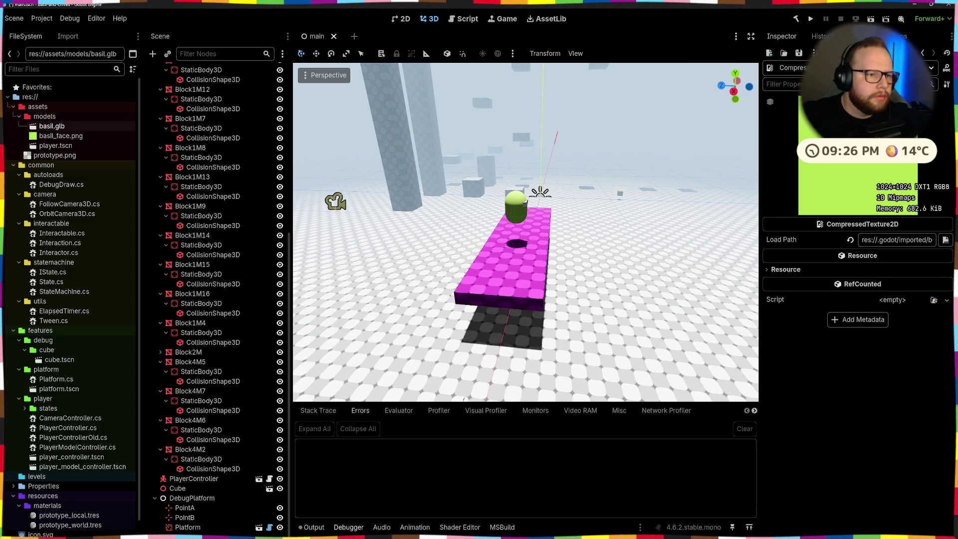
Back in Blender, assign the Run action to the armature and play it.
{"action": "key", "text": "ctrl+F2"}
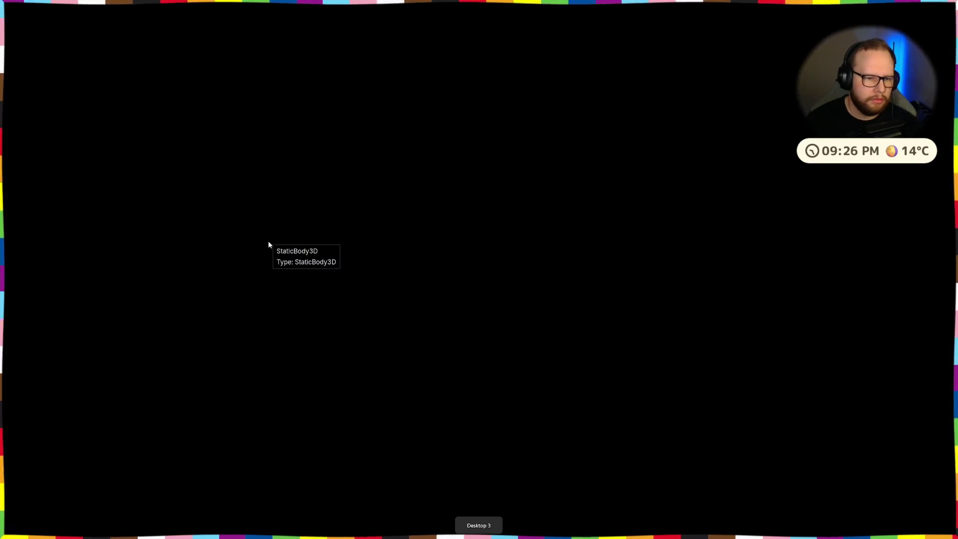
{"action": "middle_click_drag", "start_coordinate": [539, 193], "coordinate": [492, 179]}
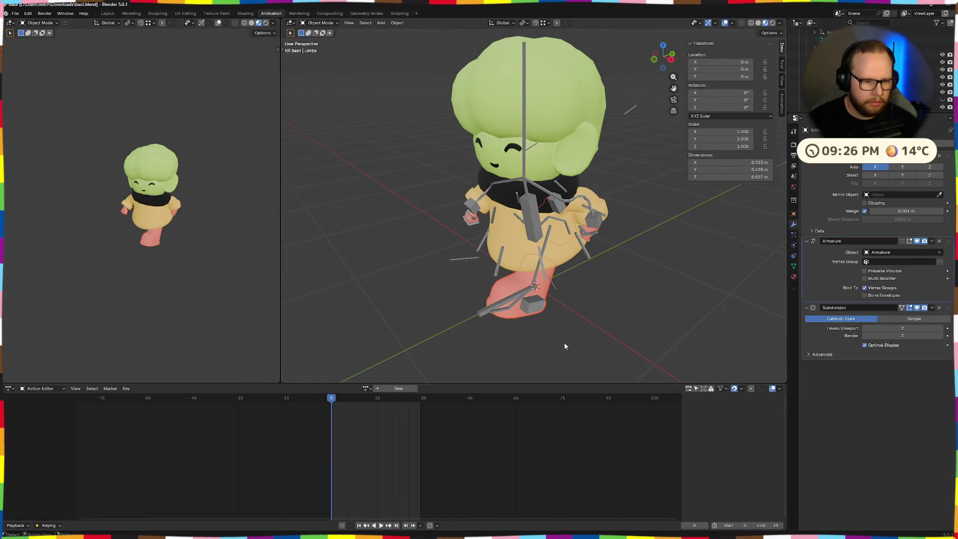
{"action": "left_click", "coordinate": [366, 388]}
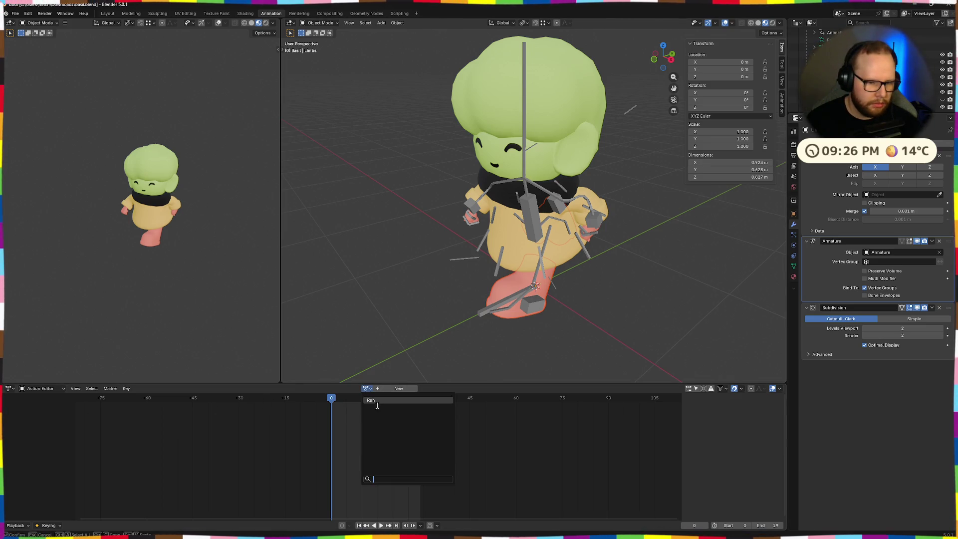
{"action": "left_click", "coordinate": [397, 405]}
{"action": "scroll", "coordinate": [406, 333], "scroll_direction": "down", "scroll_amount": 2}
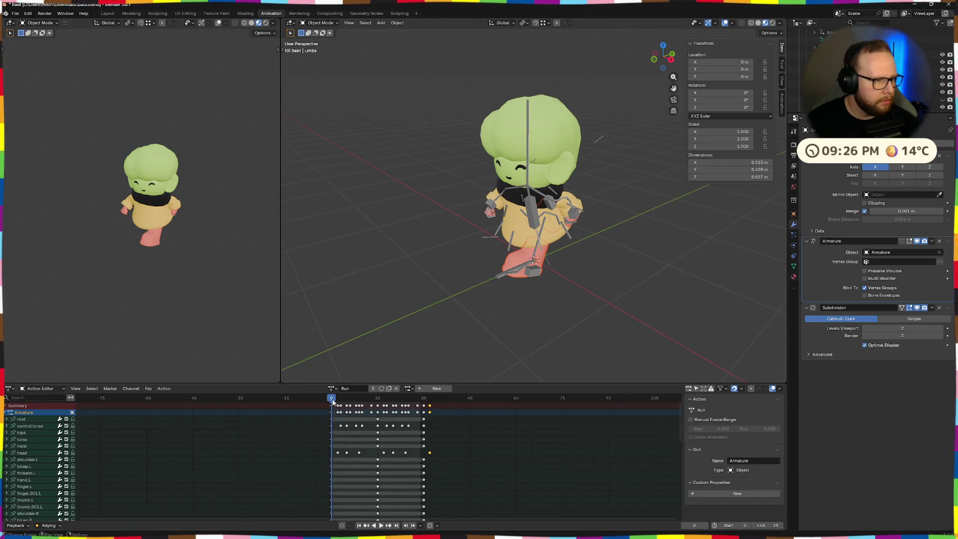
{"action": "scroll", "coordinate": [456, 278], "scroll_direction": "up", "scroll_amount": 3}
{"action": "mouse_move", "coordinate": [457, 277]}
{"action": "middle_mouse_down"}
{"action": "mouse_move", "coordinate": [494, 209]}
{"action": "mouse_move", "coordinate": [508, 139]}
{"action": "middle_mouse_up"}
{"action": "key", "text": "space"}
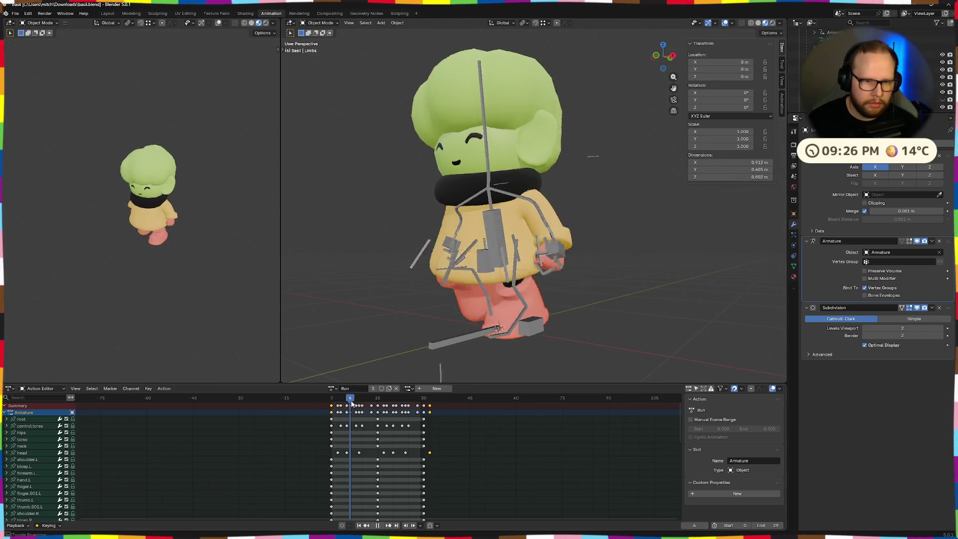
Scrub to around frame 28 and inspect the character's feet and legs.
{"action": "mouse_move", "coordinate": [472, 314]}
{"action": "middle_mouse_down"}
{"action": "mouse_move", "coordinate": [464, 227]}
{"action": "mouse_move", "coordinate": [499, 234]}
{"action": "middle_mouse_up"}
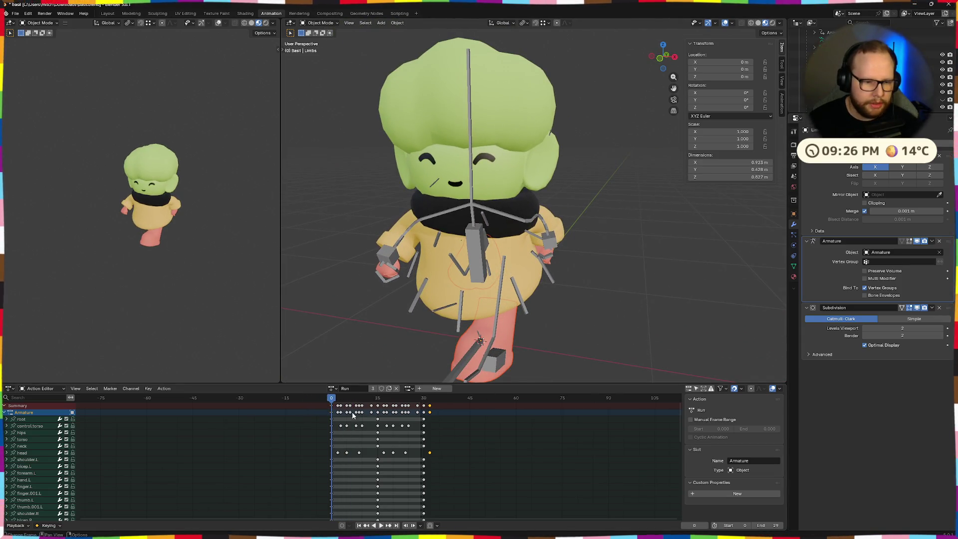
{"action": "left_click_drag", "start_coordinate": [332, 399], "coordinate": [417, 406]}
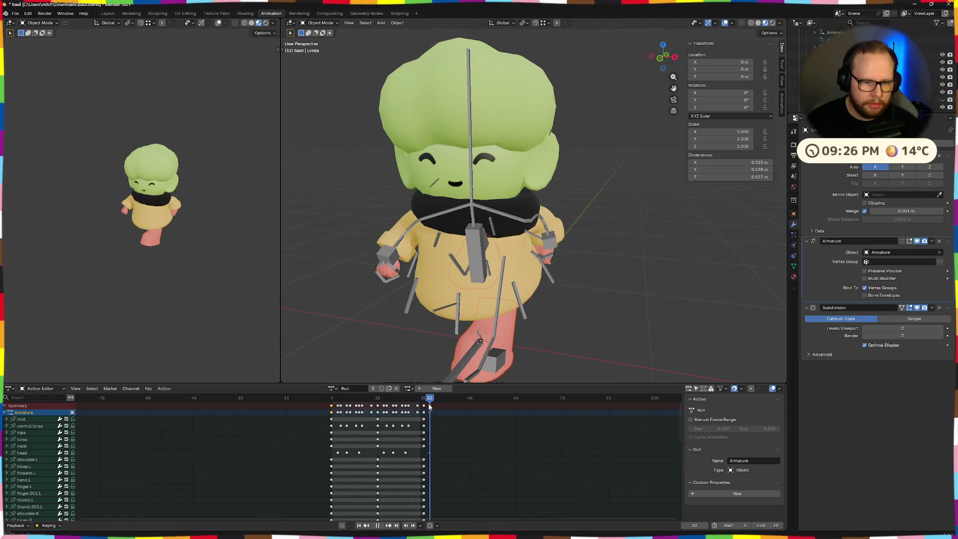
{"action": "scroll", "coordinate": [445, 345], "scroll_direction": "up", "scroll_amount": 4}
{"action": "mouse_move", "coordinate": [444, 345]}
{"action": "middle_mouse_down"}
{"action": "mouse_move", "coordinate": [618, 58]}
{"action": "mouse_move", "coordinate": [525, 147]}
{"action": "mouse_move", "coordinate": [596, 165]}
{"action": "middle_mouse_up"}
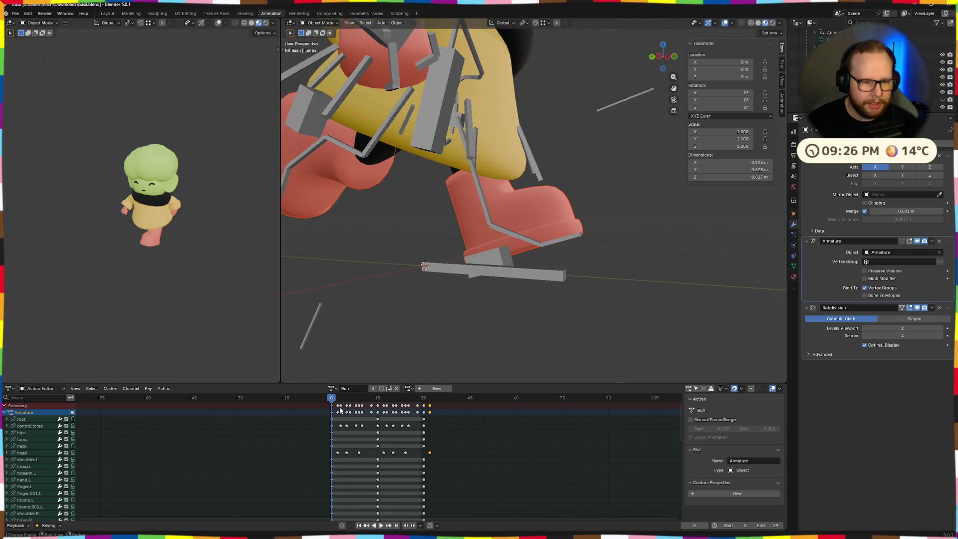
{"action": "left_click_drag", "start_coordinate": [331, 400], "coordinate": [343, 399]}
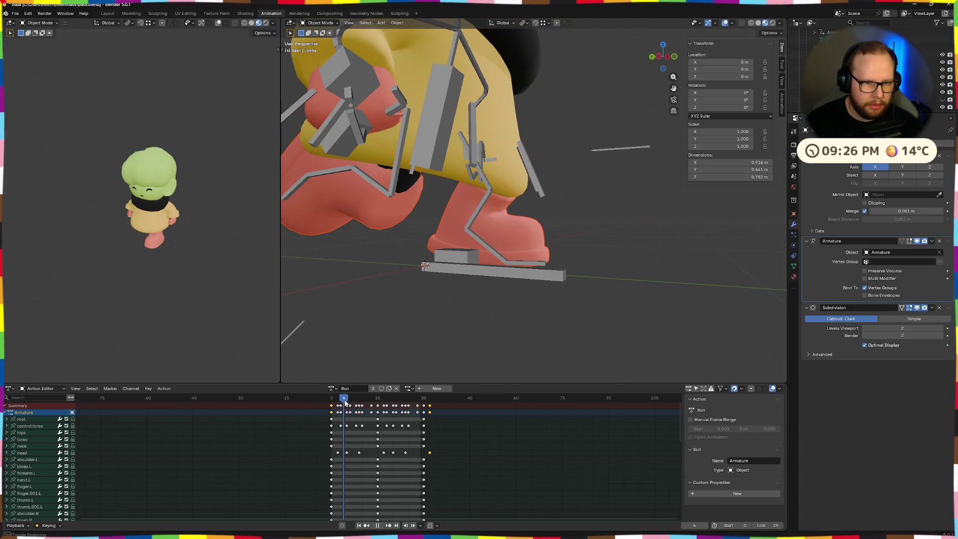
{"action": "mouse_move", "coordinate": [378, 288]}
{"action": "middle_mouse_down"}
{"action": "mouse_move", "coordinate": [390, 297]}
{"action": "mouse_move", "coordinate": [382, 253]}
{"action": "mouse_move", "coordinate": [453, 299]}
{"action": "mouse_move", "coordinate": [379, 321]}
{"action": "mouse_move", "coordinate": [394, 179]}
{"action": "middle_mouse_up"}
Select the Wellies, isolate them in local view and hide them.
{"action": "left_click", "coordinate": [394, 180]}
{"action": "mouse_move", "coordinate": [444, 217]}
{"action": "middle_mouse_down"}
{"action": "mouse_move", "coordinate": [424, 228]}
{"action": "mouse_move", "coordinate": [389, 207]}
{"action": "mouse_move", "coordinate": [377, 212]}
{"action": "middle_mouse_up"}
{"action": "key", "text": "KP_Divide"}
{"action": "key", "text": "KP_Divide"}
{"action": "key", "text": "h"}
{"action": "mouse_move", "coordinate": [351, 400]}
{"action": "left_mouse_down"}
{"action": "mouse_move", "coordinate": [407, 405]}
{"action": "mouse_move", "coordinate": [248, 404]}
{"action": "left_mouse_up"}
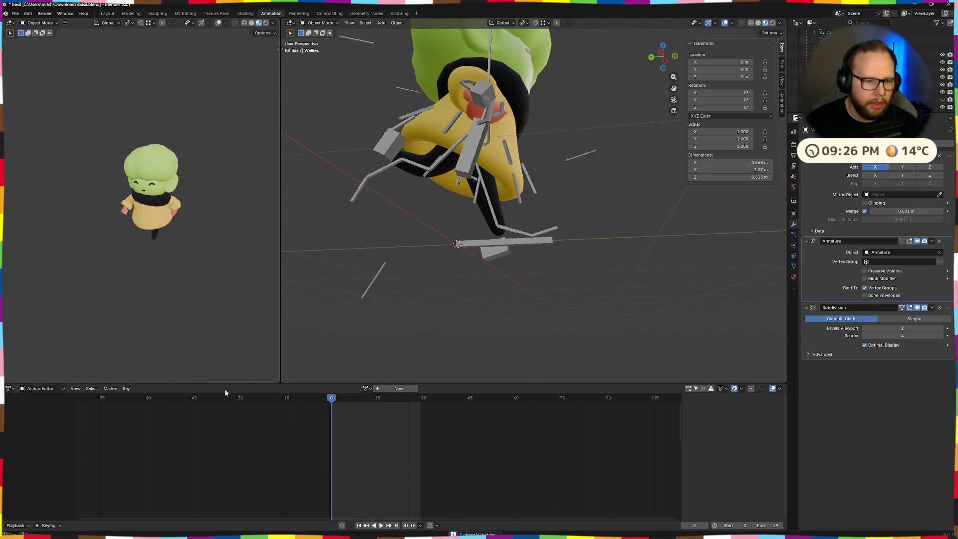
Re-export the model as glTF to basil.glb and switch over to Godot.
{"action": "left_click", "coordinate": [11, 14]}
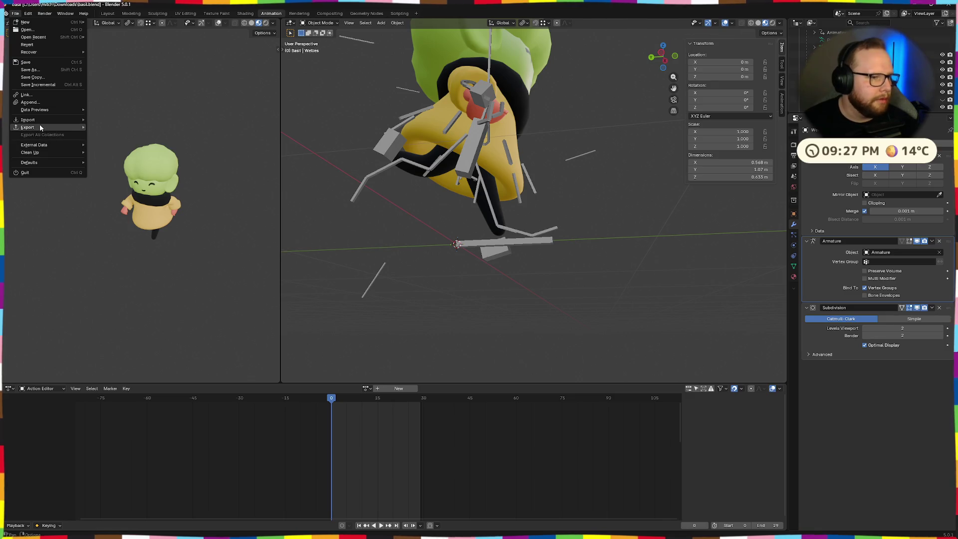
{"action": "mouse_move", "coordinate": [29, 127]}
{"action": "left_click", "coordinate": [120, 194]}
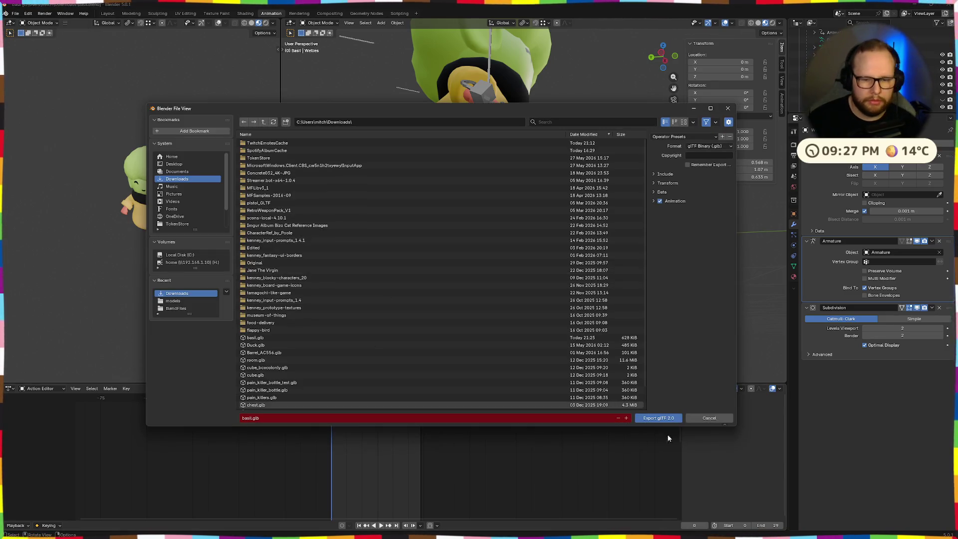
{"action": "left_click", "coordinate": [647, 418]}
{"action": "key", "text": "ctrl+super+Right"}
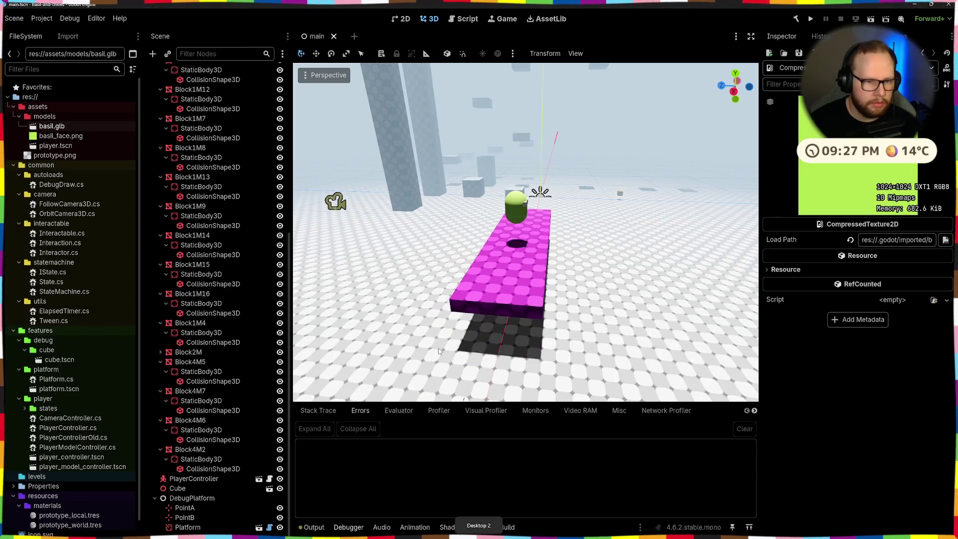
Bring up File Explorer and locate basil.glb in the Downloads folder.
{"action": "key", "text": "super+r"}
{"action": "key", "text": "super+e"}
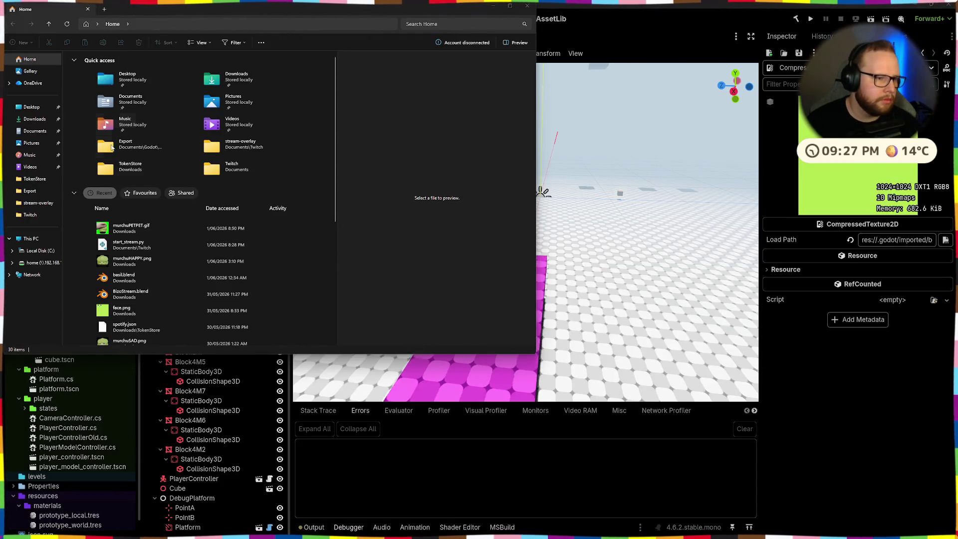
{"action": "left_click", "coordinate": [35, 120]}
{"action": "left_click_drag", "start_coordinate": [130, 6], "coordinate": [496, 80]}
{"action": "left_click", "coordinate": [453, 150]}
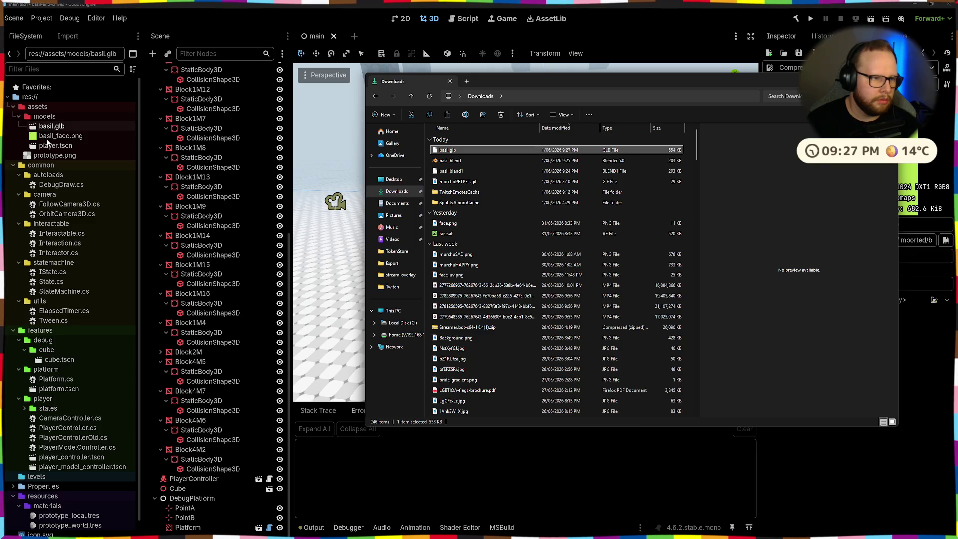
Load basil.glb into Godot's Advanced Import Settings and pick the Run animation.
{"action": "double_click", "coordinate": [53, 127]}
{"action": "left_click", "coordinate": [156, 317]}
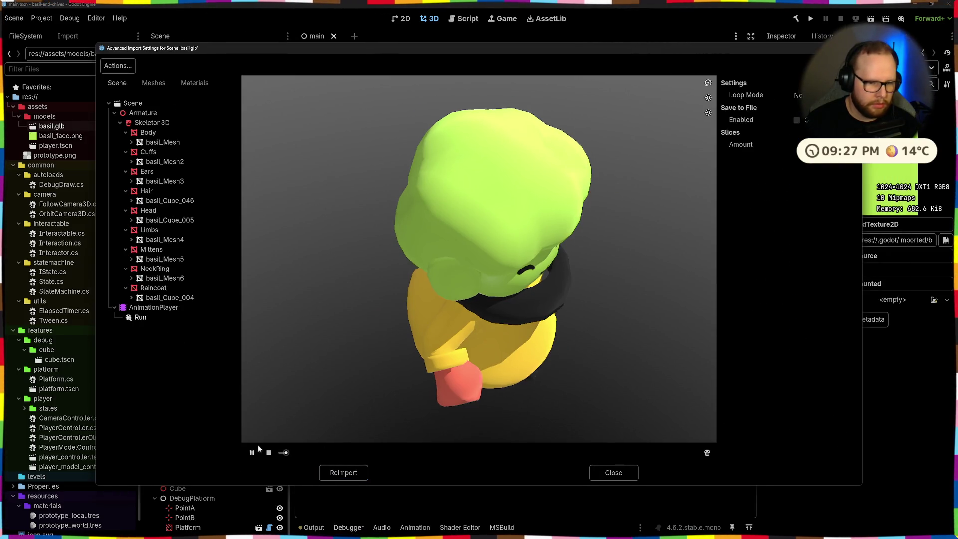
Replay Basil's Run animation while orbiting the preview to side, top and back views.
{"action": "left_click", "coordinate": [252, 452]}
{"action": "left_click_drag", "start_coordinate": [464, 360], "coordinate": [507, 315]}
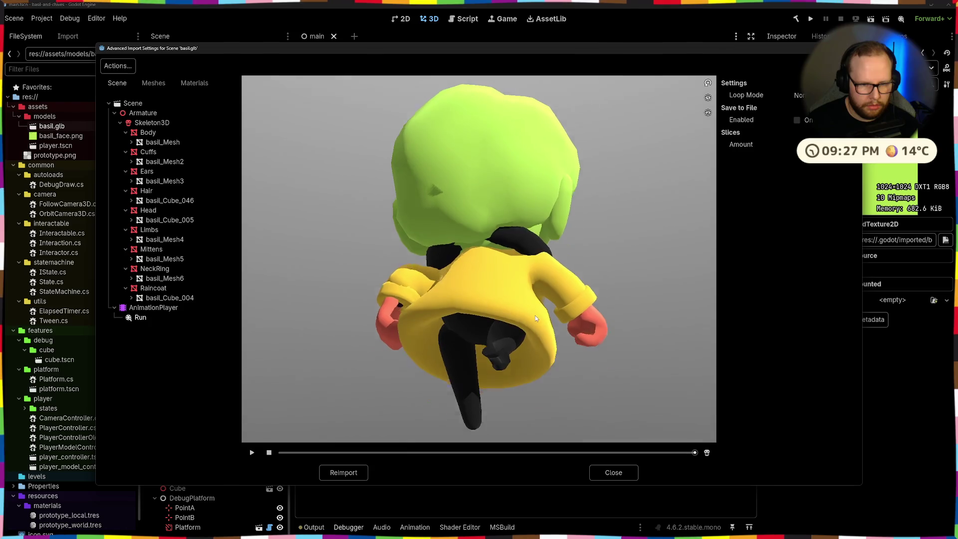
{"action": "left_click", "coordinate": [252, 453]}
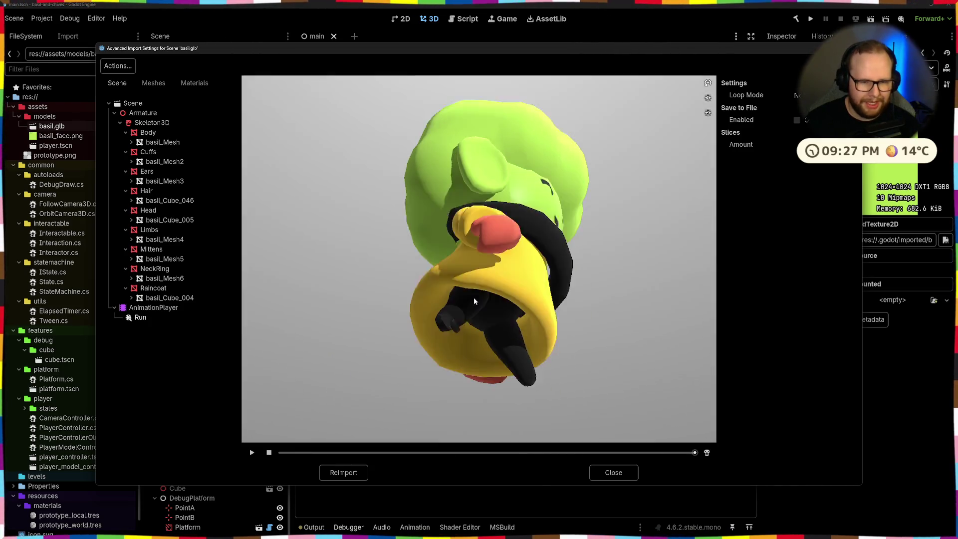
{"action": "left_click_drag", "start_coordinate": [474, 297], "coordinate": [539, 225]}
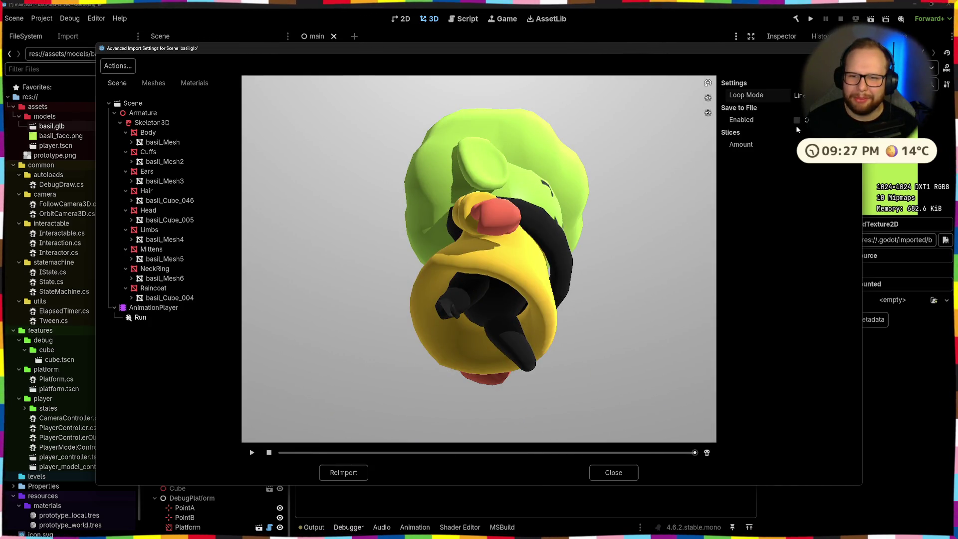
{"action": "left_click", "coordinate": [253, 453]}
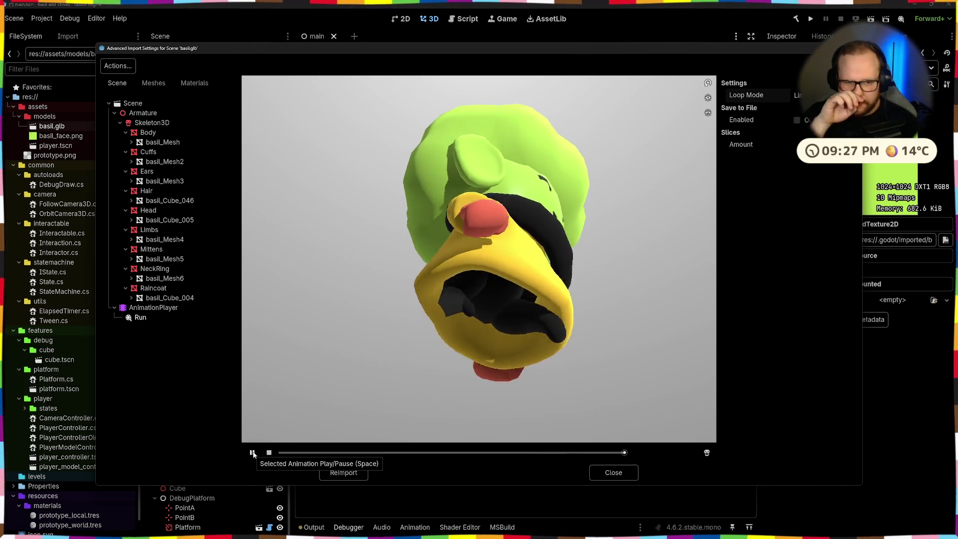
{"action": "mouse_move", "coordinate": [314, 419]}
{"action": "left_mouse_down"}
{"action": "mouse_move", "coordinate": [512, 342]}
{"action": "mouse_move", "coordinate": [520, 357]}
{"action": "left_mouse_up"}
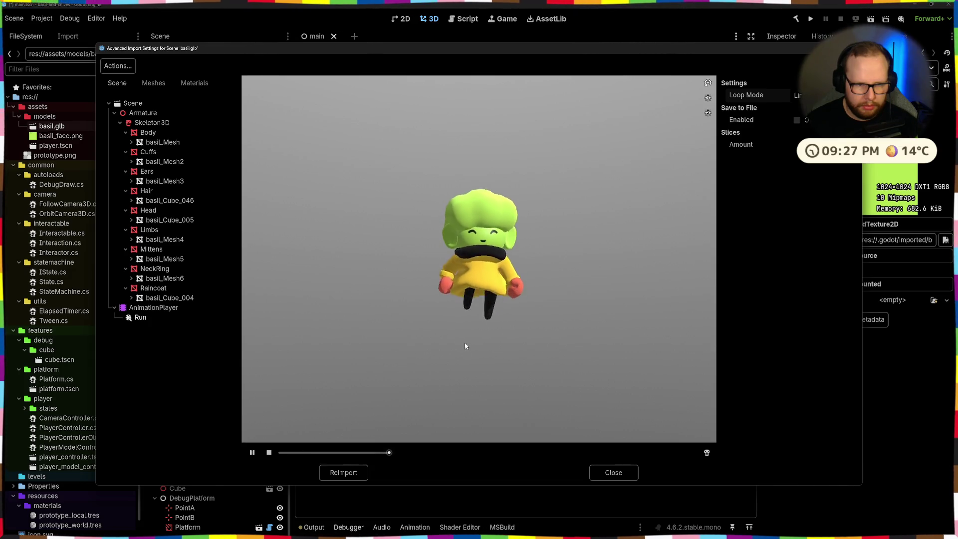
{"action": "left_click_drag", "start_coordinate": [466, 349], "coordinate": [545, 341]}
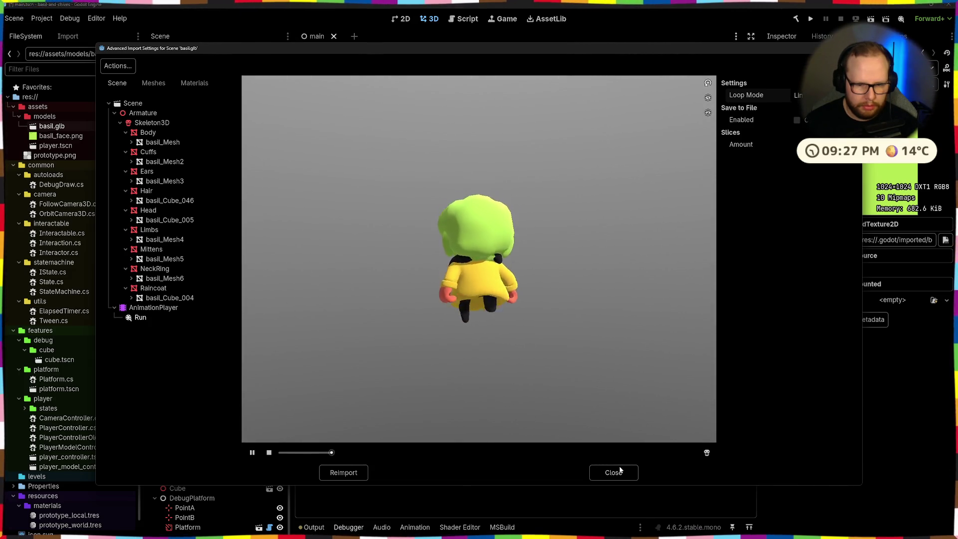
Close Godot's preview, switch to the Modeling workspace and reveal hidden objects, keeping the camera hidden.
{"action": "left_click", "coordinate": [613, 472]}
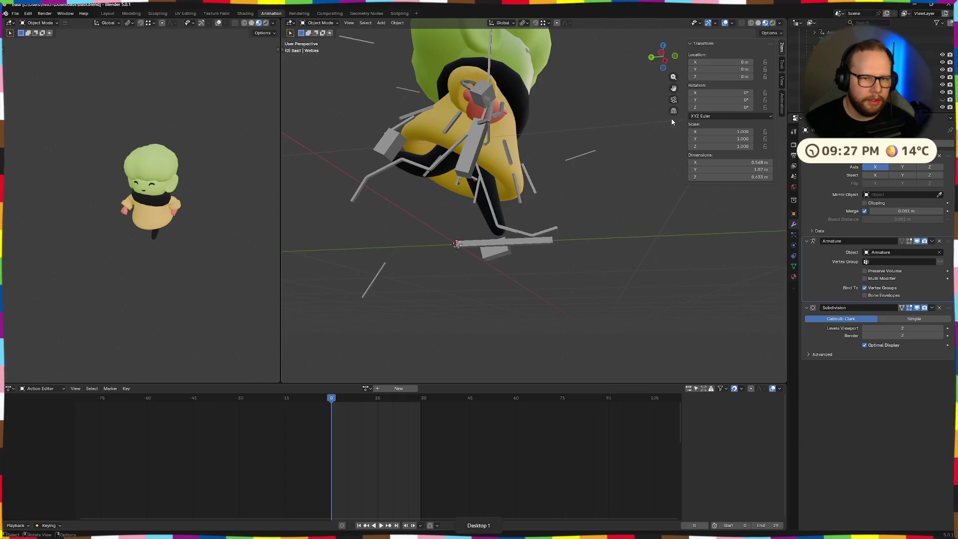
{"action": "left_click", "coordinate": [134, 14]}
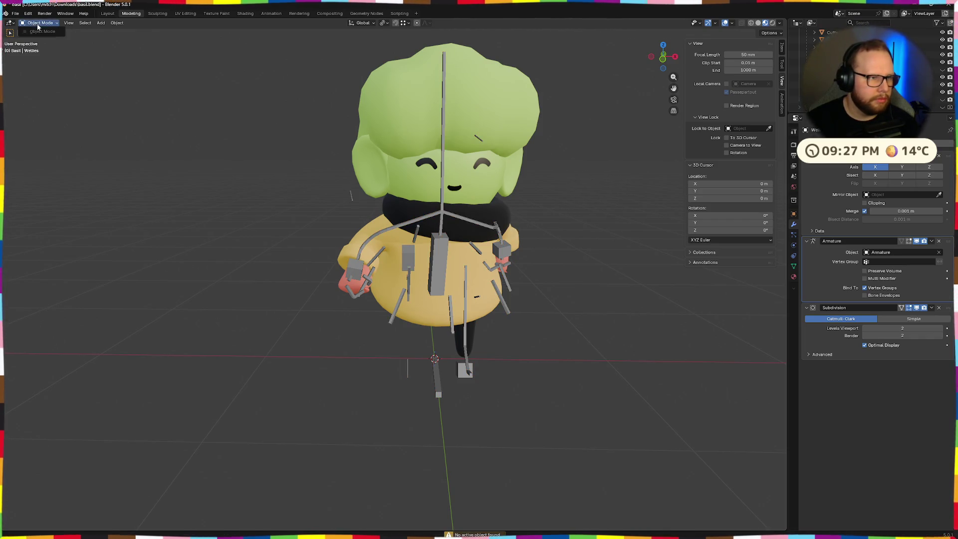
{"action": "key", "text": "alt+h"}
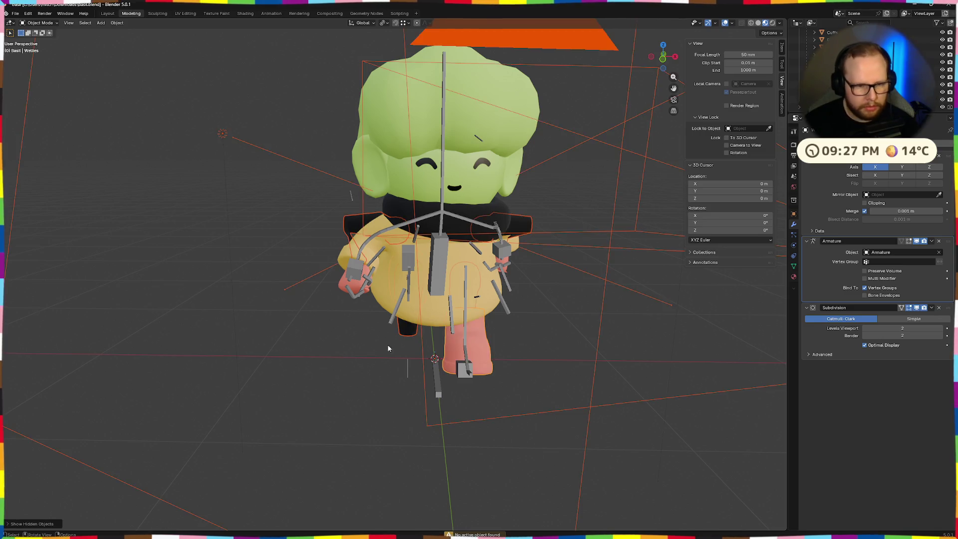
{"action": "middle_click_drag", "start_coordinate": [377, 339], "coordinate": [419, 315]}
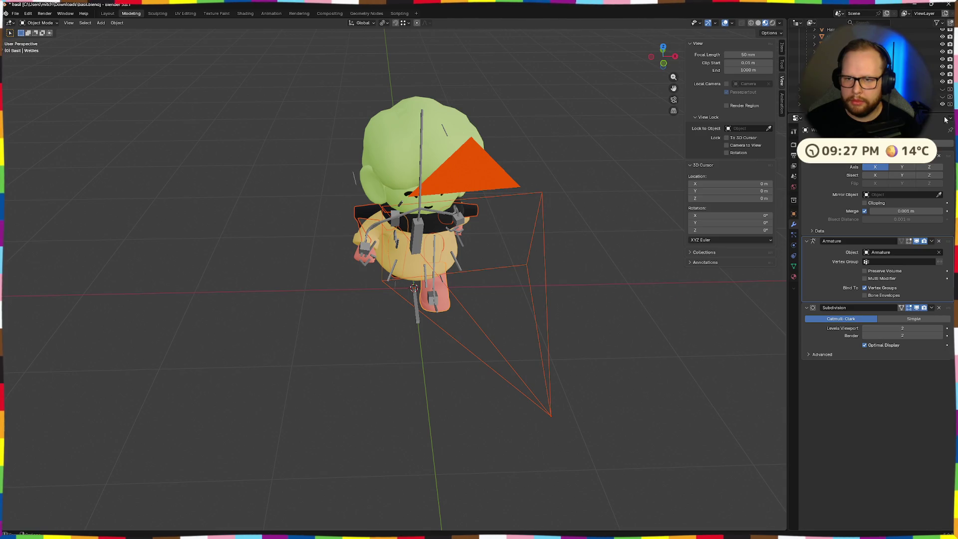
{"action": "key", "text": "h"}
{"action": "middle_click_drag", "start_coordinate": [473, 347], "coordinate": [522, 295]}
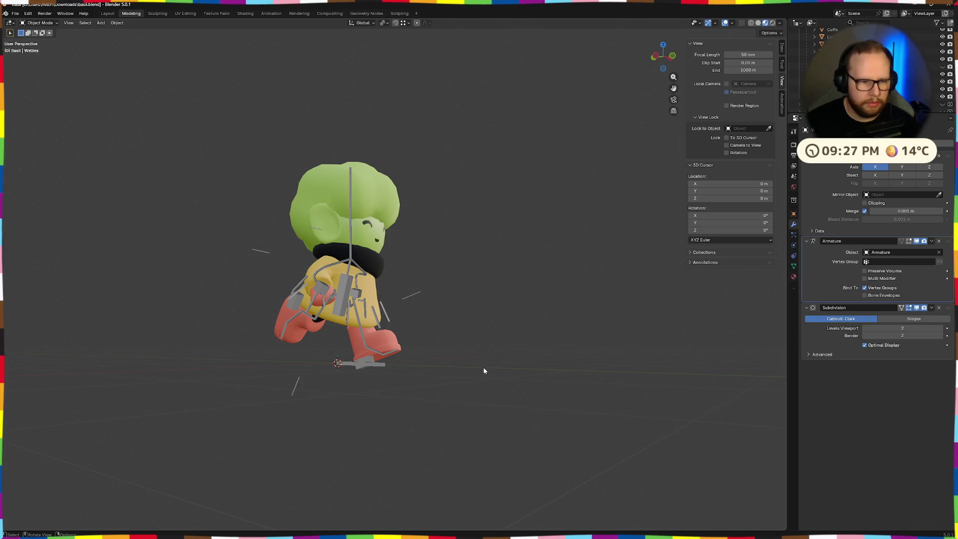
{"action": "middle_click_drag", "start_coordinate": [484, 371], "coordinate": [513, 342]}
{"action": "scroll", "coordinate": [447, 278], "scroll_direction": "up", "scroll_amount": 4}
{"action": "scroll", "coordinate": [449, 278], "scroll_direction": "up", "scroll_amount": 2}
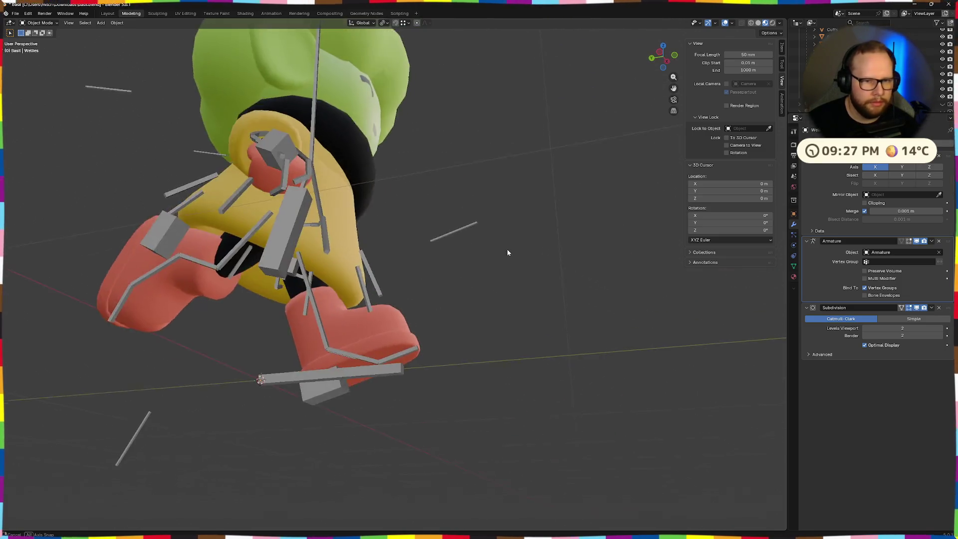
{"action": "middle_click_drag", "start_coordinate": [507, 252], "coordinate": [440, 280]}
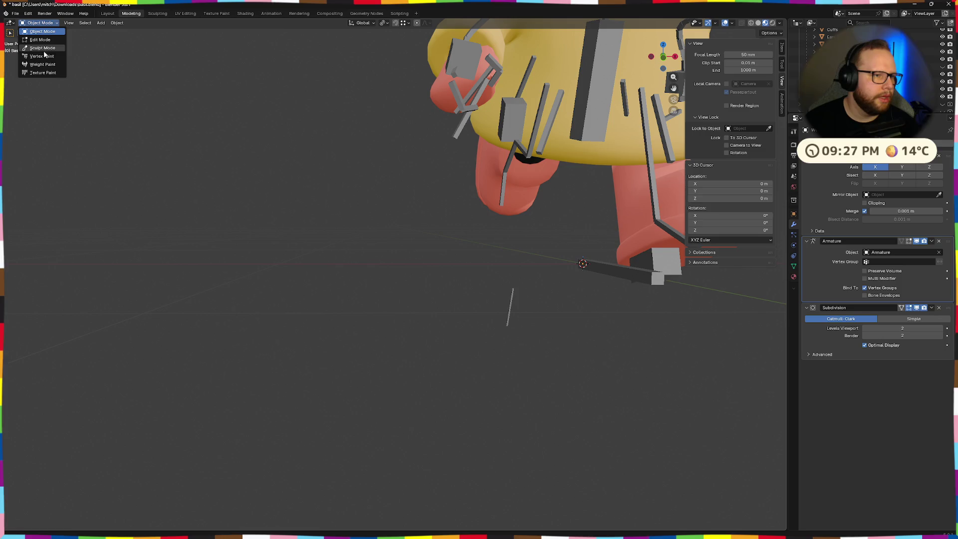
Inspect the leg mesh in Edit Mode, return to Object Mode and select the armature.
{"action": "key", "text": "Tab"}
{"action": "mouse_move", "coordinate": [737, 251]}
{"action": "middle_mouse_down"}
{"action": "mouse_move", "coordinate": [447, 288]}
{"action": "mouse_move", "coordinate": [488, 295]}
{"action": "middle_mouse_up"}
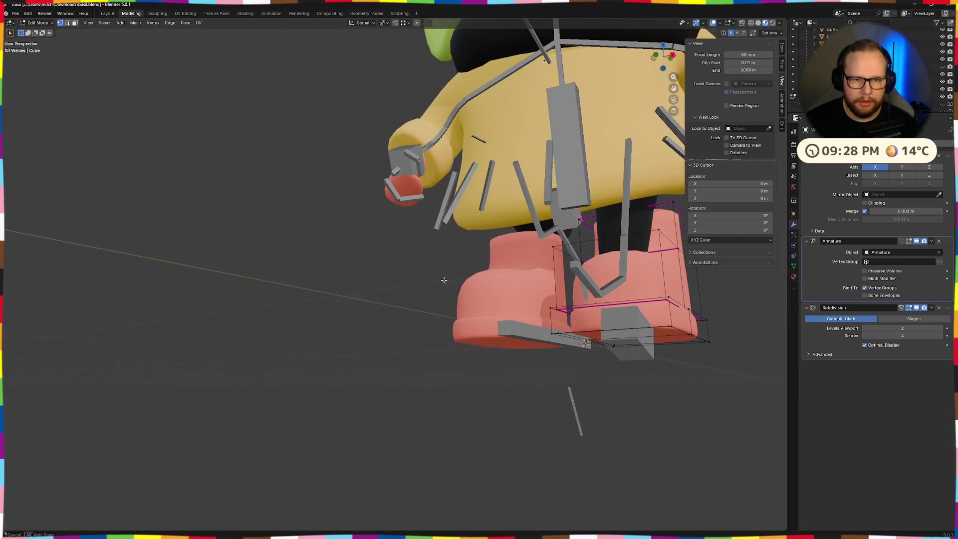
{"action": "key", "text": "ctrl+Tab"}
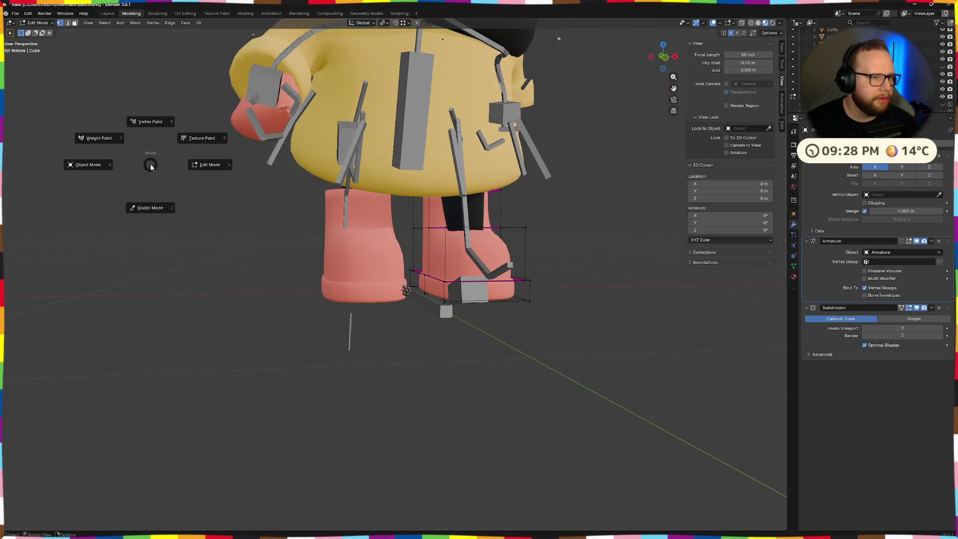
{"action": "key", "text": "KP_4"}
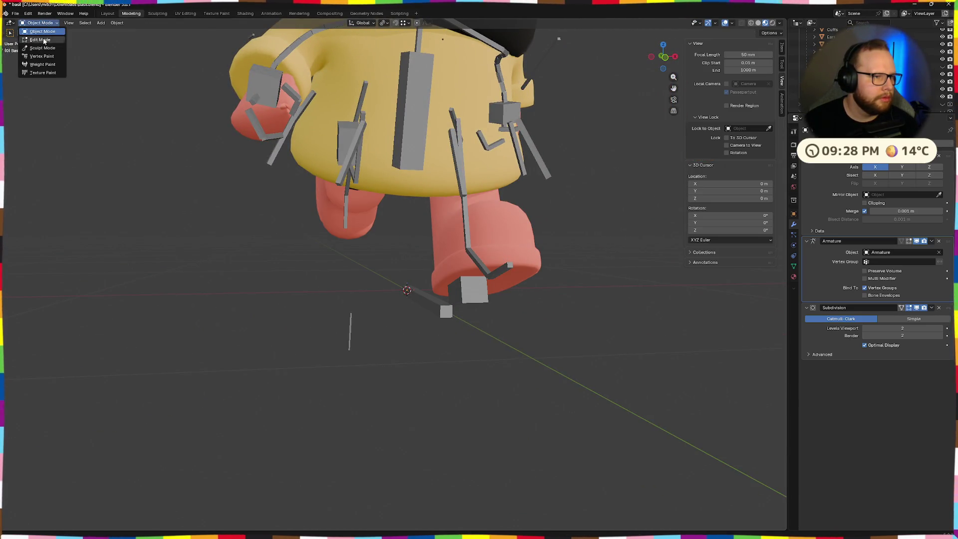
{"action": "key", "text": "Tab"}
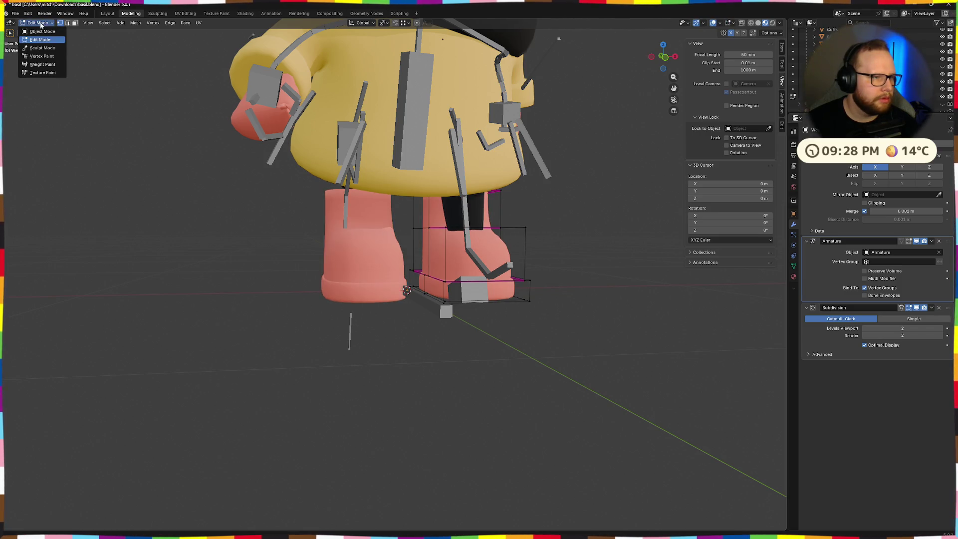
{"action": "left_click", "coordinate": [36, 32]}
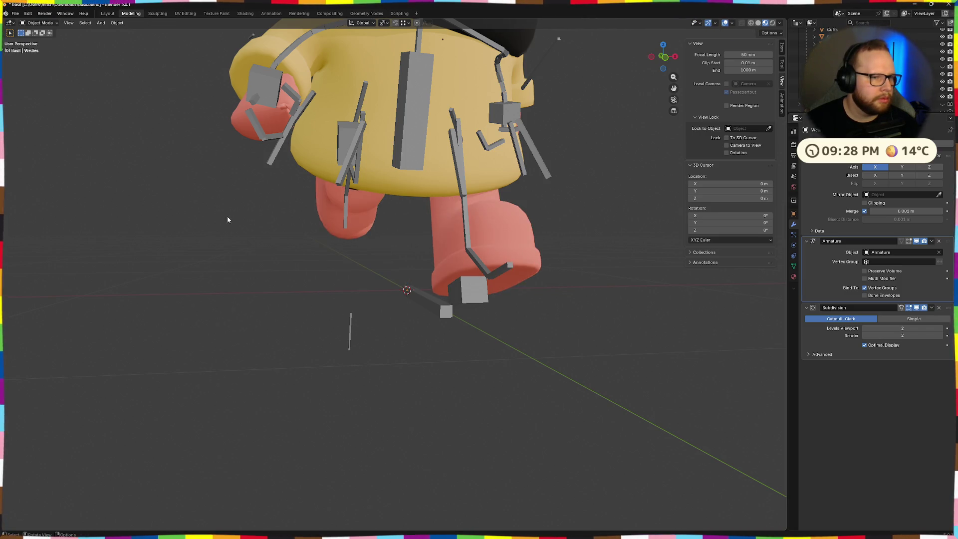
{"action": "left_click", "coordinate": [346, 205]}
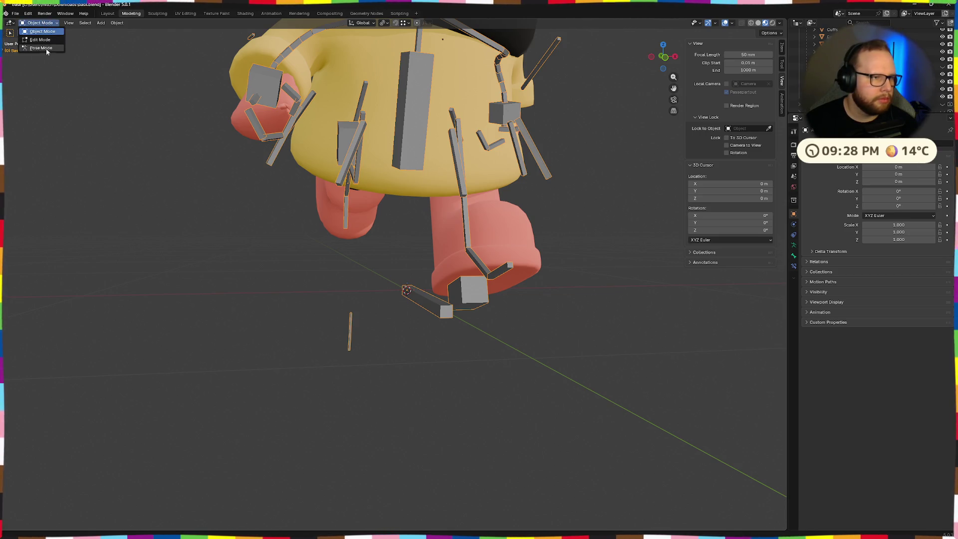
In Pose Mode, frame the armature in front orthographic view and select the left foot control bone.
{"action": "left_click", "coordinate": [47, 49]}
{"action": "middle_click_drag", "start_coordinate": [65, 88], "coordinate": [377, 228]}
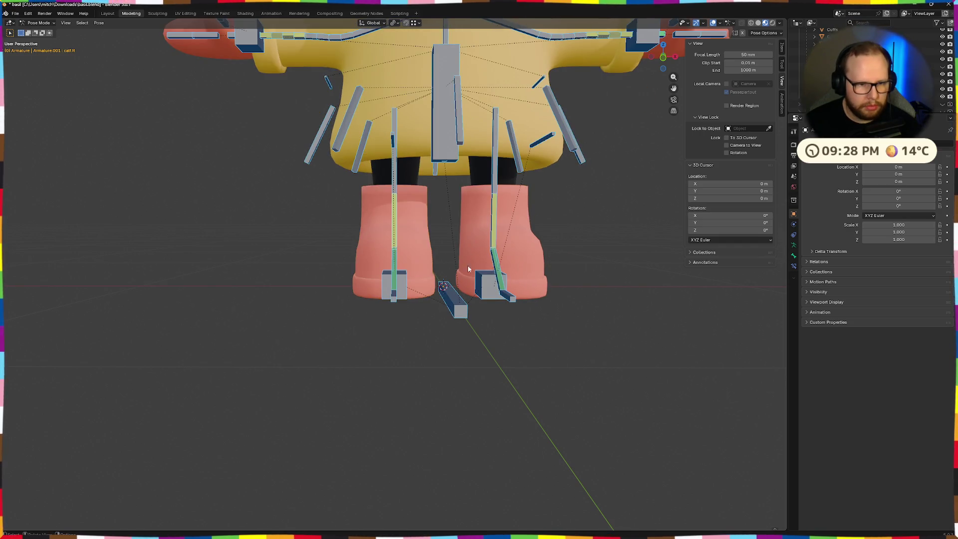
{"action": "middle_click_drag", "start_coordinate": [645, 281], "coordinate": [618, 273]}
{"action": "middle_click_drag", "start_coordinate": [604, 287], "coordinate": [572, 290]}
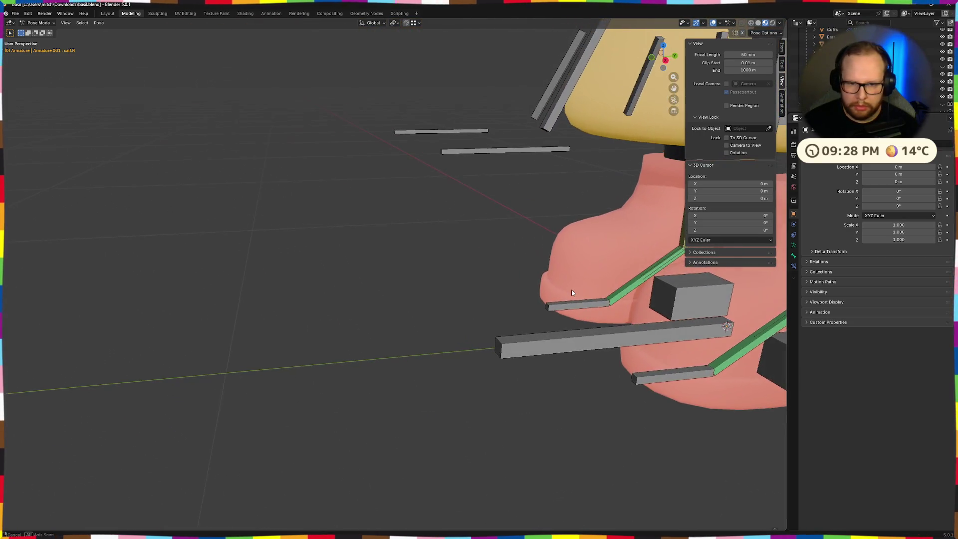
{"action": "scroll", "coordinate": [574, 292], "scroll_direction": "down", "scroll_amount": 3}
{"action": "middle_click_drag", "start_coordinate": [444, 277], "coordinate": [524, 273]}
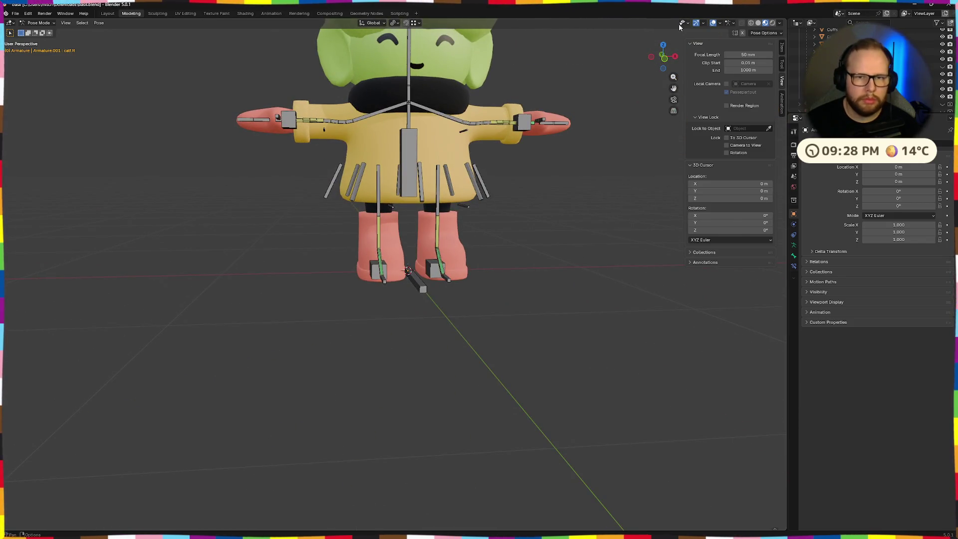
{"action": "left_click", "coordinate": [663, 58]}
{"action": "scroll", "coordinate": [509, 189], "scroll_direction": "up", "scroll_amount": 3}
{"action": "scroll", "coordinate": [376, 187], "scroll_direction": "down", "scroll_amount": 2}
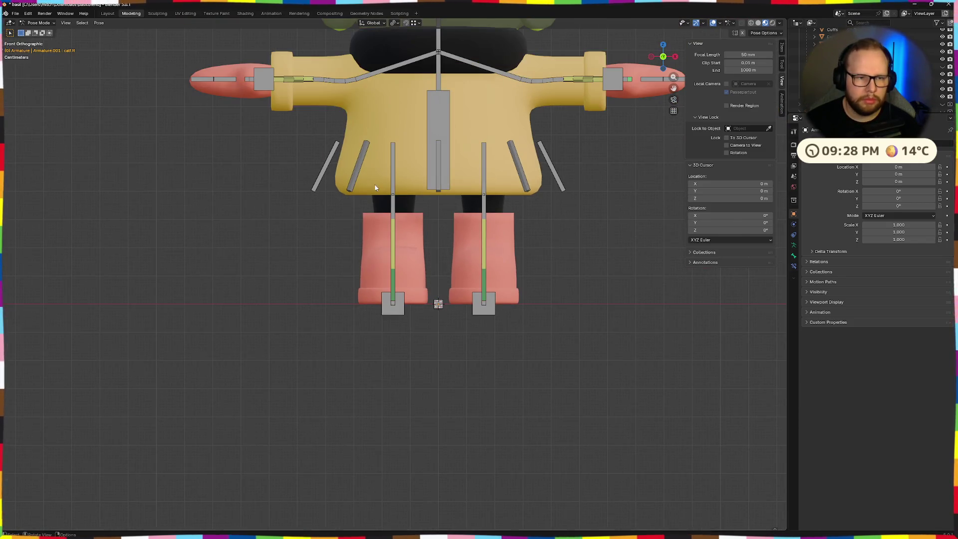
{"action": "left_click", "coordinate": [397, 306]}
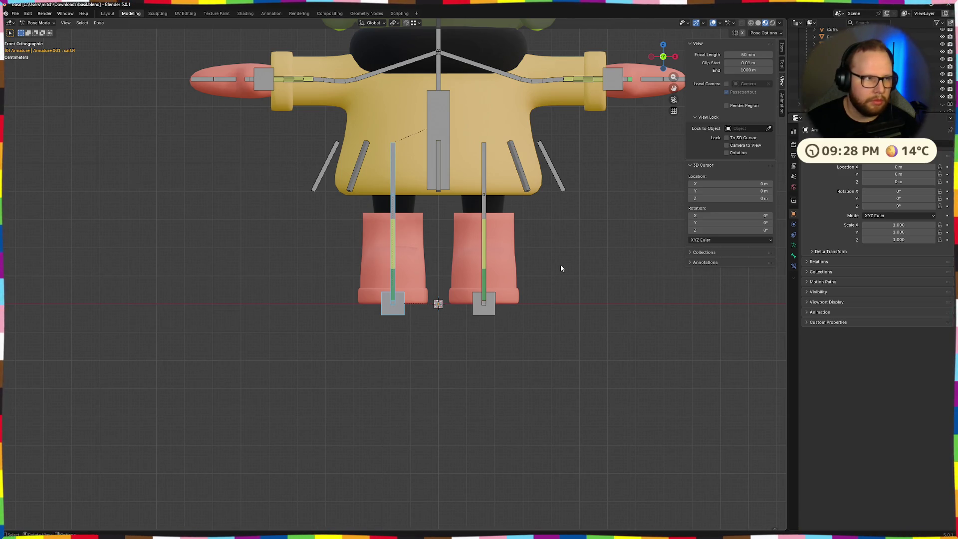
In Edit Mode delete the left leg bones and Symmetrize the right leg onto the left side.
{"action": "key", "text": "Tab"}
{"action": "left_click", "coordinate": [393, 163]}
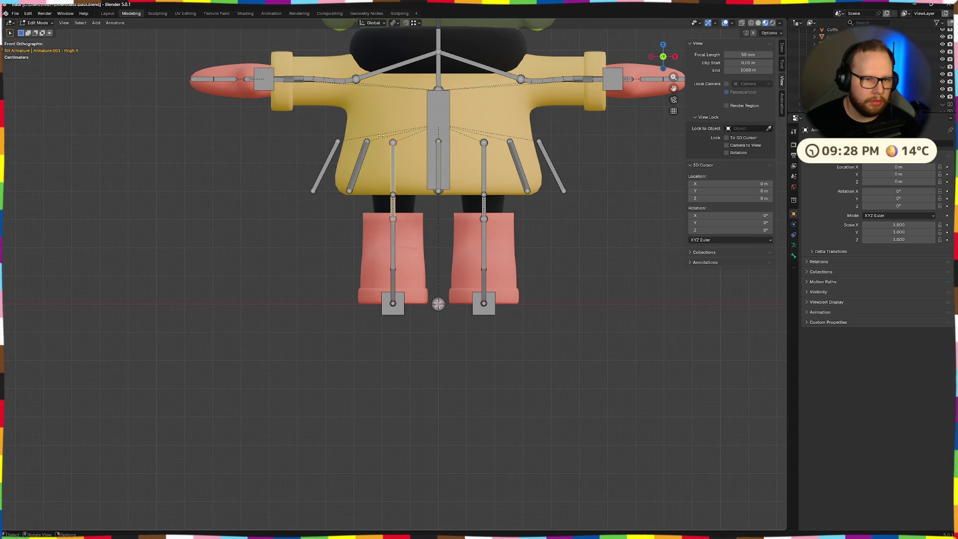
{"action": "key", "text": "x"}
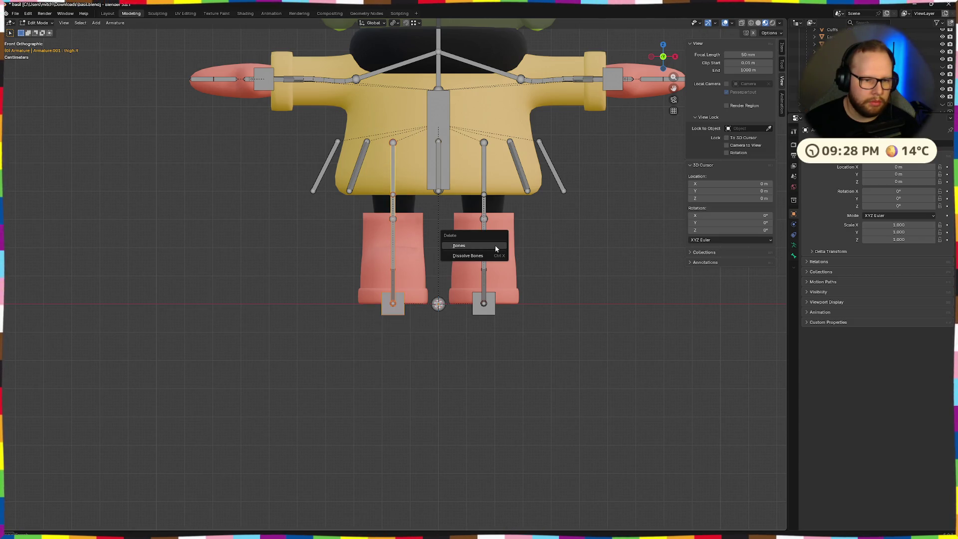
{"action": "left_click", "coordinate": [495, 248]}
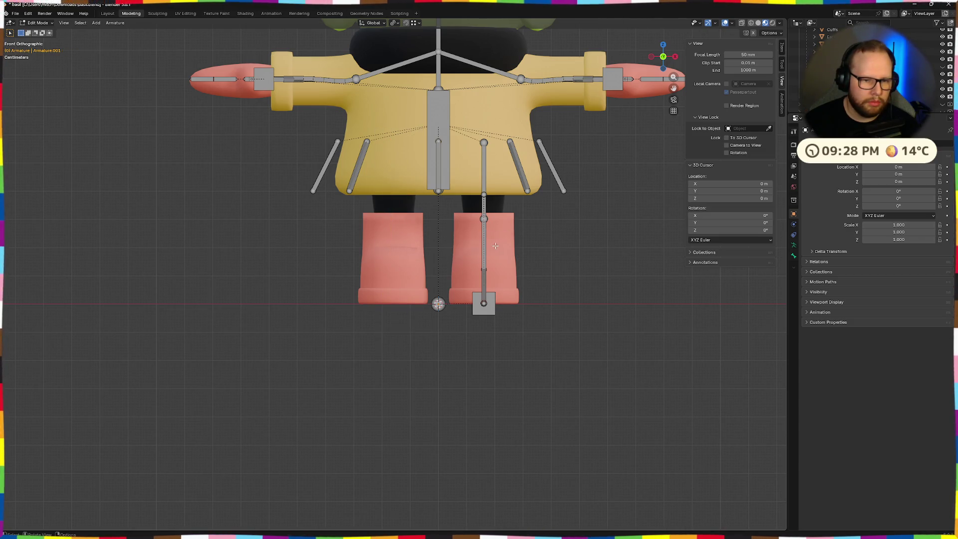
{"action": "right_click", "coordinate": [484, 250]}
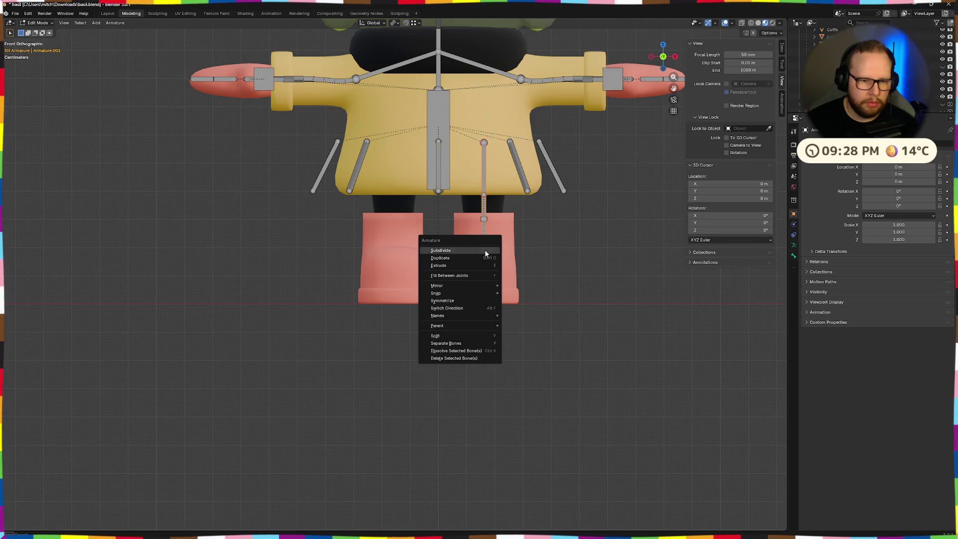
{"action": "left_click", "coordinate": [442, 301]}
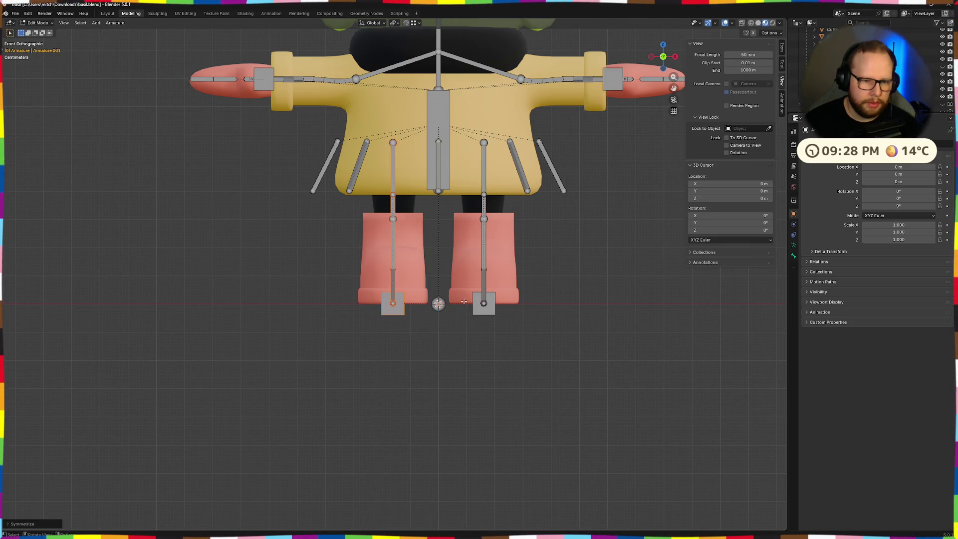
{"action": "middle_click_drag", "start_coordinate": [572, 289], "coordinate": [555, 321]}
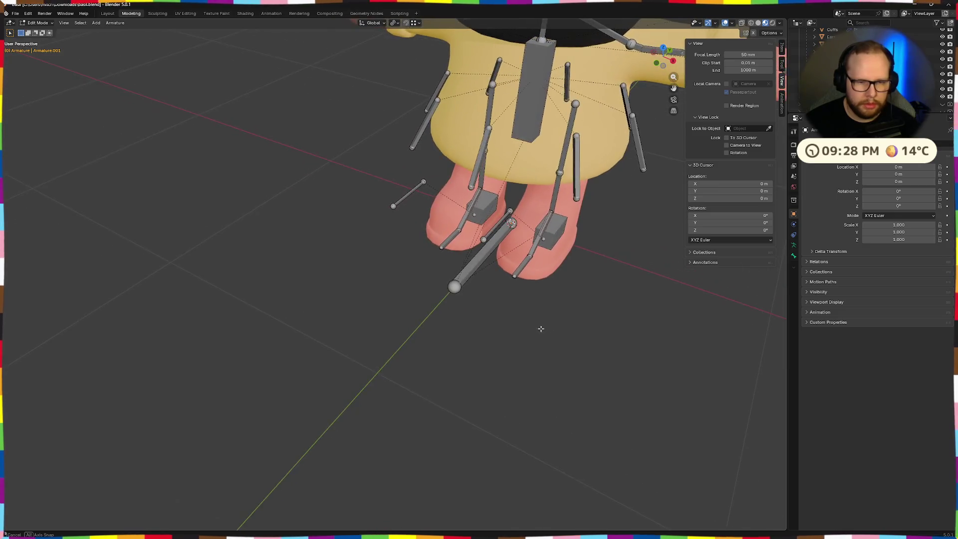
{"action": "middle_click_drag", "start_coordinate": [445, 299], "coordinate": [87, 38]}
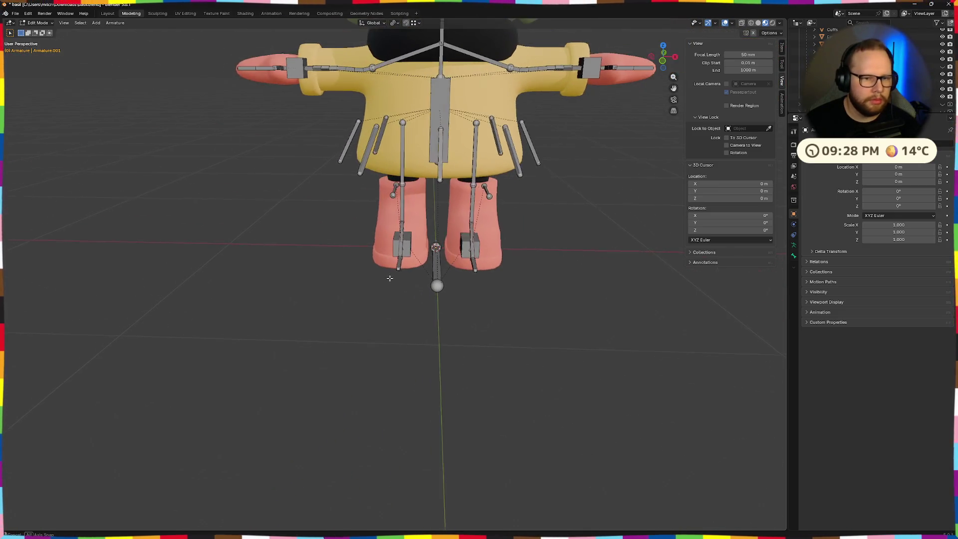
{"action": "left_click", "coordinate": [282, 15]}
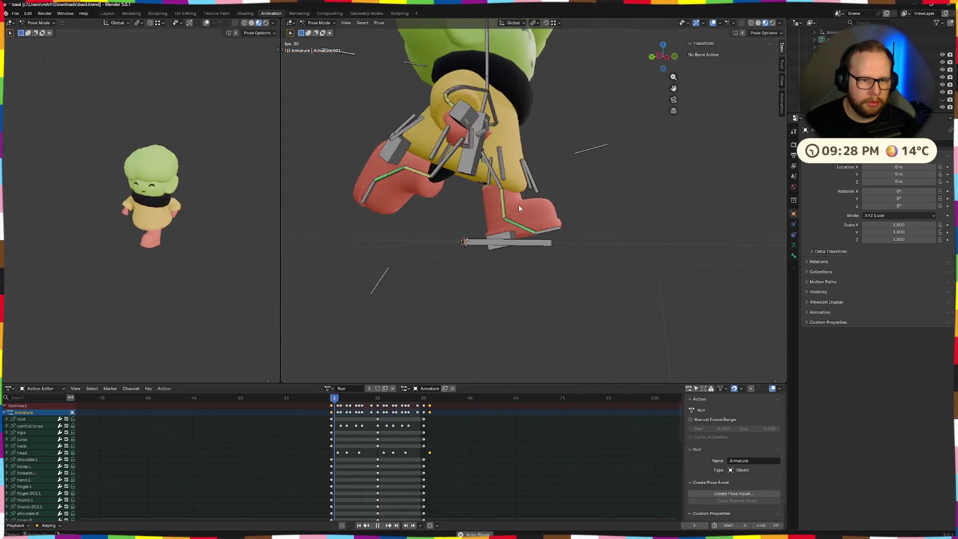
Stop playback, return to Object Mode and hide the wellies mesh.
{"action": "key", "text": "space"}
{"action": "middle_click_drag", "start_coordinate": [451, 216], "coordinate": [541, 192]}
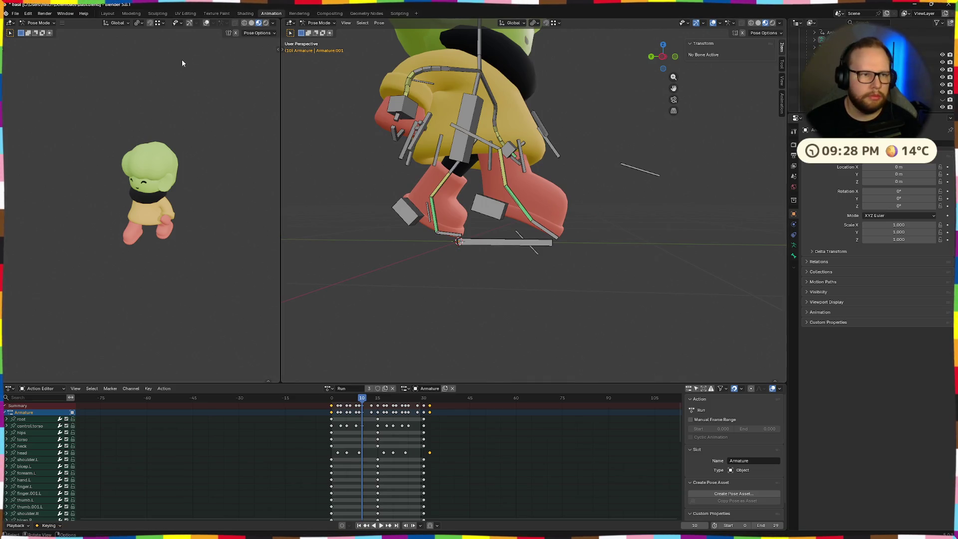
{"action": "left_click", "coordinate": [315, 21]}
{"action": "left_click", "coordinate": [560, 210]}
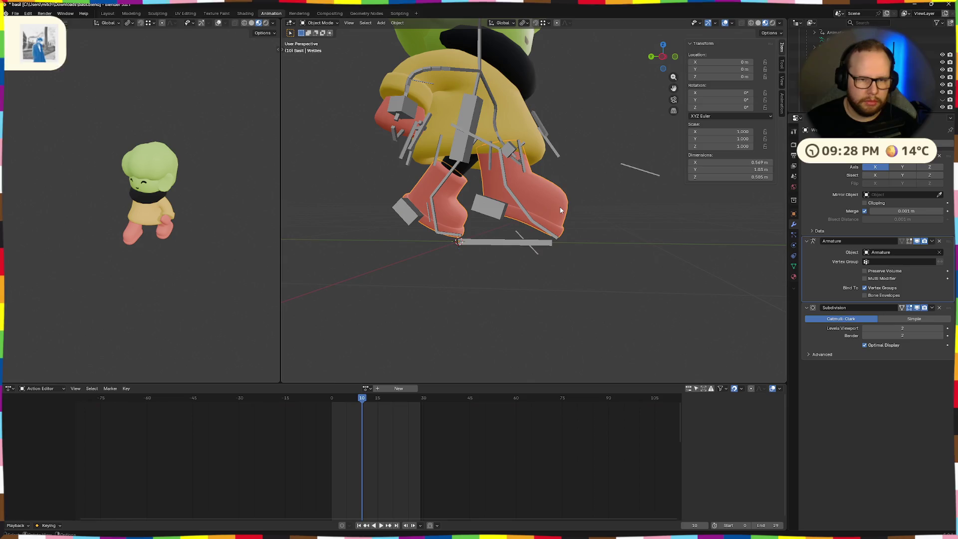
{"action": "key", "text": "h"}
Check the bare-legged character from a couple of angles and bring up the File menu.
{"action": "middle_click_drag", "start_coordinate": [489, 212], "coordinate": [461, 223]}
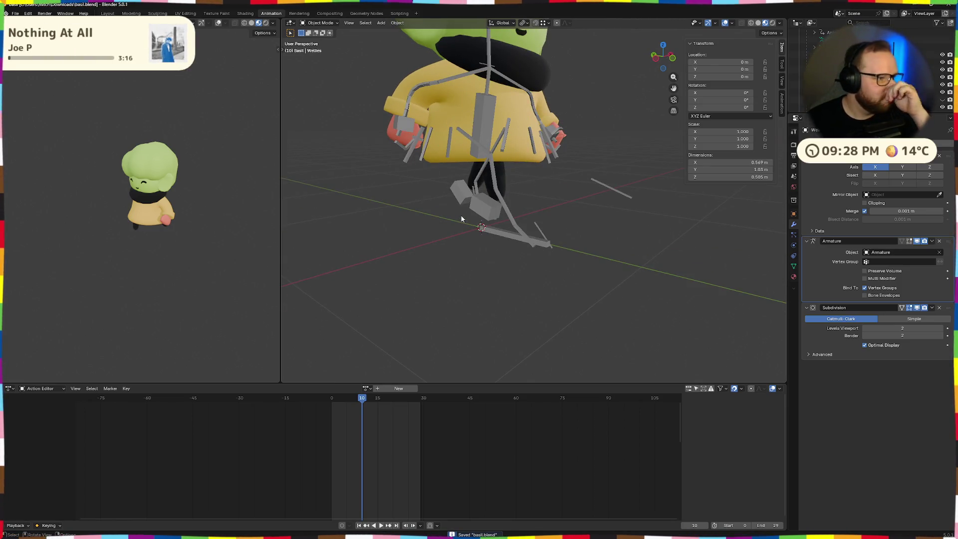
{"action": "mouse_move", "coordinate": [367, 163]}
{"action": "middle_mouse_down"}
{"action": "mouse_move", "coordinate": [358, 179]}
{"action": "mouse_move", "coordinate": [385, 165]}
{"action": "middle_mouse_up"}
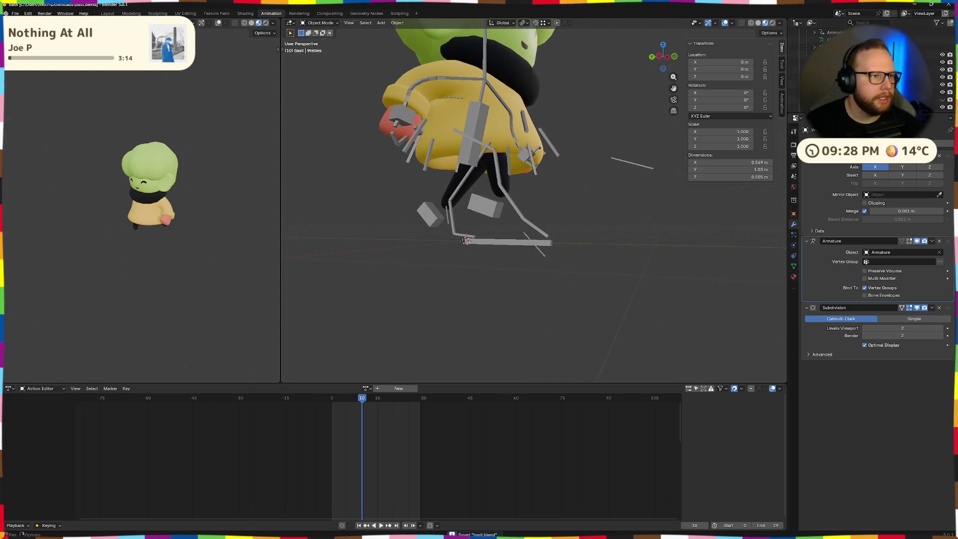
{"action": "left_click", "coordinate": [15, 13]}
{"action": "mouse_move", "coordinate": [28, 127]}
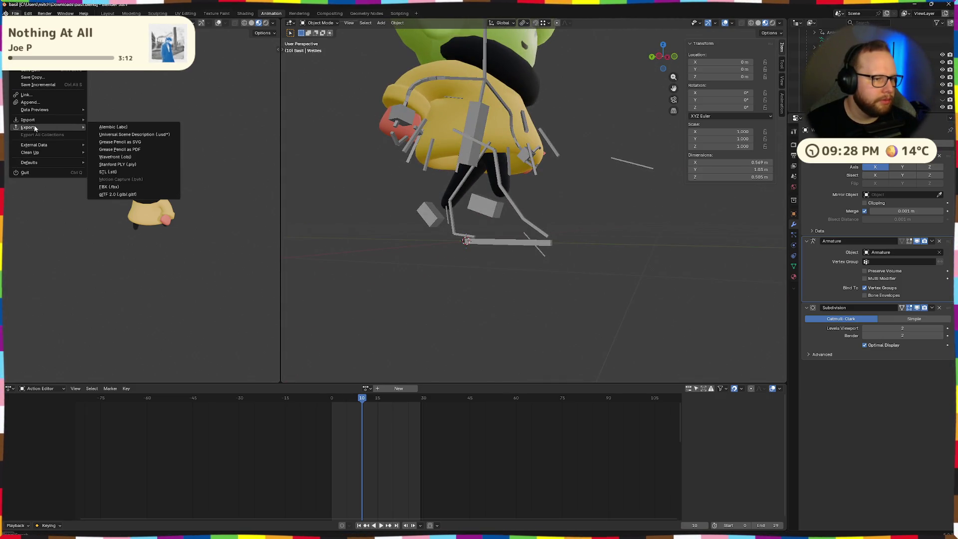
Review the glTF Animation, Data and Skinning options and export to basil.glb.
{"action": "left_click", "coordinate": [120, 194]}
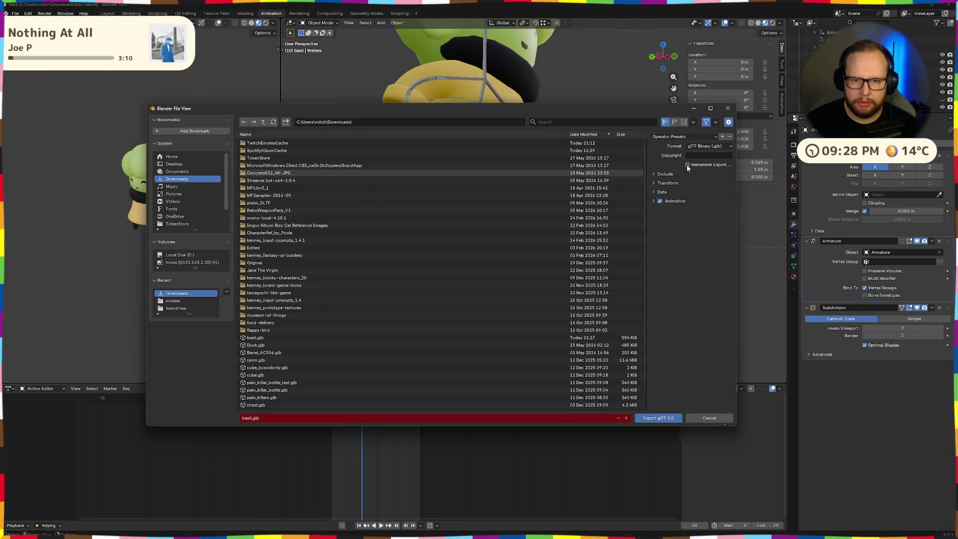
{"action": "left_click", "coordinate": [652, 202]}
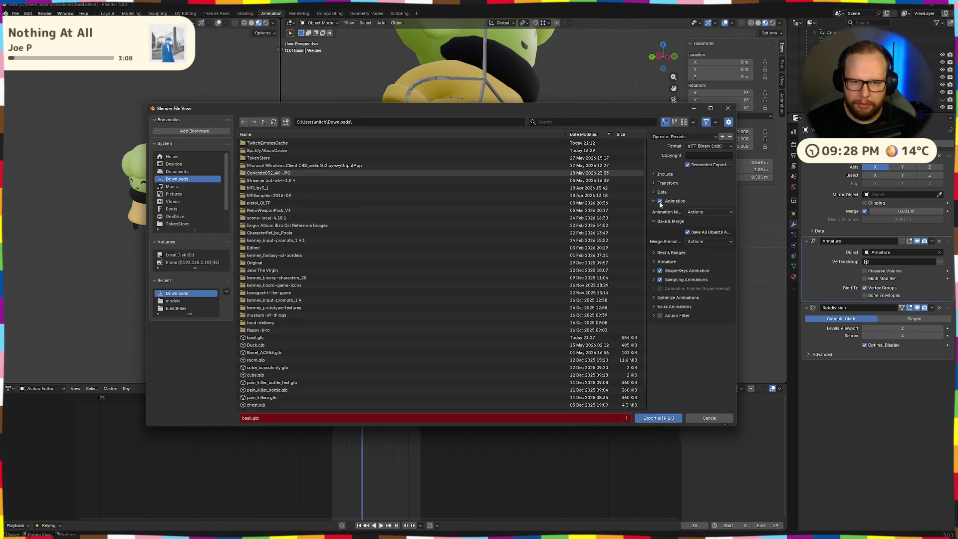
{"action": "left_click", "coordinate": [653, 193]}
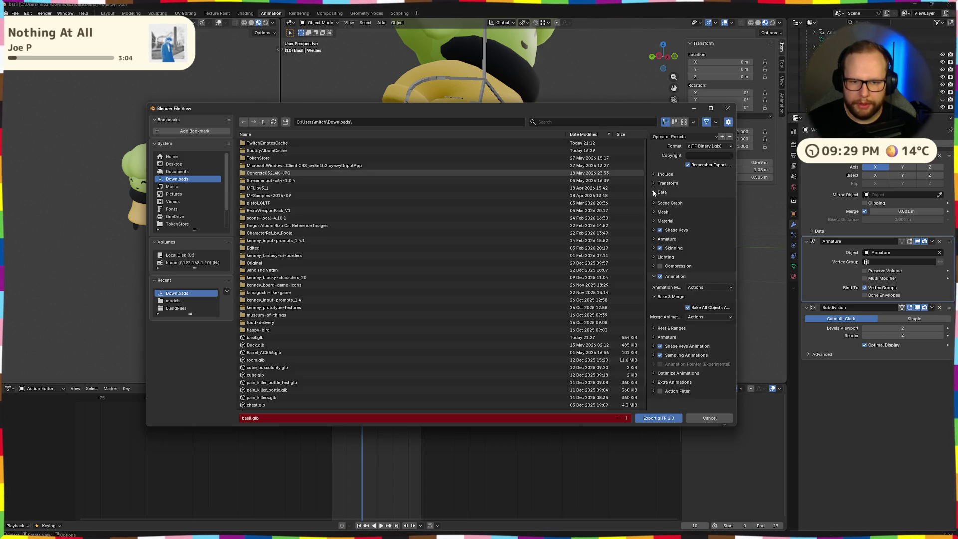
{"action": "left_click", "coordinate": [652, 248]}
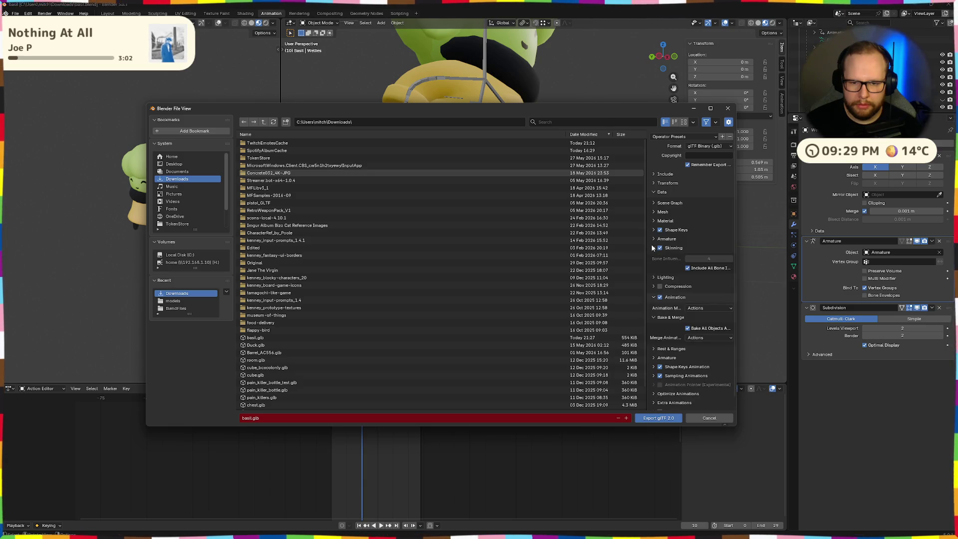
{"action": "left_click", "coordinate": [652, 421]}
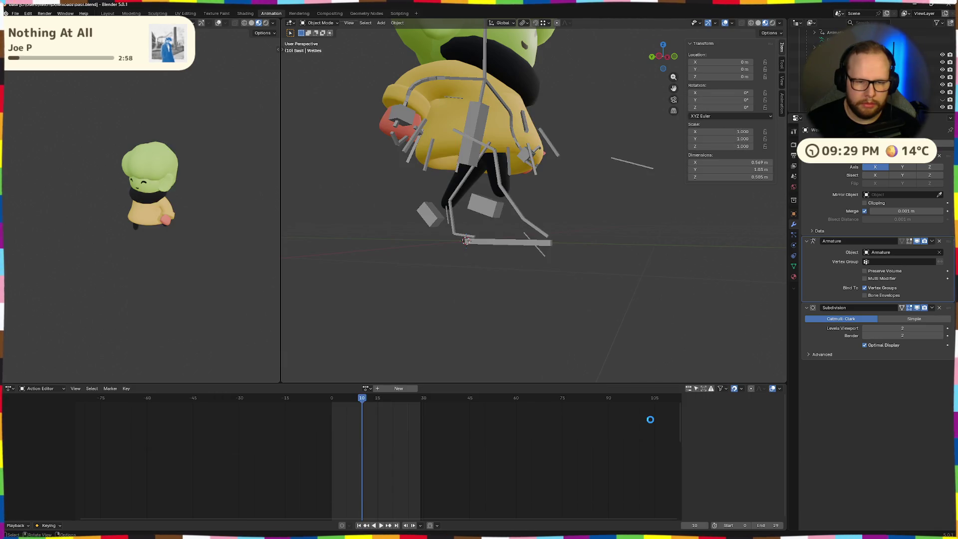
Switch to Godot and load the new basil.glb from Downloads into the import preview with Run selected.
{"action": "key", "text": "alt+Tab"}
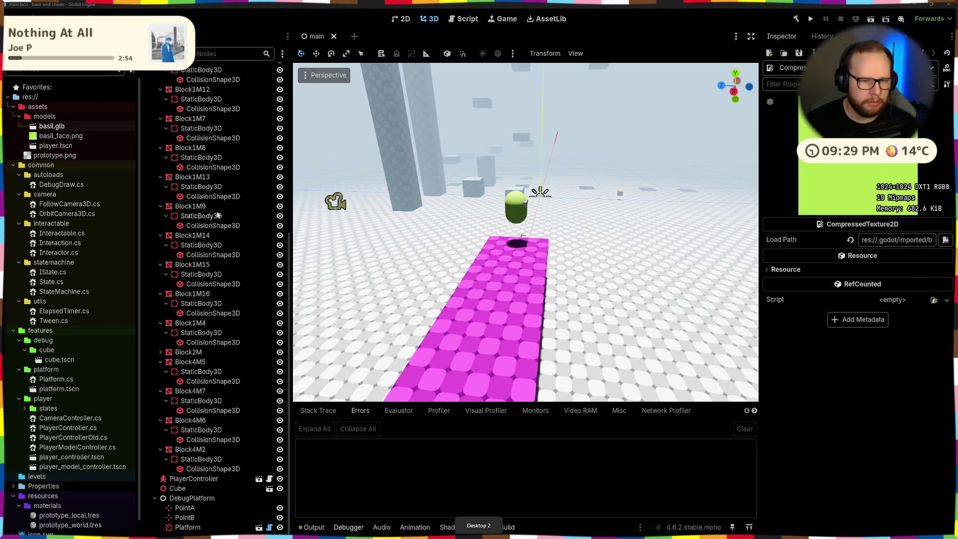
{"action": "key", "text": "super+e"}
{"action": "left_click", "coordinate": [409, 203]}
{"action": "left_click", "coordinate": [483, 163]}
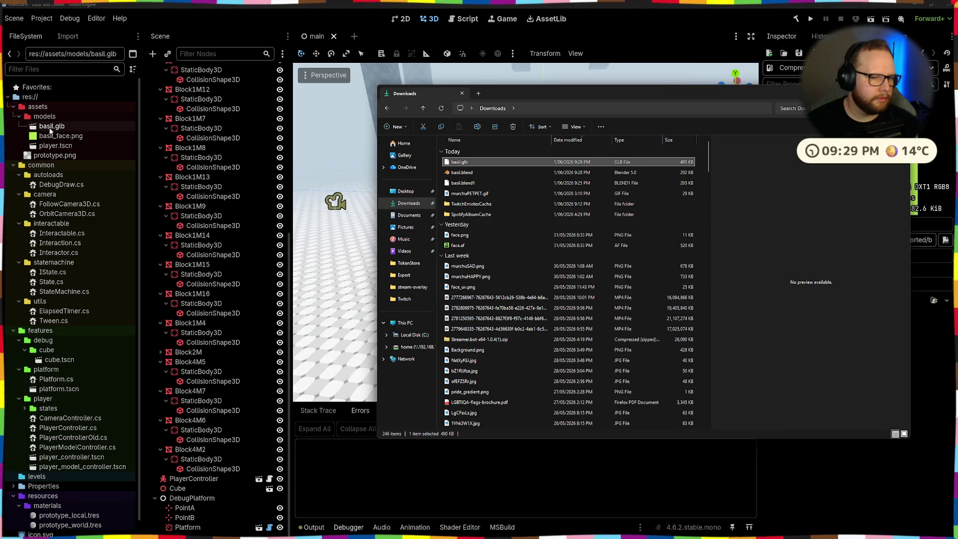
{"action": "double_click", "coordinate": [53, 127]}
{"action": "left_click", "coordinate": [168, 321]}
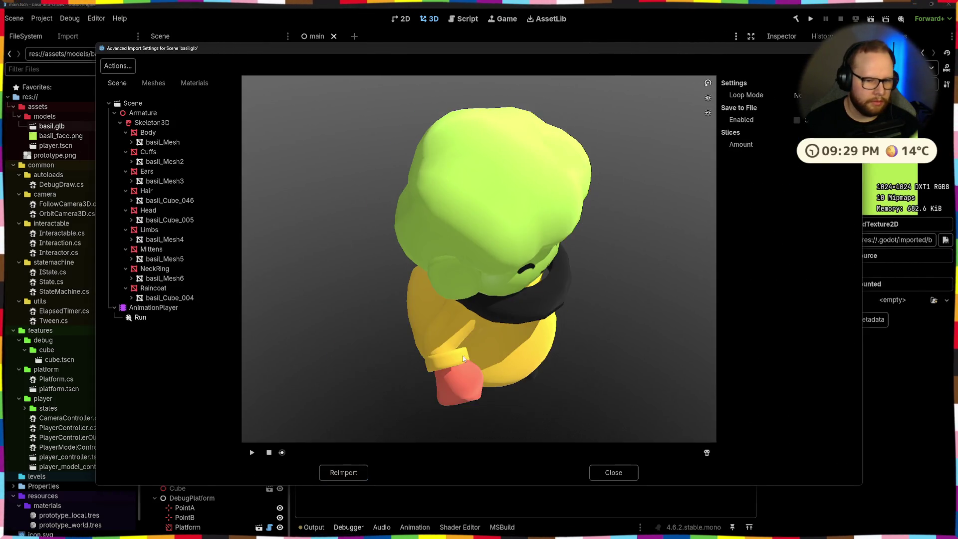
Scrub the Run animation start to end and back, close the preview and return to Blender.
{"action": "left_click_drag", "start_coordinate": [281, 453], "coordinate": [403, 453]}
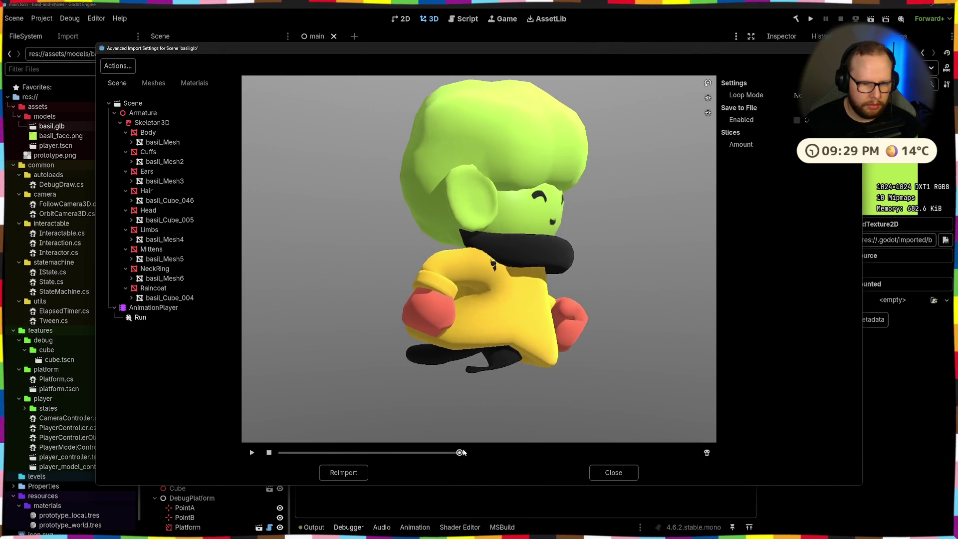
{"action": "mouse_move", "coordinate": [402, 453]}
{"action": "left_mouse_down"}
{"action": "mouse_move", "coordinate": [692, 434]}
{"action": "mouse_move", "coordinate": [298, 425]}
{"action": "left_mouse_up"}
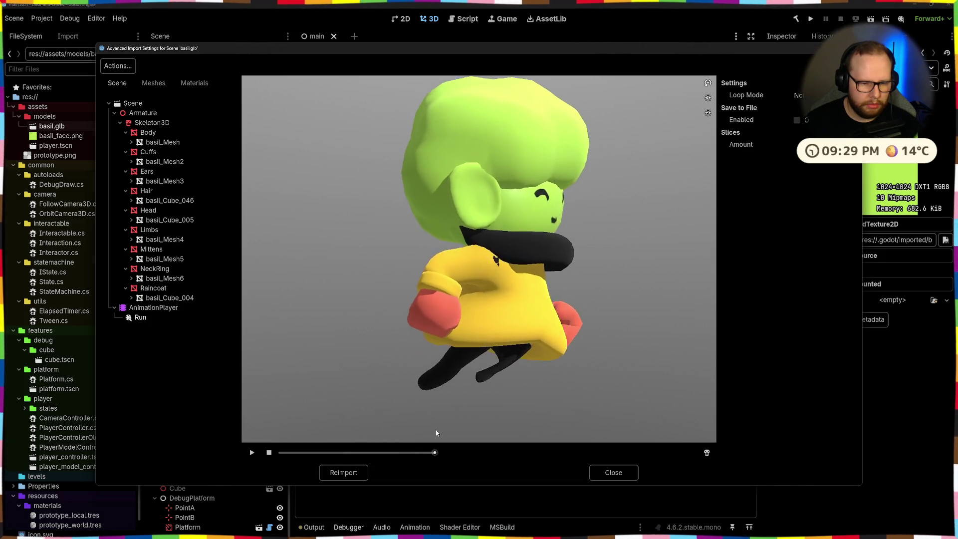
{"action": "left_click_drag", "start_coordinate": [299, 429], "coordinate": [252, 435]}
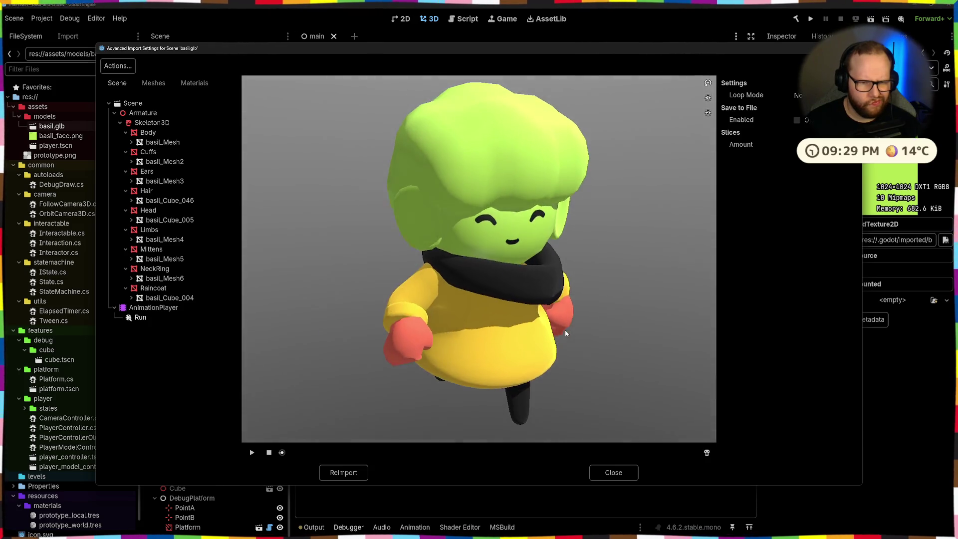
{"action": "left_click_drag", "start_coordinate": [600, 325], "coordinate": [544, 303]}
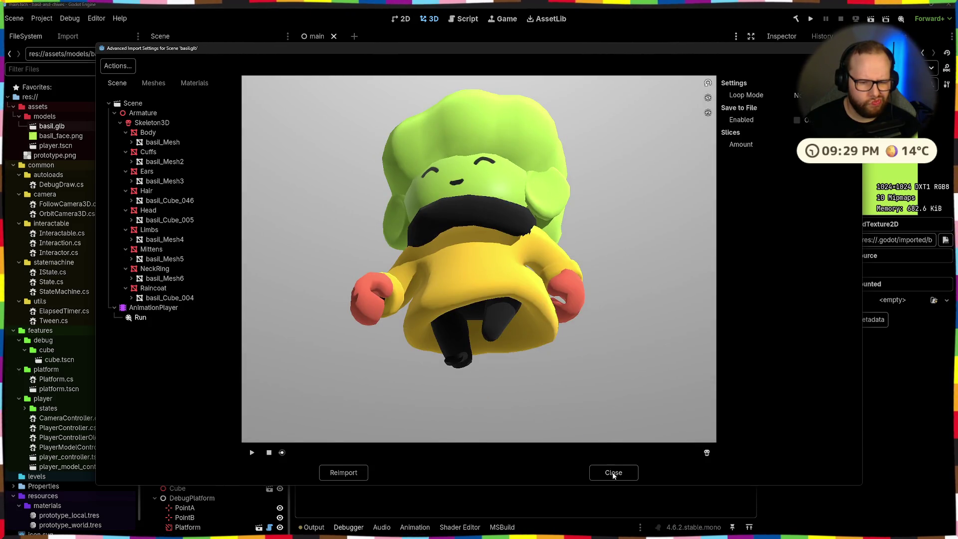
{"action": "left_click", "coordinate": [612, 473]}
{"action": "key", "text": "alt+Tab"}
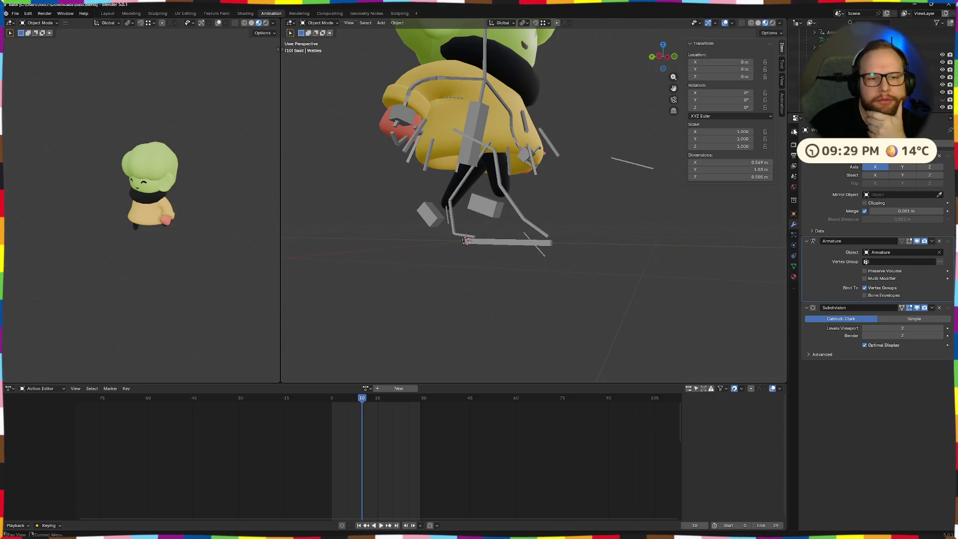
{"action": "left_click", "coordinate": [15, 13]}
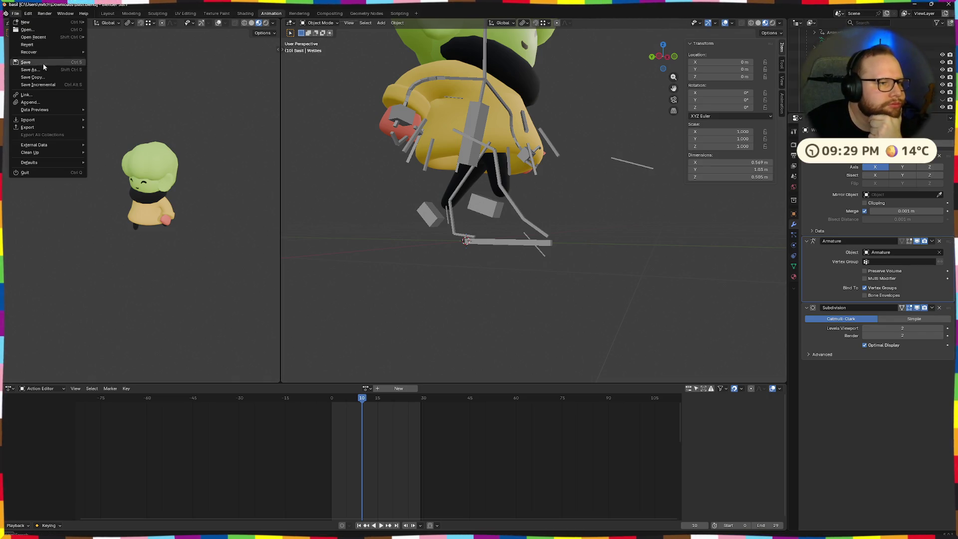
{"action": "left_click", "coordinate": [42, 29]}
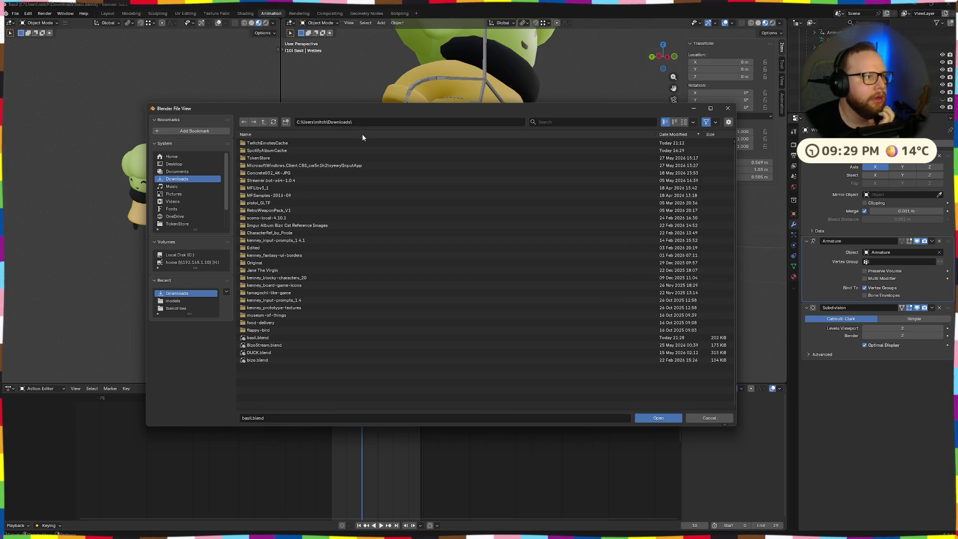
{"action": "left_click", "coordinate": [176, 185]}
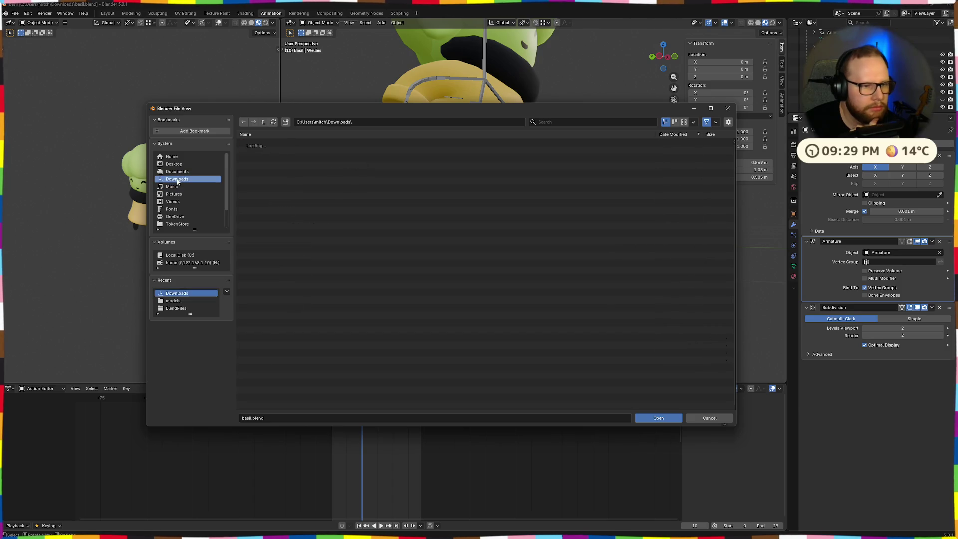
{"action": "left_click", "coordinate": [710, 417]}
{"action": "mouse_move", "coordinate": [478, 291]}
{"action": "middle_mouse_down"}
{"action": "mouse_move", "coordinate": [514, 316]}
{"action": "mouse_move", "coordinate": [500, 306]}
{"action": "mouse_move", "coordinate": [501, 283]}
{"action": "mouse_move", "coordinate": [517, 304]}
{"action": "mouse_move", "coordinate": [503, 294]}
{"action": "middle_mouse_up"}
{"action": "mouse_move", "coordinate": [357, 397]}
{"action": "left_mouse_down"}
{"action": "mouse_move", "coordinate": [337, 399]}
{"action": "mouse_move", "coordinate": [426, 405]}
{"action": "mouse_move", "coordinate": [329, 405]}
{"action": "left_mouse_up"}
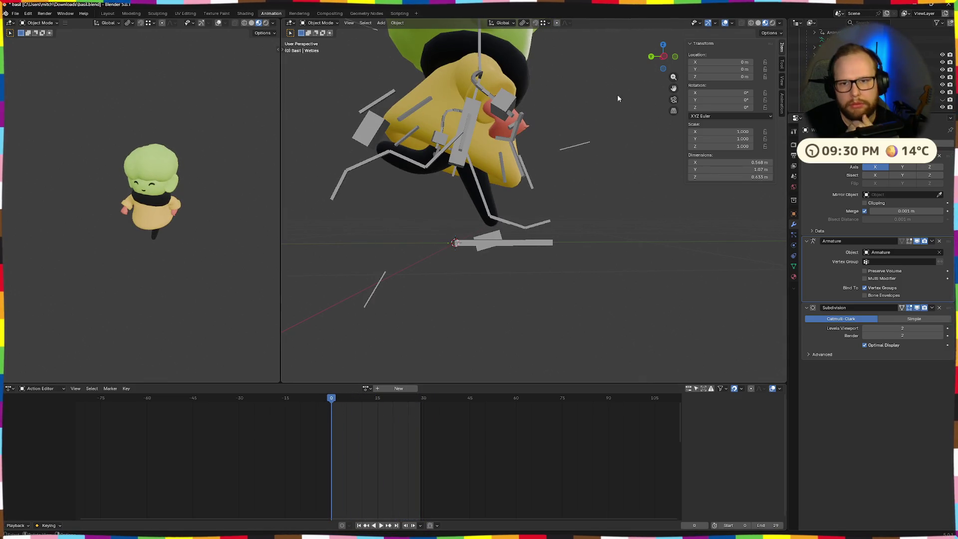
Unhide the black mesh and play the walk from behind, stopping at frame 25.
{"action": "left_click", "coordinate": [943, 100]}
{"action": "mouse_move", "coordinate": [599, 166]}
{"action": "middle_mouse_down"}
{"action": "mouse_move", "coordinate": [547, 173]}
{"action": "mouse_move", "coordinate": [572, 152]}
{"action": "mouse_move", "coordinate": [592, 185]}
{"action": "mouse_move", "coordinate": [583, 197]}
{"action": "mouse_move", "coordinate": [541, 173]}
{"action": "mouse_move", "coordinate": [490, 174]}
{"action": "mouse_move", "coordinate": [495, 164]}
{"action": "mouse_move", "coordinate": [571, 195]}
{"action": "mouse_move", "coordinate": [558, 158]}
{"action": "mouse_move", "coordinate": [612, 167]}
{"action": "mouse_move", "coordinate": [623, 183]}
{"action": "mouse_move", "coordinate": [612, 184]}
{"action": "middle_mouse_up"}
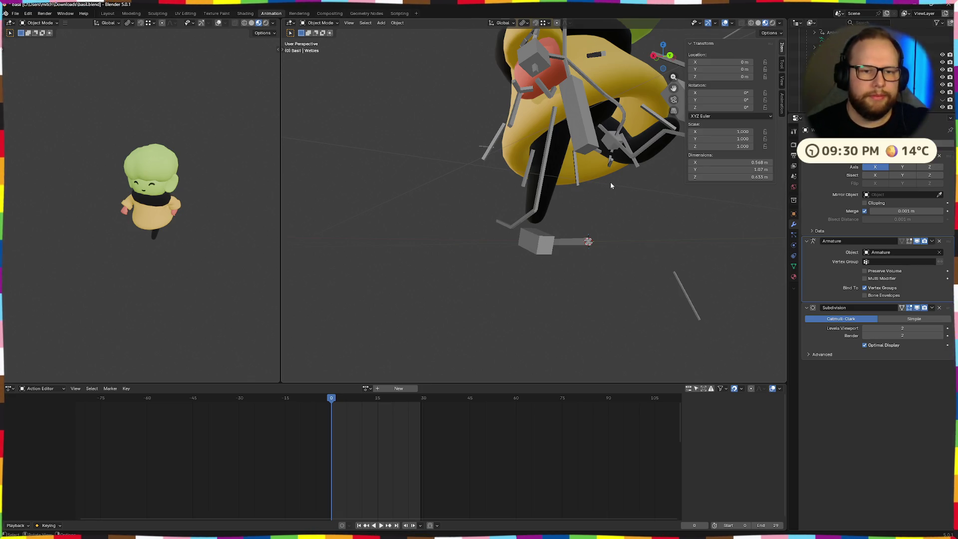
{"action": "mouse_move", "coordinate": [610, 182]}
{"action": "middle_mouse_down"}
{"action": "mouse_move", "coordinate": [629, 205]}
{"action": "mouse_move", "coordinate": [601, 222]}
{"action": "mouse_move", "coordinate": [565, 224]}
{"action": "mouse_move", "coordinate": [698, 228]}
{"action": "mouse_move", "coordinate": [284, 231]}
{"action": "mouse_move", "coordinate": [735, 227]}
{"action": "middle_mouse_up"}
{"action": "key", "text": "space"}
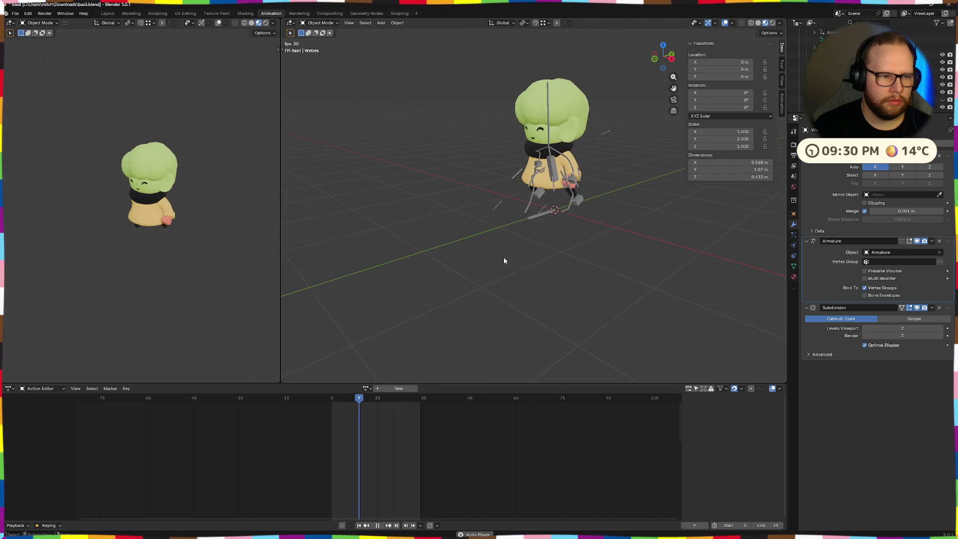
{"action": "scroll", "coordinate": [537, 248], "scroll_direction": "up", "scroll_amount": 5}
{"action": "mouse_move", "coordinate": [622, 146]}
{"action": "middle_mouse_down"}
{"action": "mouse_move", "coordinate": [557, 216]}
{"action": "mouse_move", "coordinate": [494, 205]}
{"action": "mouse_move", "coordinate": [570, 246]}
{"action": "mouse_move", "coordinate": [526, 222]}
{"action": "mouse_move", "coordinate": [649, 207]}
{"action": "middle_mouse_up"}
{"action": "scroll", "coordinate": [570, 247], "scroll_direction": "down", "scroll_amount": 5}
{"action": "scroll", "coordinate": [649, 206], "scroll_direction": "up", "scroll_amount": 5}
{"action": "scroll", "coordinate": [670, 250], "scroll_direction": "up", "scroll_amount": 2}
{"action": "scroll", "coordinate": [670, 250], "scroll_direction": "down", "scroll_amount": 3}
{"action": "middle_click_drag", "start_coordinate": [653, 258], "coordinate": [545, 259]}
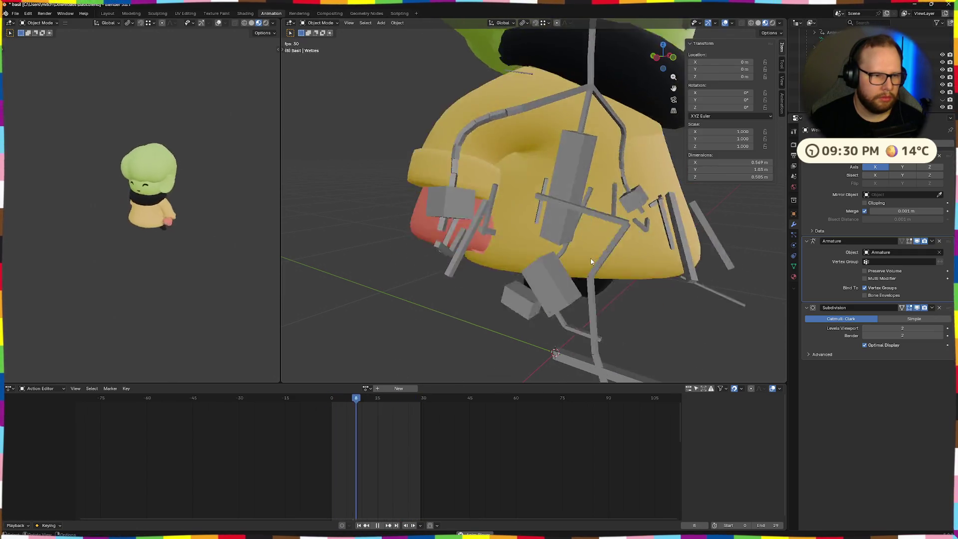
{"action": "scroll", "coordinate": [603, 266], "scroll_direction": "down", "scroll_amount": 5}
{"action": "key", "text": "space"}
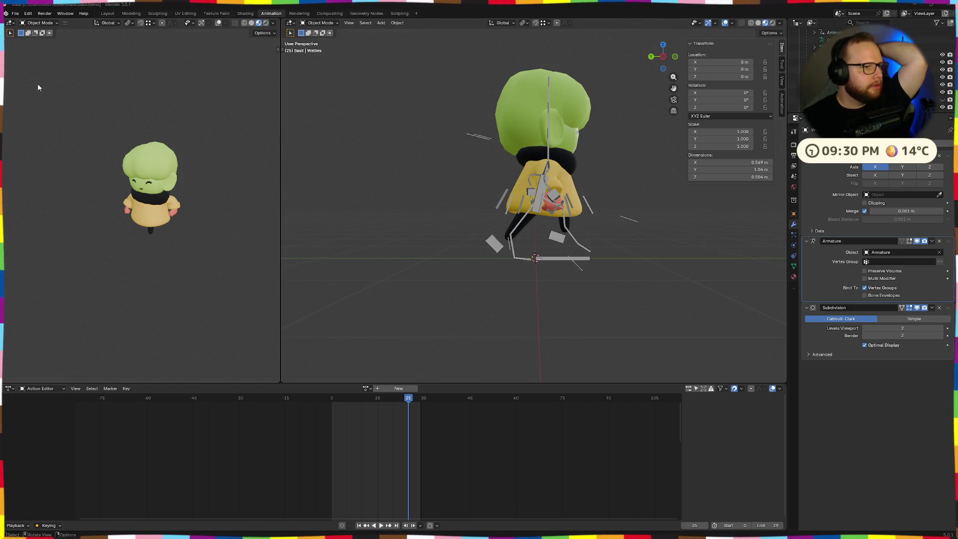
{"action": "left_click", "coordinate": [15, 13]}
{"action": "mouse_move", "coordinate": [29, 127]}
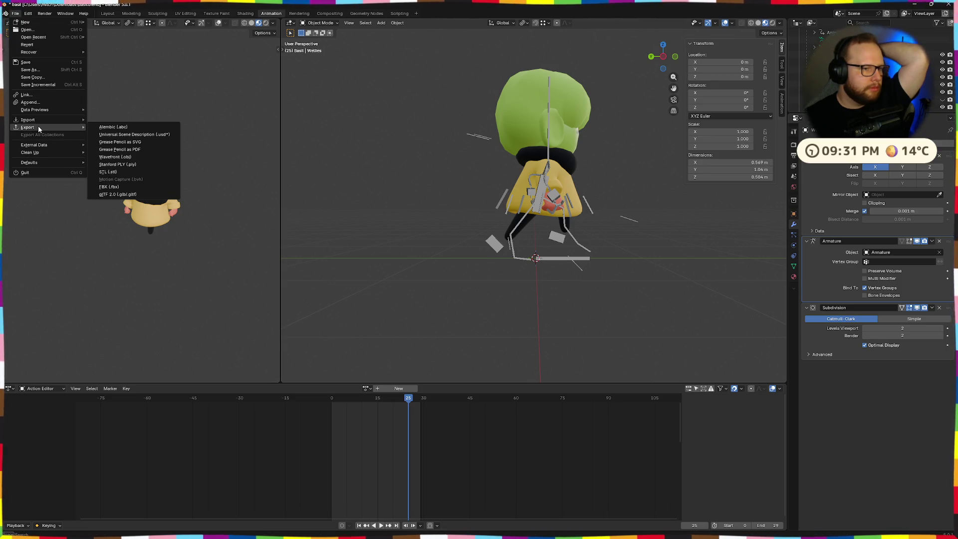
Review the glTF Include, Transform, Mesh and Animation panels and export to basil.glb.
{"action": "left_click", "coordinate": [118, 194]}
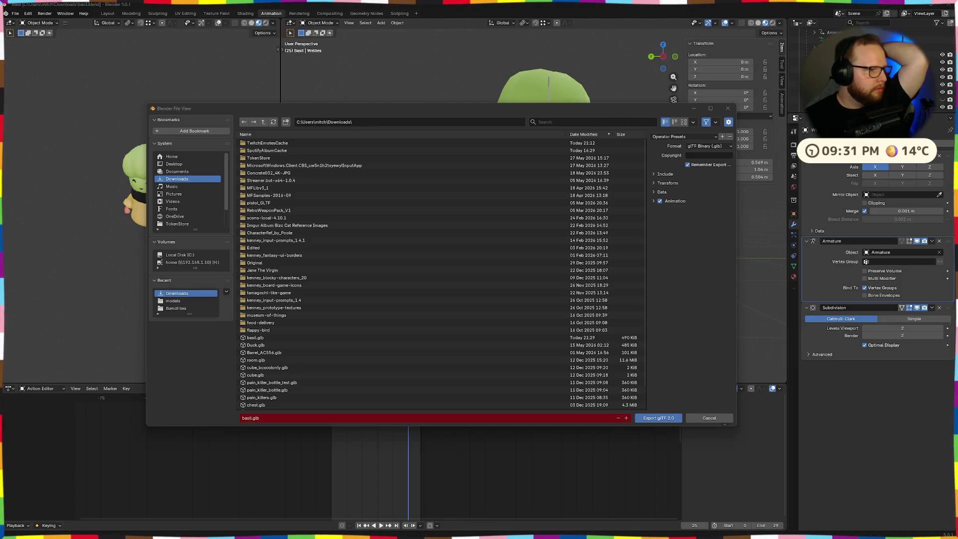
{"action": "left_click", "coordinate": [657, 175]}
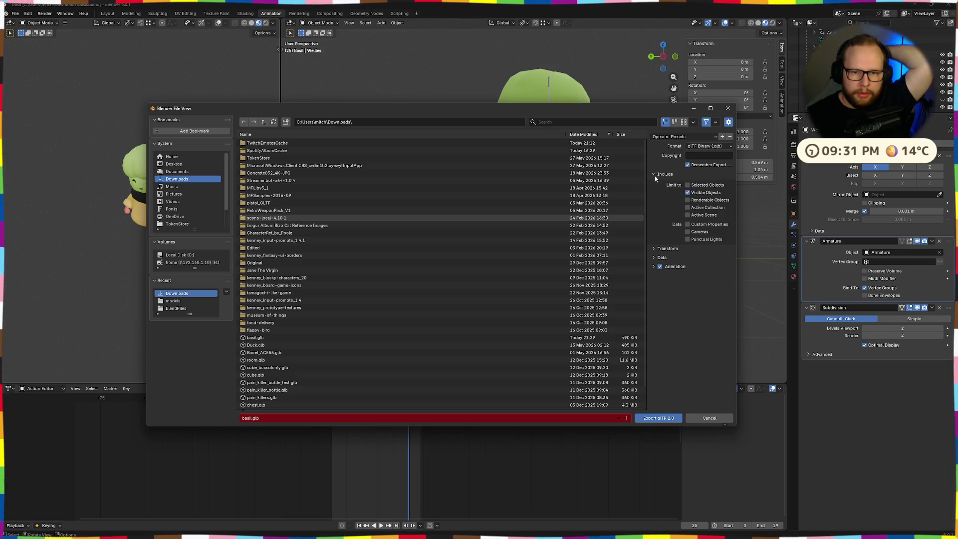
{"action": "left_click", "coordinate": [655, 248]}
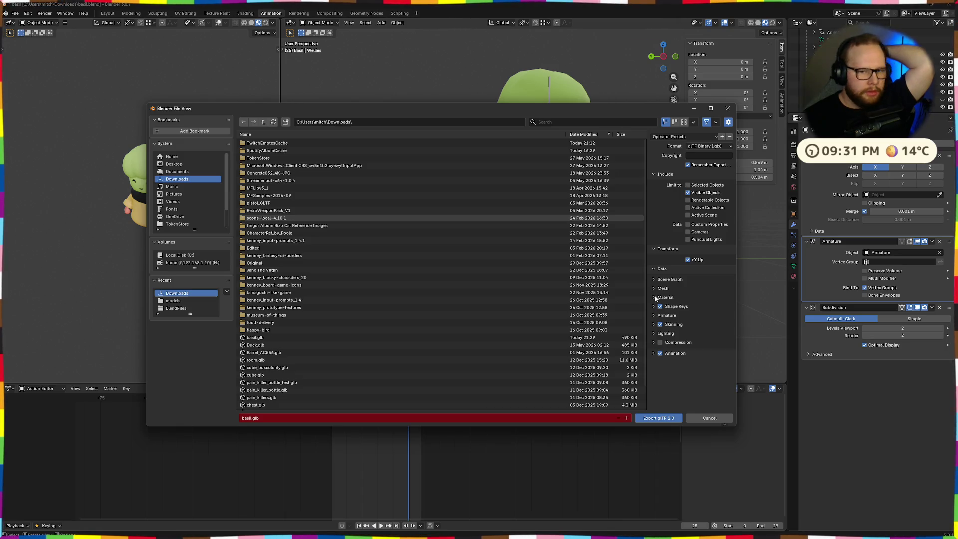
{"action": "left_click", "coordinate": [654, 289]}
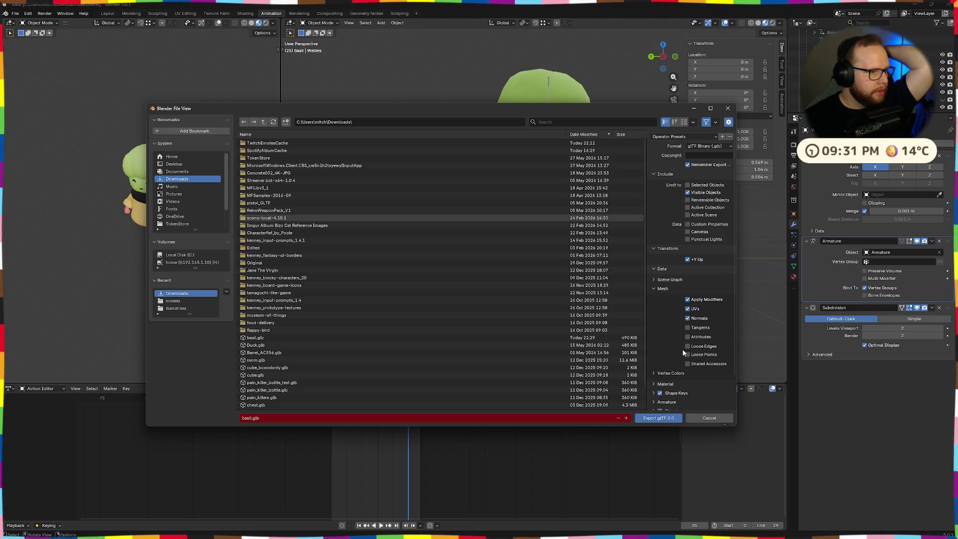
{"action": "scroll", "coordinate": [674, 317], "scroll_direction": "down", "scroll_amount": 2}
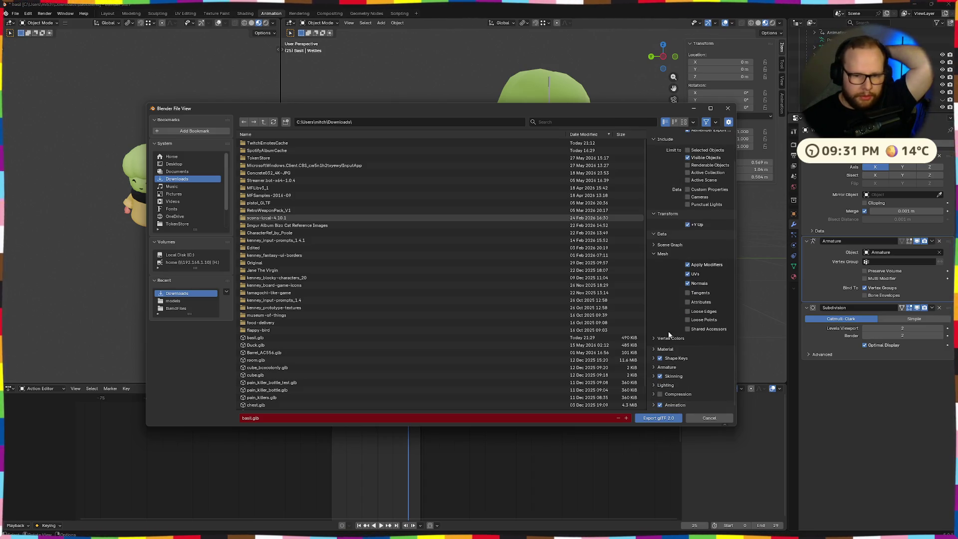
{"action": "scroll", "coordinate": [674, 352], "scroll_direction": "down", "scroll_amount": 1}
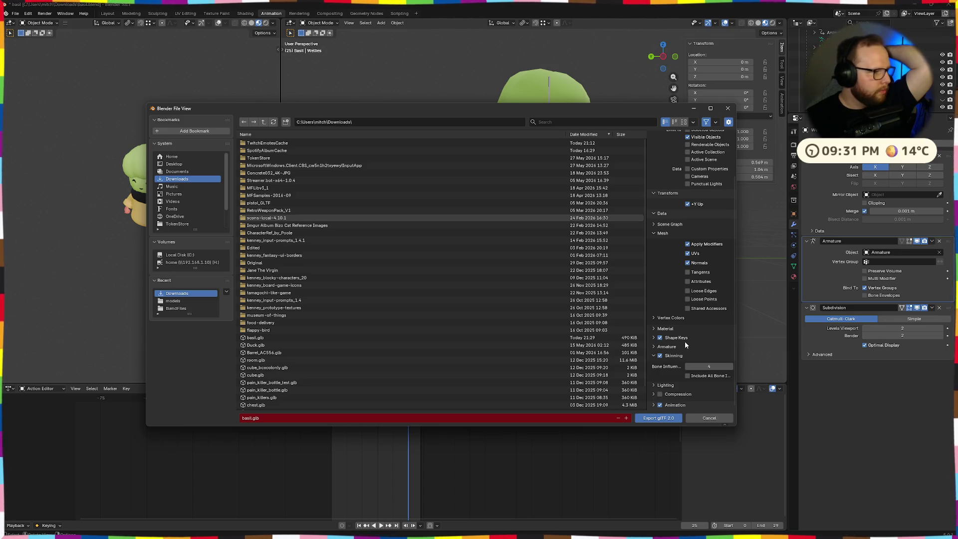
{"action": "left_click", "coordinate": [656, 405]}
{"action": "scroll", "coordinate": [677, 374], "scroll_direction": "down", "scroll_amount": 5}
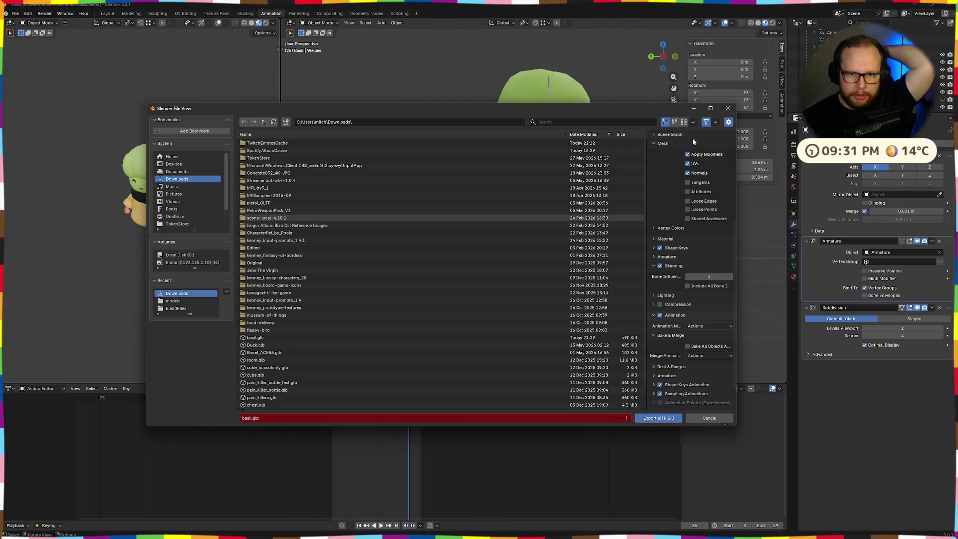
{"action": "scroll", "coordinate": [692, 136], "scroll_direction": "up", "scroll_amount": 8}
{"action": "left_click", "coordinate": [654, 417]}
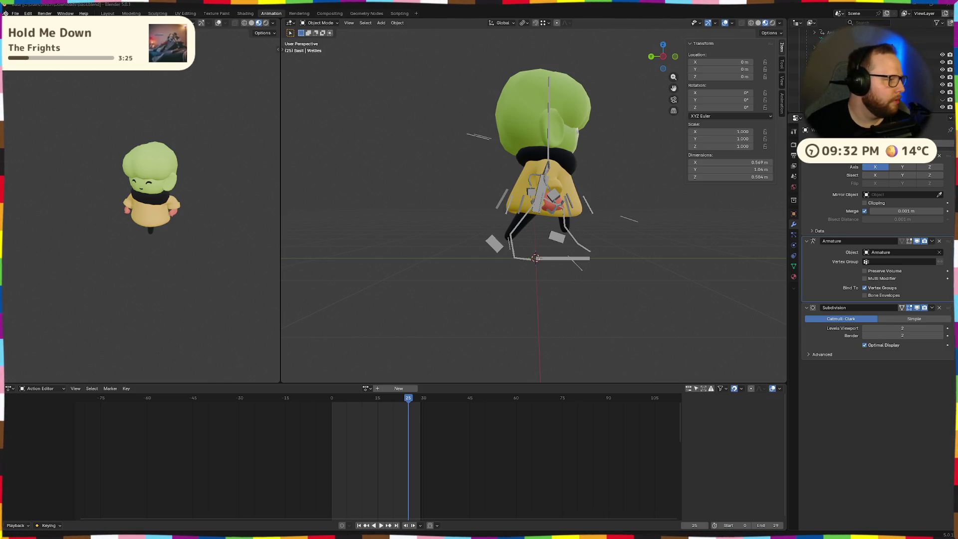
Run File > Export > glTF 2.0, check the Animation panel and write basil.glb.
{"action": "left_click", "coordinate": [15, 13]}
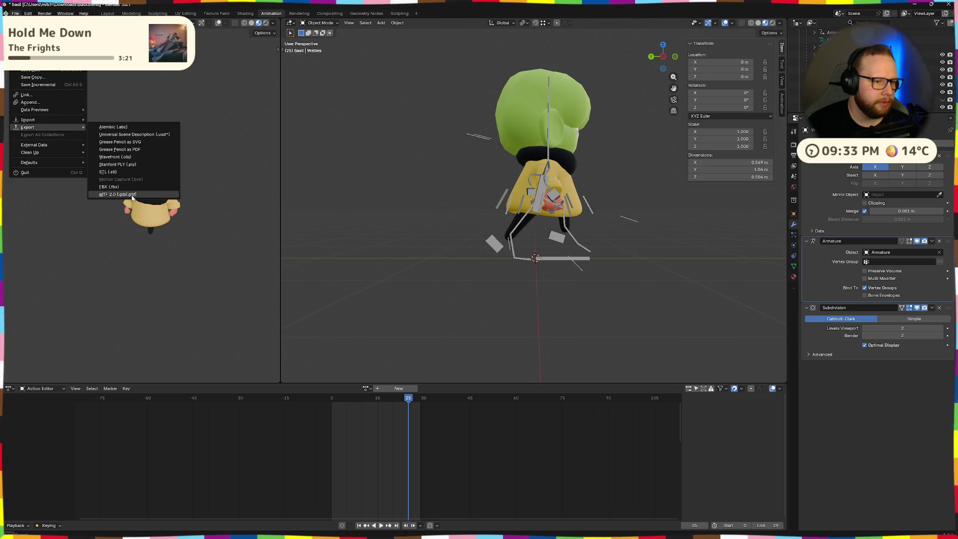
{"action": "mouse_move", "coordinate": [28, 127]}
{"action": "left_click", "coordinate": [134, 194]}
{"action": "left_click", "coordinate": [650, 201]}
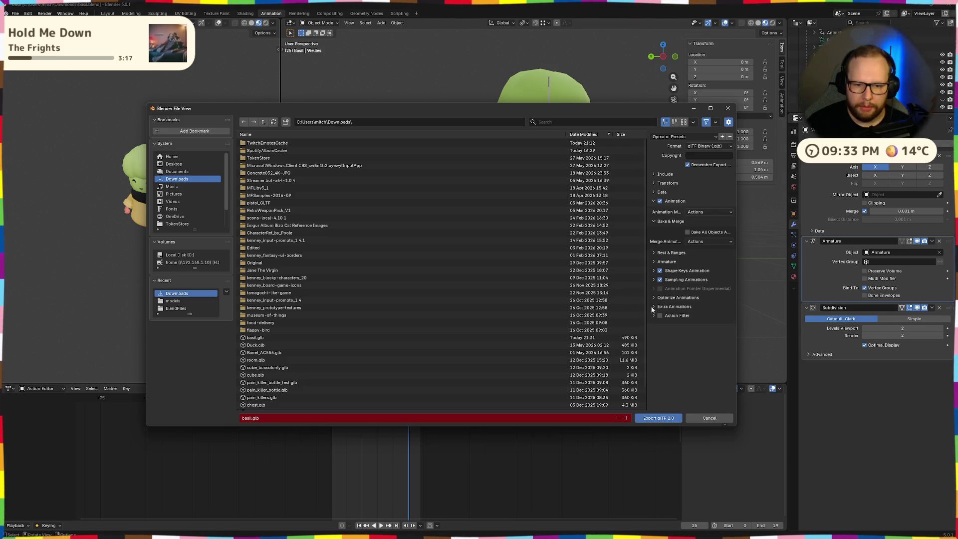
{"action": "left_click", "coordinate": [659, 418]}
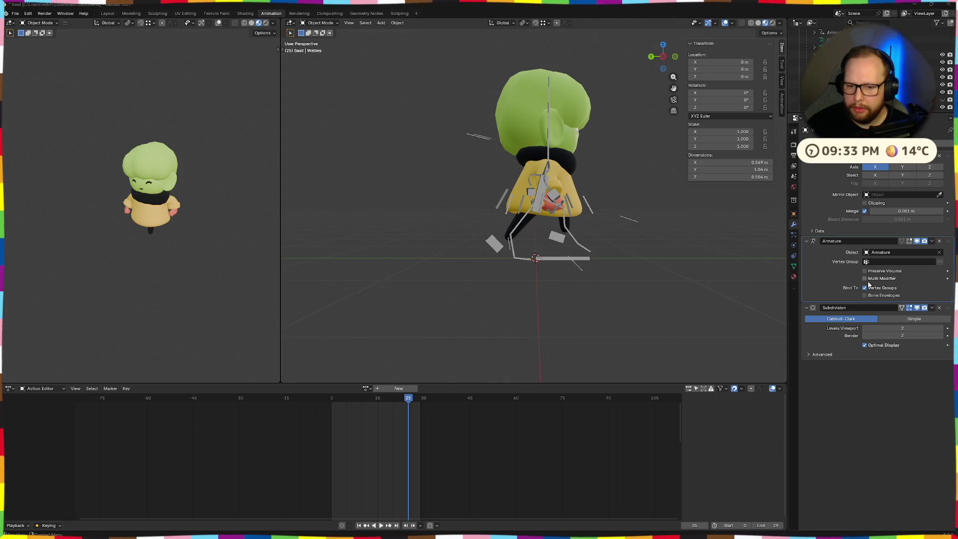
Reorder Subdivision above Armature on the Wellies, Body and Ears meshes, checking Cuffs.
{"action": "left_click_drag", "start_coordinate": [946, 308], "coordinate": [946, 241]}
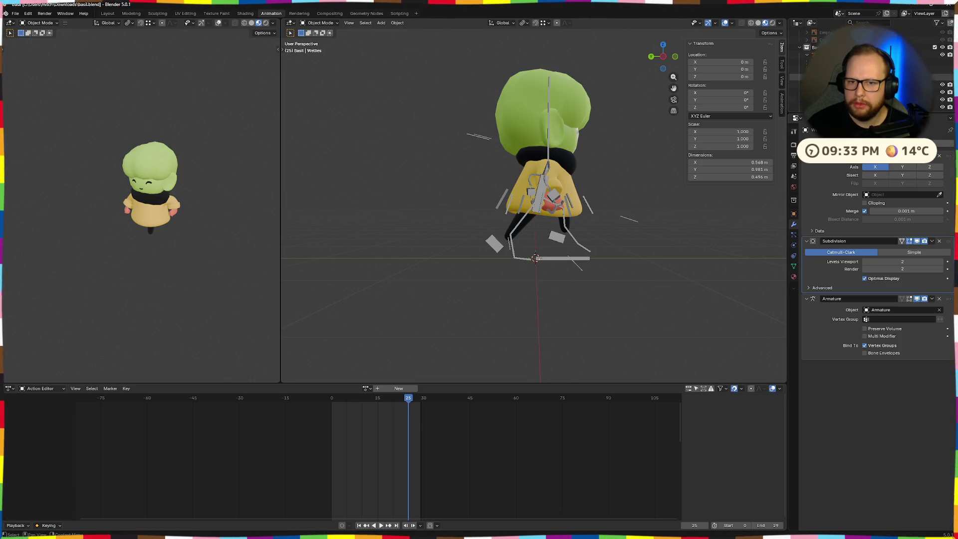
{"action": "left_click", "coordinate": [797, 84]}
{"action": "left_click_drag", "start_coordinate": [946, 222], "coordinate": [946, 155]}
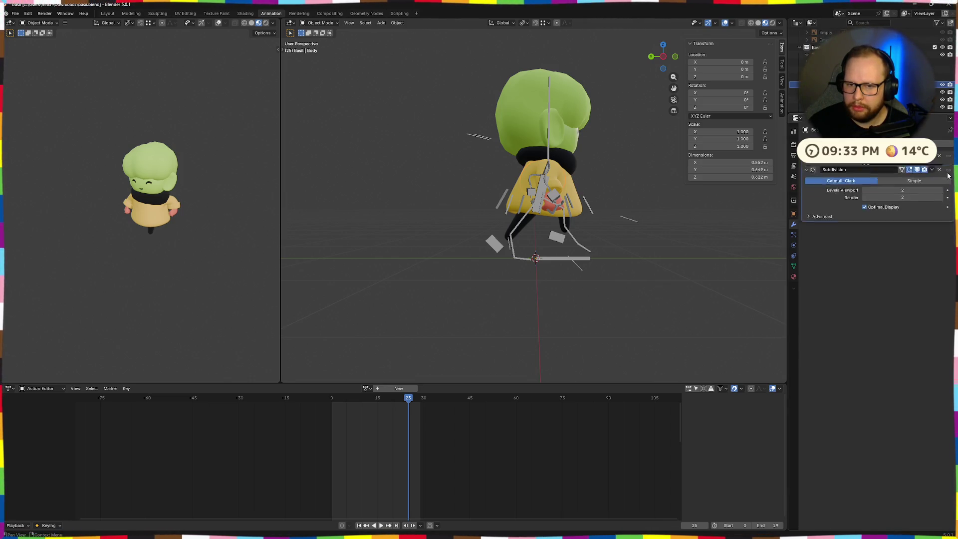
{"action": "left_click", "coordinate": [868, 92]}
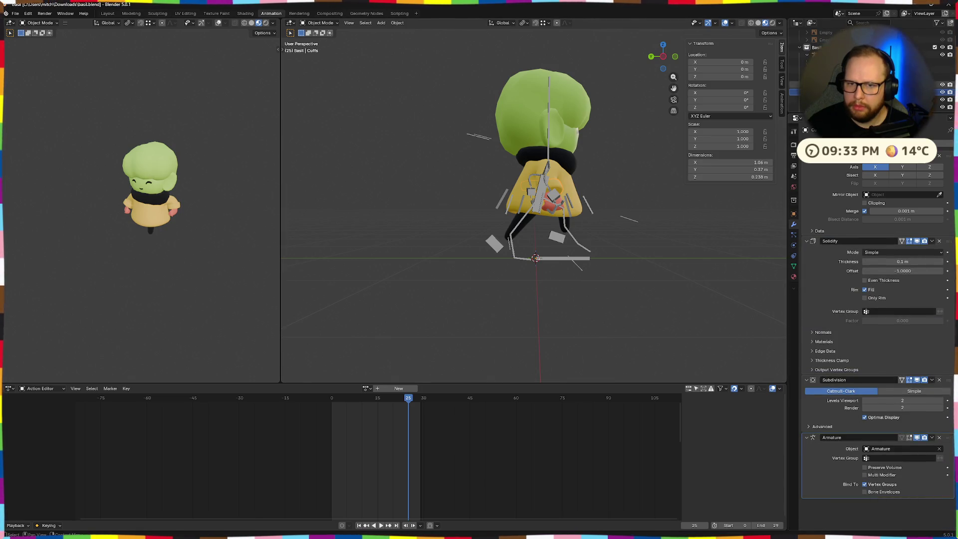
{"action": "left_click", "coordinate": [868, 100]}
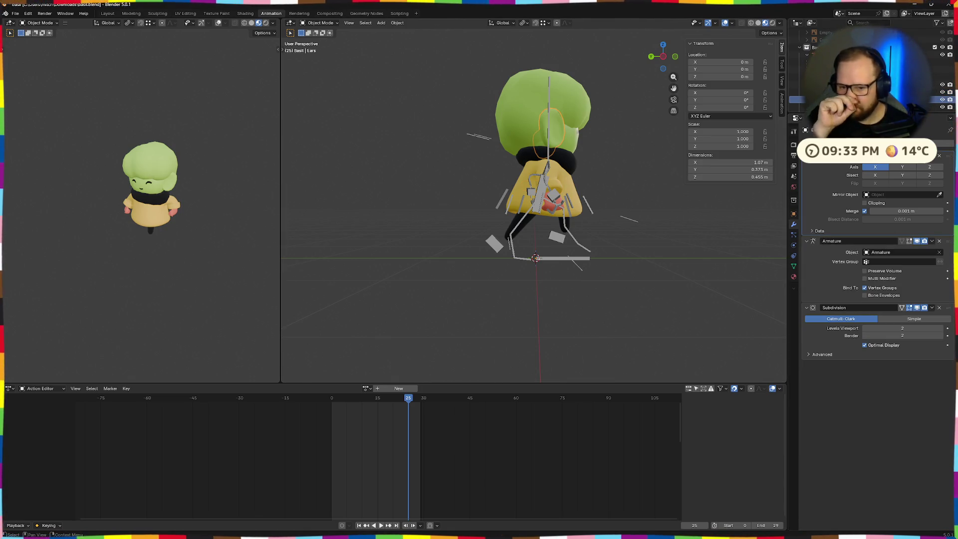
{"action": "left_click_drag", "start_coordinate": [948, 241], "coordinate": [948, 298]}
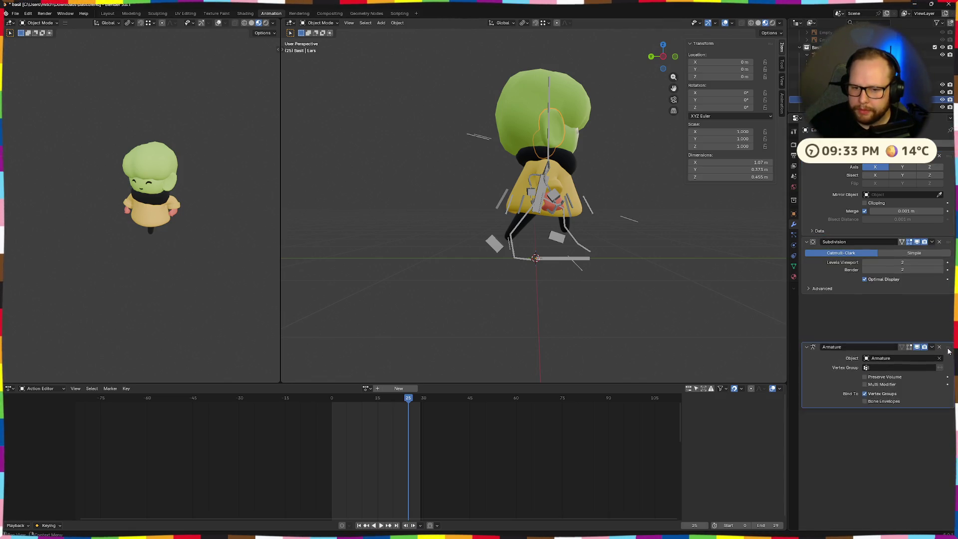
Reorder Subdivision above Armature on the Limbs and Mittens meshes, checking Hair and Head.
{"action": "left_click", "coordinate": [823, 78]}
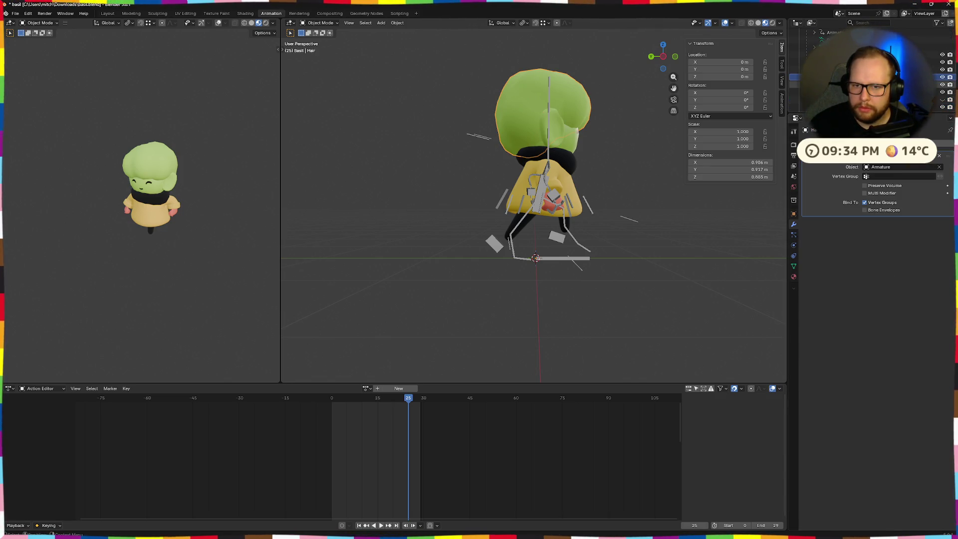
{"action": "left_click", "coordinate": [817, 93]}
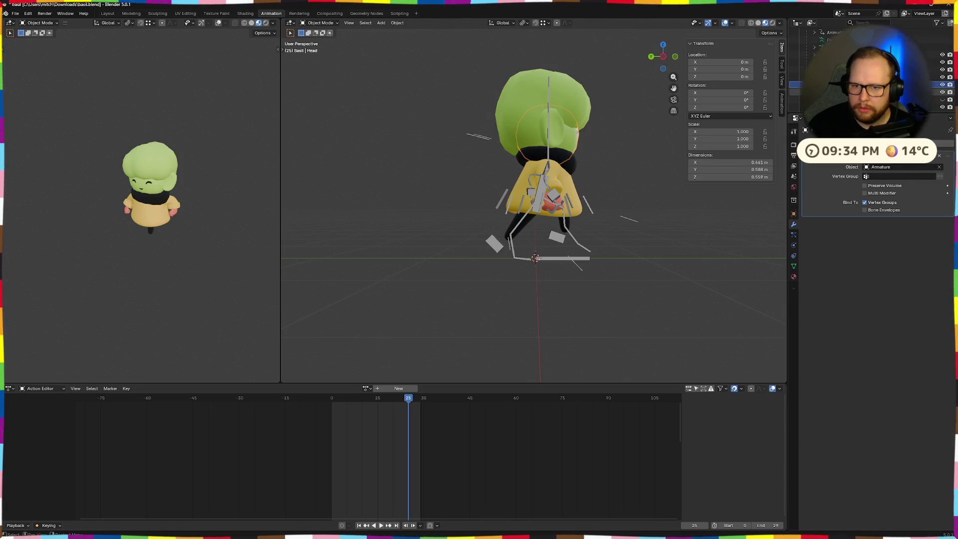
{"action": "left_click_drag", "start_coordinate": [948, 240], "coordinate": [948, 298]}
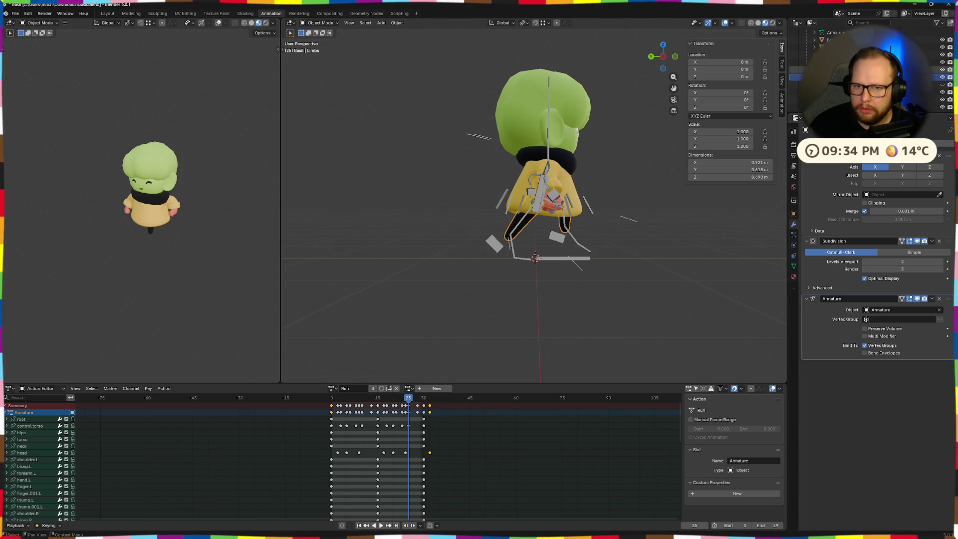
{"action": "left_click", "coordinate": [812, 70]}
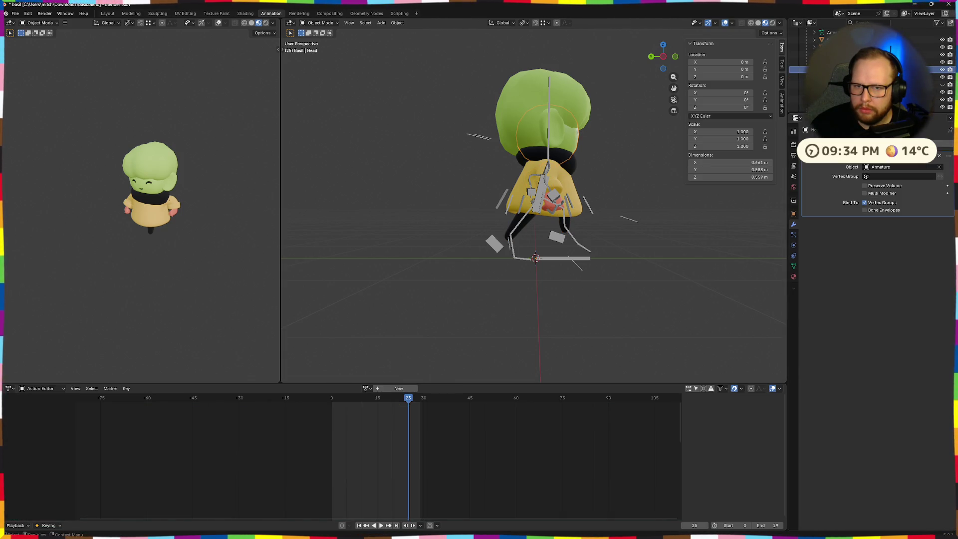
{"action": "left_click", "coordinate": [812, 74]}
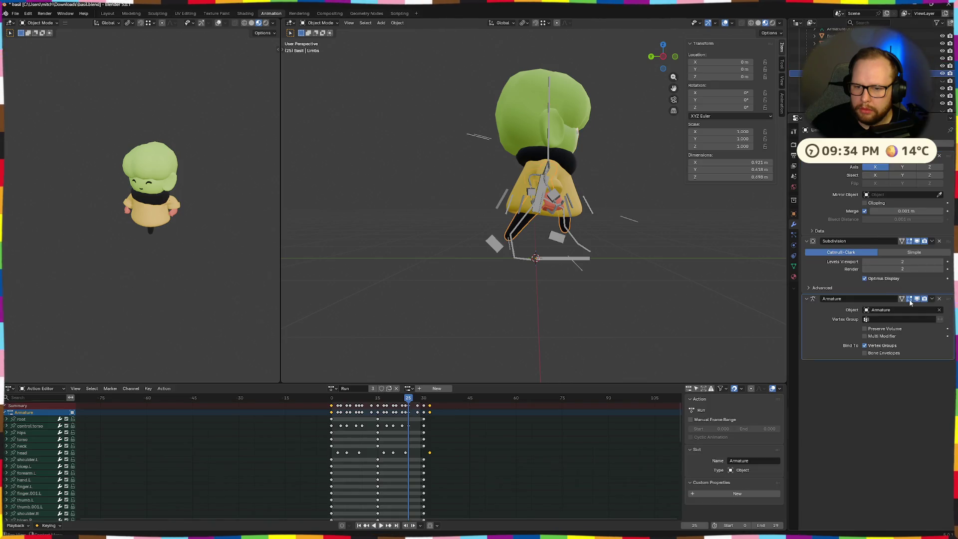
{"action": "left_click", "coordinate": [811, 89]}
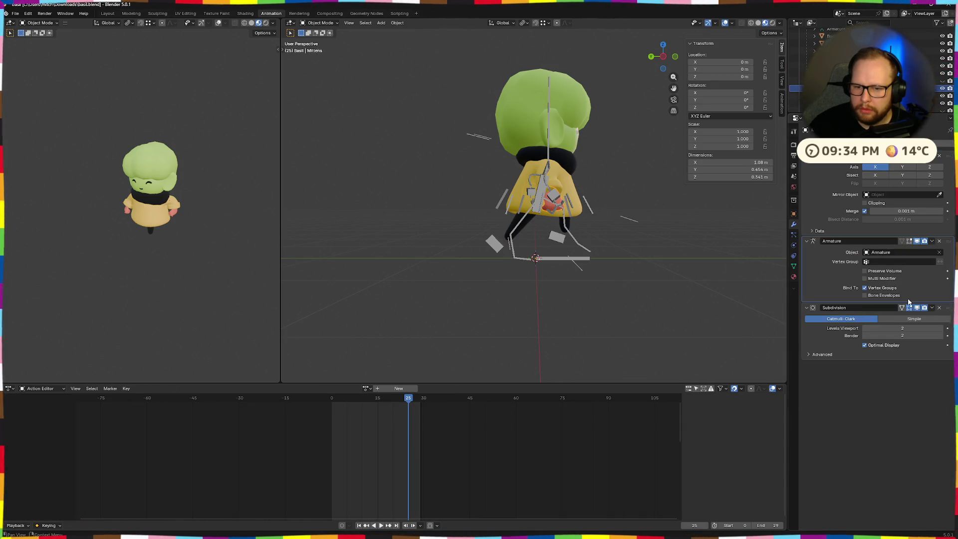
{"action": "mouse_move", "coordinate": [948, 241]}
{"action": "left_mouse_down"}
{"action": "mouse_move", "coordinate": [948, 300]}
{"action": "mouse_move", "coordinate": [951, 231]}
{"action": "left_mouse_up"}
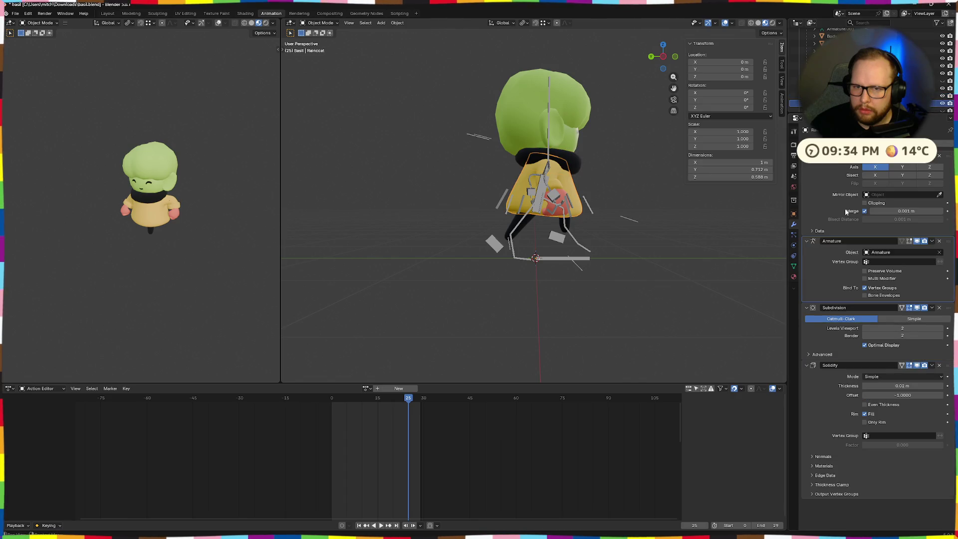
Make Armature the last modifier on the Raincoat and unhide the red Wellies boots.
{"action": "left_click_drag", "start_coordinate": [949, 240], "coordinate": [943, 445]}
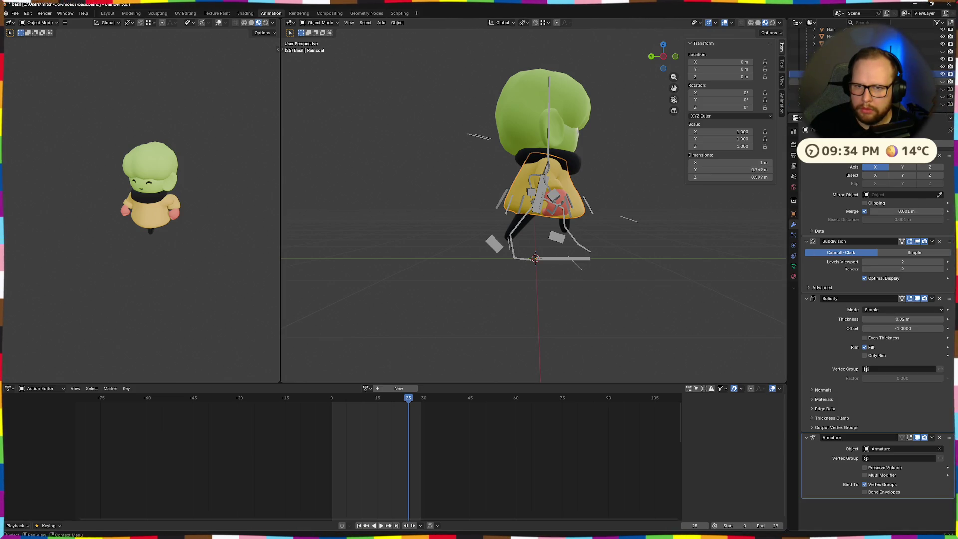
{"action": "left_click", "coordinate": [942, 82]}
{"action": "left_click", "coordinate": [932, 82]}
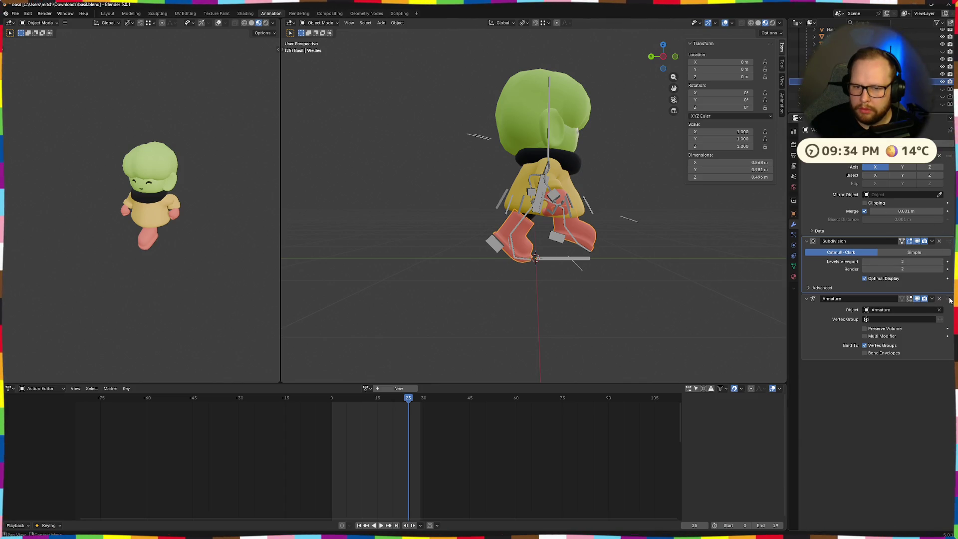
Play the walk animation while orbiting around to front and higher viewing angles.
{"action": "middle_click_drag", "start_coordinate": [659, 325], "coordinate": [489, 283]}
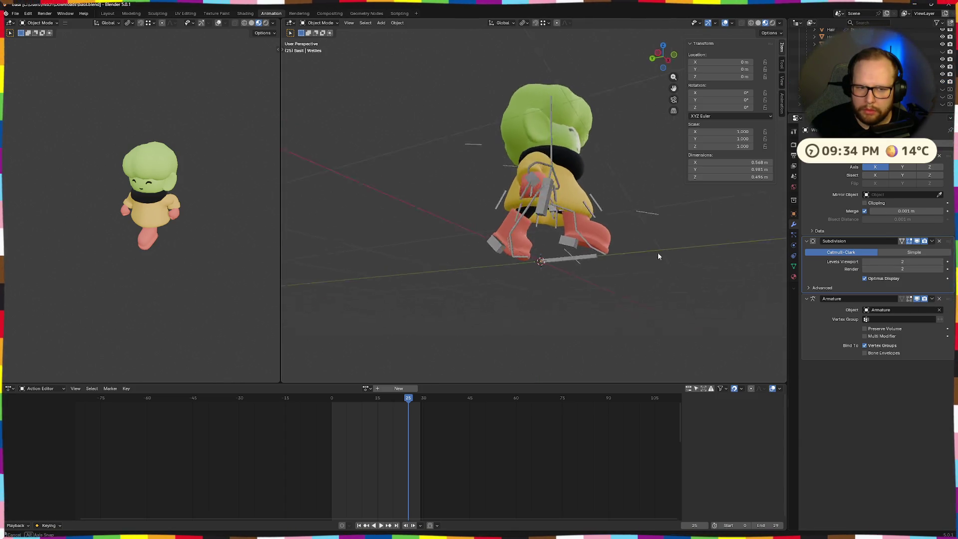
{"action": "key", "text": "space"}
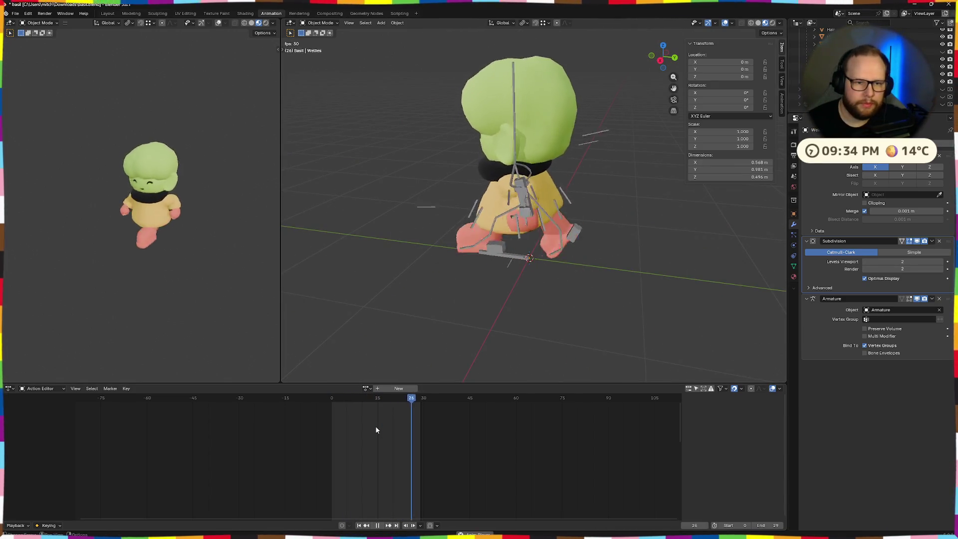
{"action": "mouse_move", "coordinate": [363, 330]}
{"action": "middle_mouse_down"}
{"action": "mouse_move", "coordinate": [549, 264]}
{"action": "mouse_move", "coordinate": [627, 269]}
{"action": "mouse_move", "coordinate": [553, 269]}
{"action": "middle_mouse_up"}
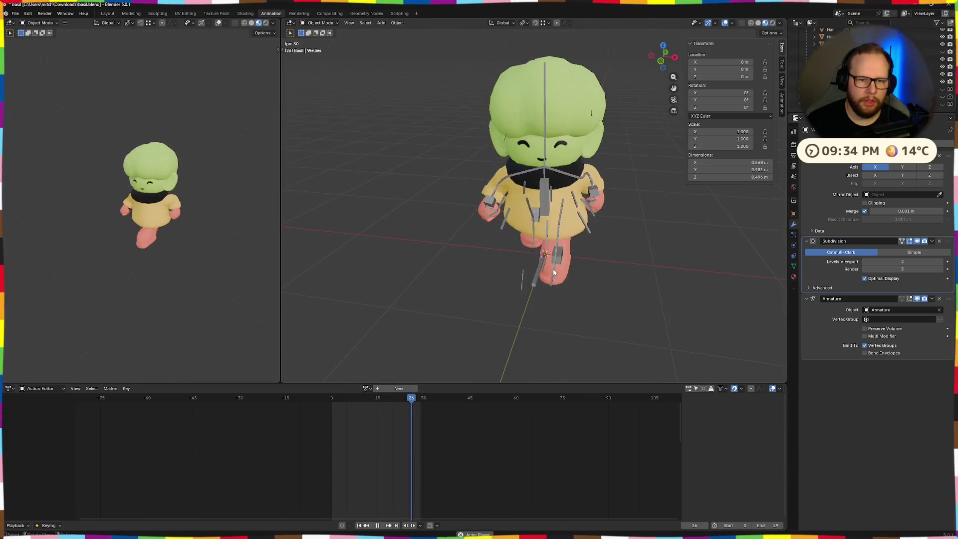
{"action": "scroll", "coordinate": [553, 269], "scroll_direction": "up", "scroll_amount": 3}
{"action": "scroll", "coordinate": [521, 234], "scroll_direction": "up", "scroll_amount": 2}
{"action": "middle_click_drag", "start_coordinate": [522, 233], "coordinate": [588, 215]}
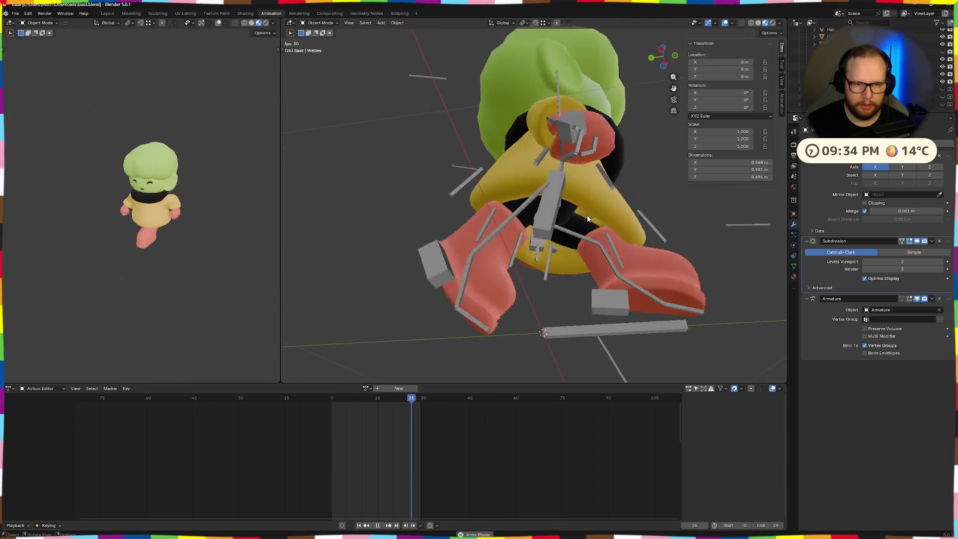
{"action": "key", "text": "space"}
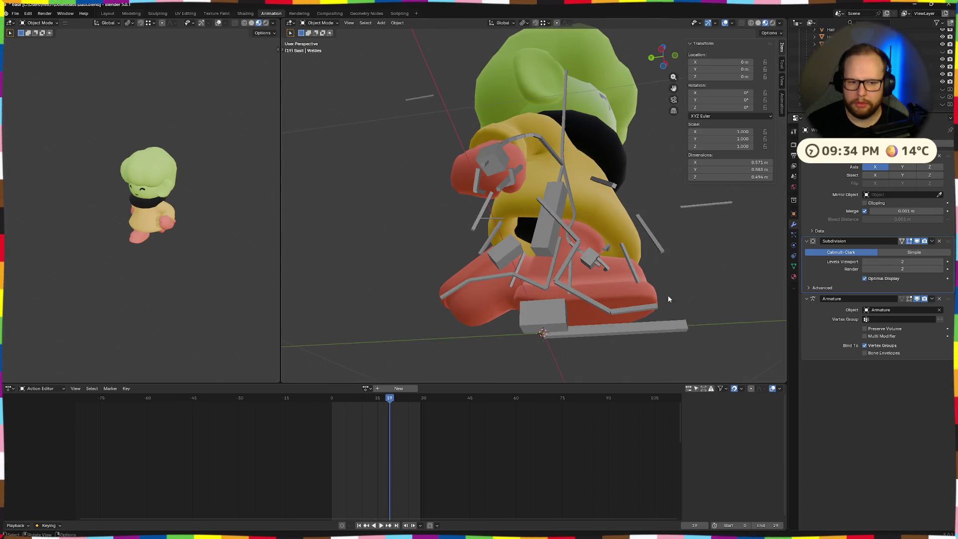
Hide the red boots again, replay the animation and scrub it back to frame 3.
{"action": "left_click", "coordinate": [644, 300]}
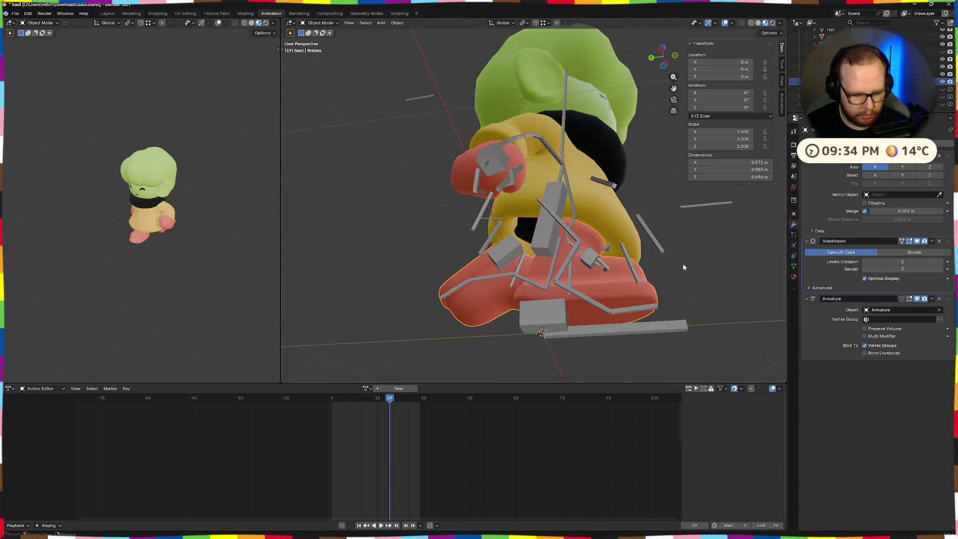
{"action": "key", "text": "h"}
{"action": "key", "text": "space"}
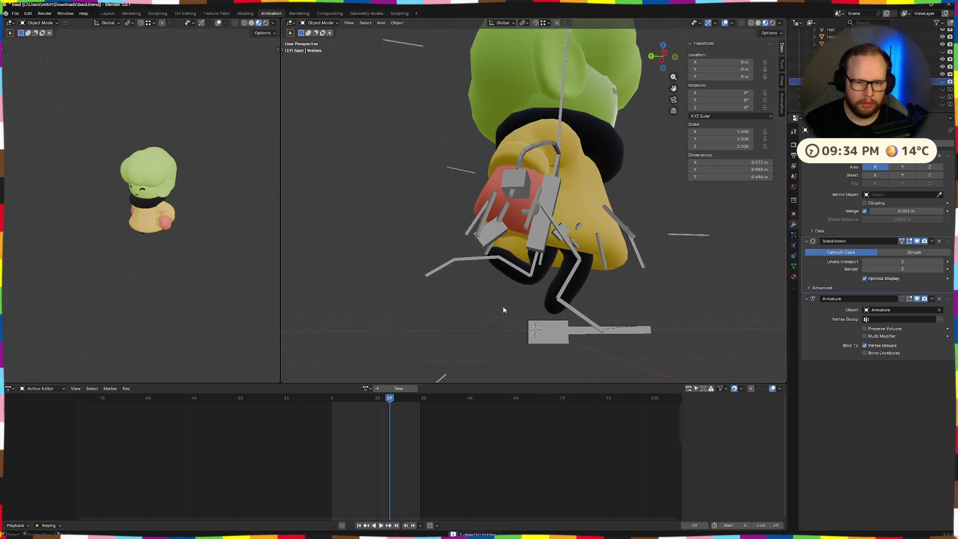
{"action": "mouse_move", "coordinate": [372, 412]}
{"action": "left_mouse_down"}
{"action": "mouse_move", "coordinate": [341, 407]}
{"action": "mouse_move", "coordinate": [437, 403]}
{"action": "mouse_move", "coordinate": [332, 403]}
{"action": "left_mouse_up"}
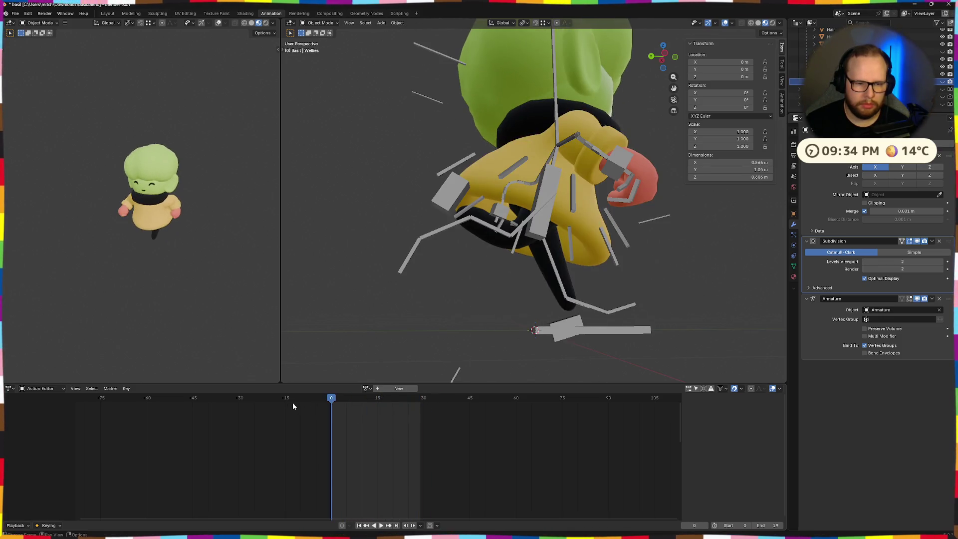
{"action": "key", "text": "space"}
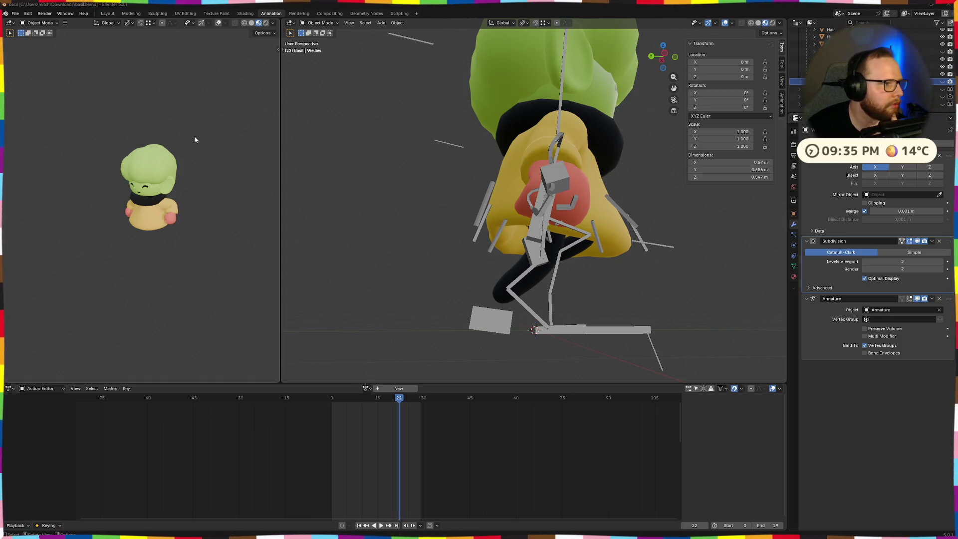
{"action": "mouse_move", "coordinate": [680, 200]}
{"action": "middle_mouse_down"}
{"action": "mouse_move", "coordinate": [672, 210]}
{"action": "mouse_move", "coordinate": [719, 175]}
{"action": "mouse_move", "coordinate": [703, 225]}
{"action": "middle_mouse_up"}
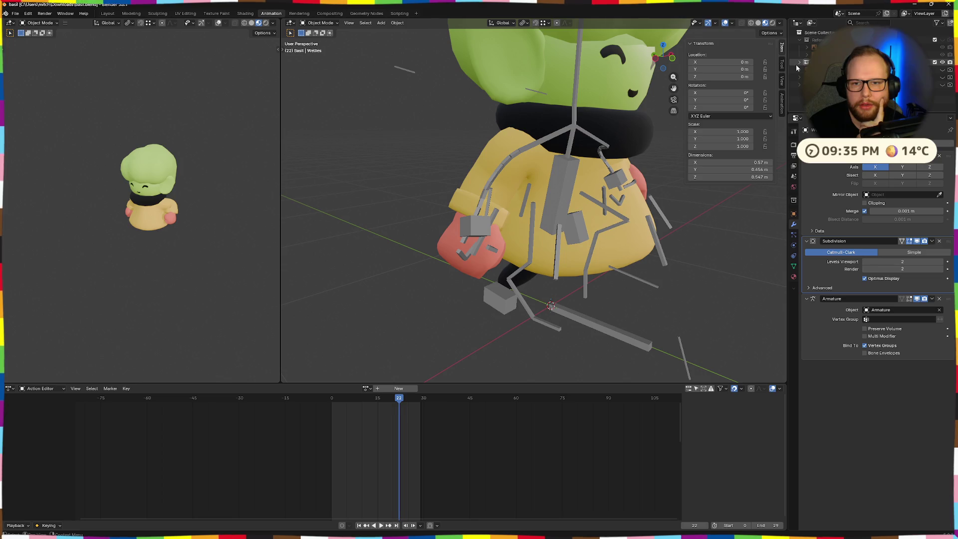
{"action": "left_click", "coordinate": [805, 63]}
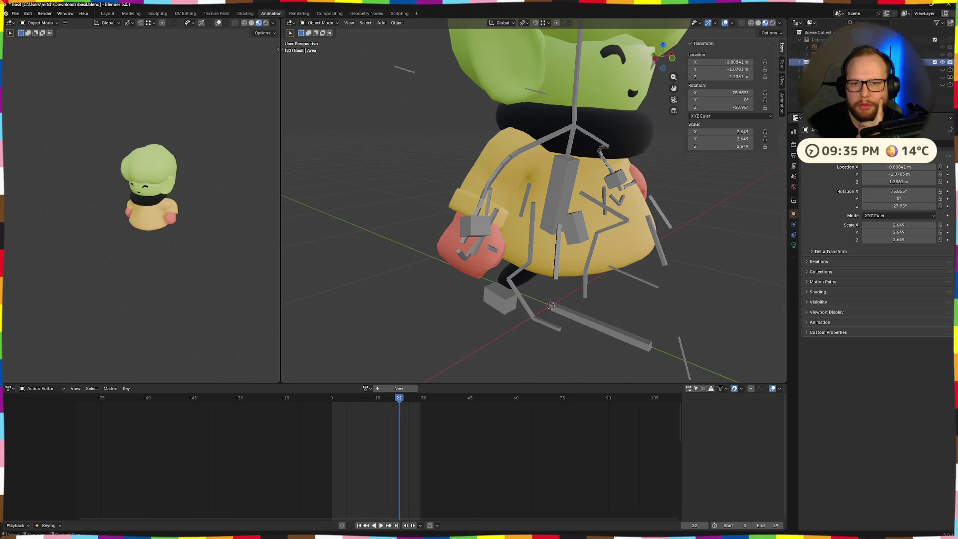
{"action": "left_click", "coordinate": [800, 84]}
{"action": "middle_click_drag", "start_coordinate": [652, 252], "coordinate": [603, 199]}
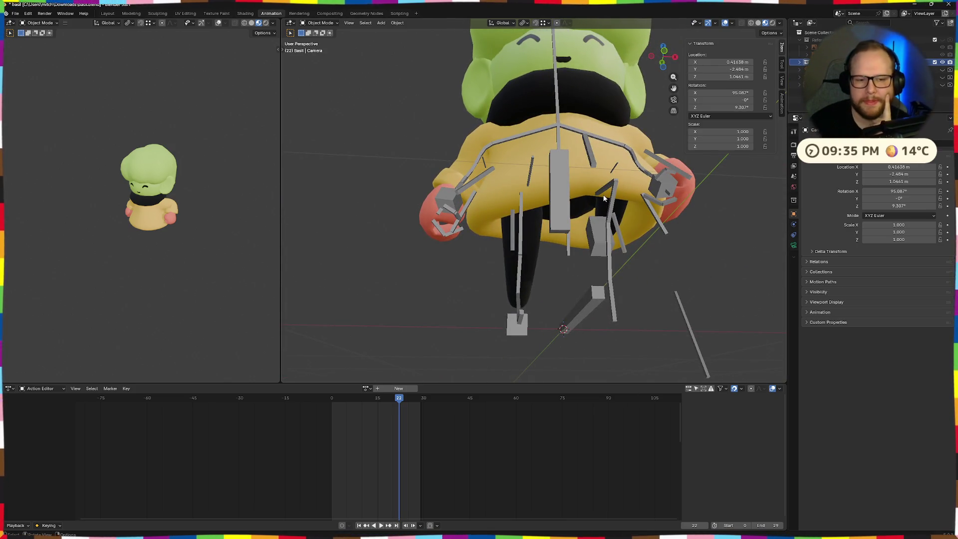
{"action": "middle_click_drag", "start_coordinate": [603, 198], "coordinate": [626, 239]}
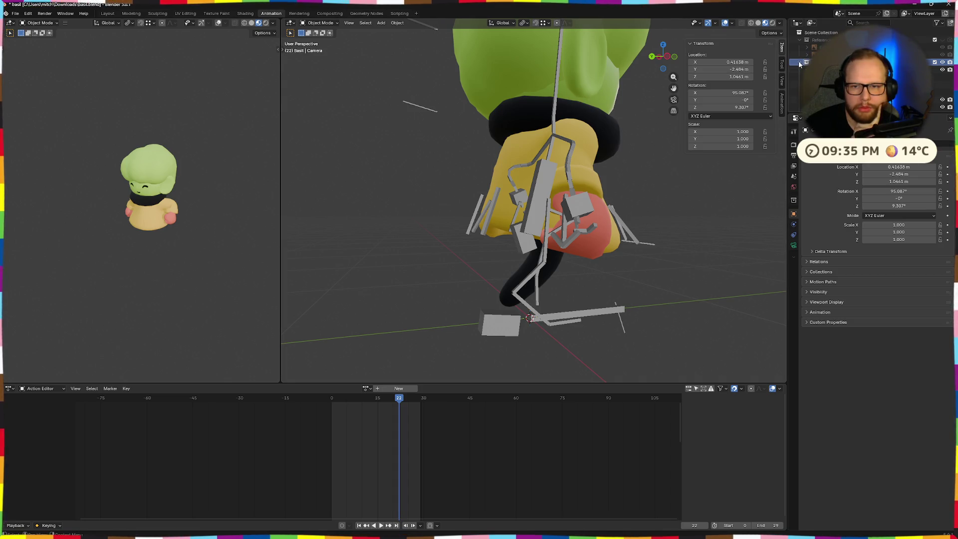
{"action": "scroll", "coordinate": [869, 75], "scroll_direction": "down", "scroll_amount": 3}
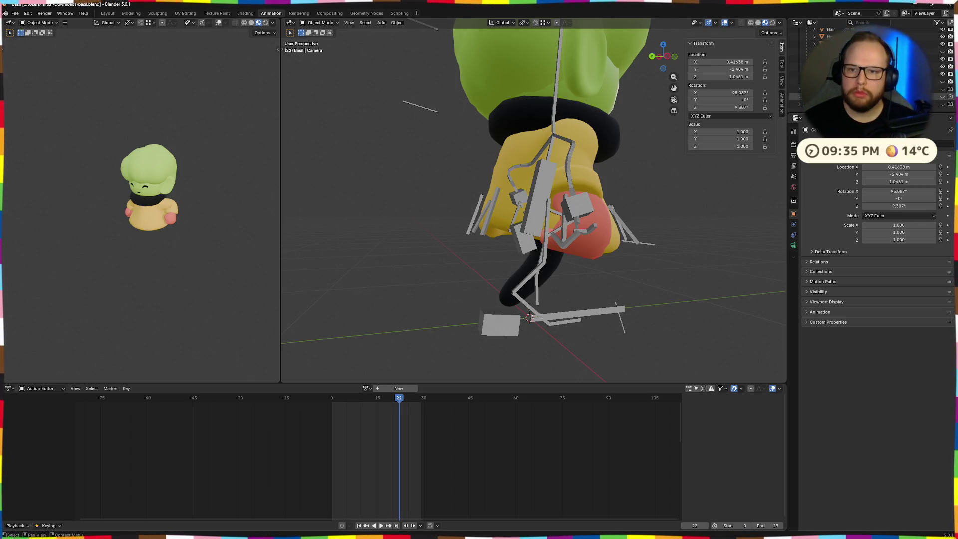
{"action": "left_click", "coordinate": [861, 98]}
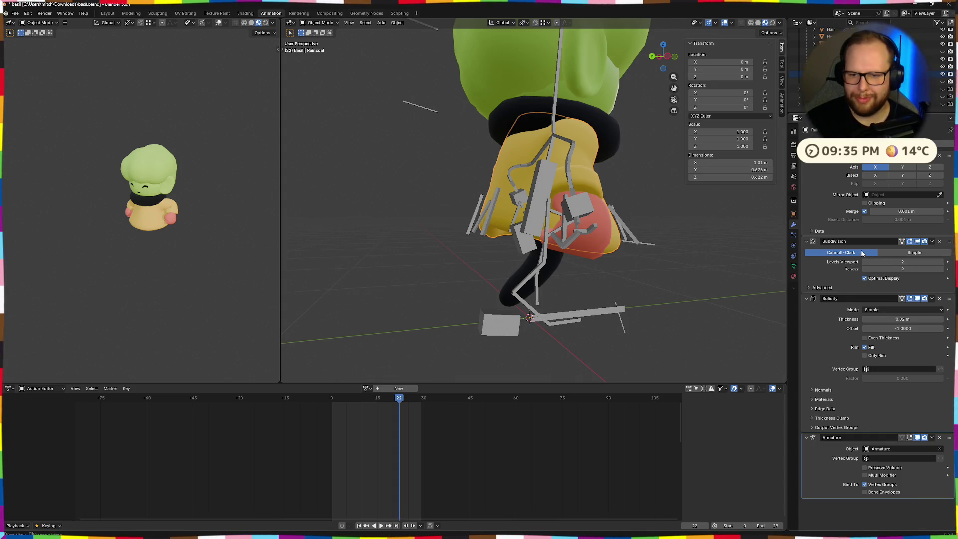
Apply the Subdivision modifier on the Limbs mesh.
{"action": "left_click", "coordinate": [932, 242]}
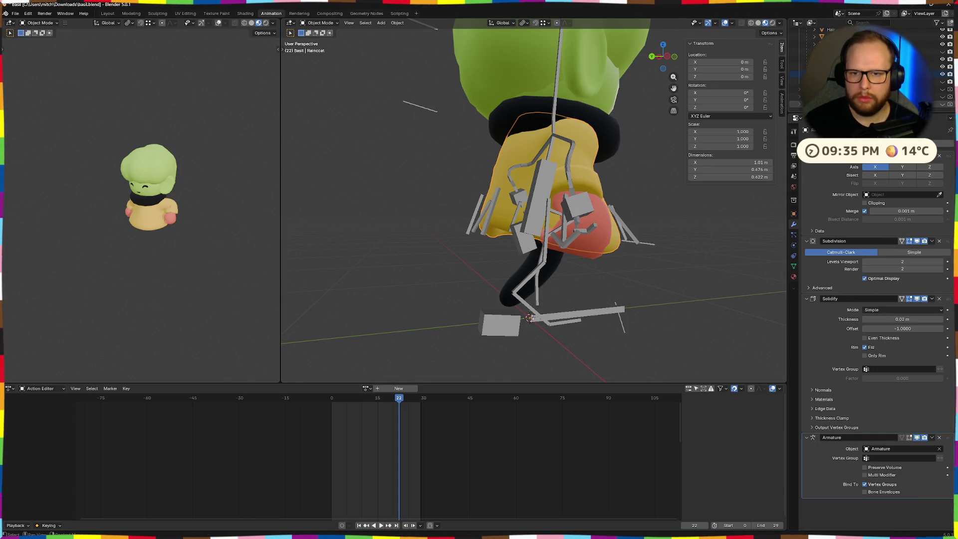
{"action": "left_click", "coordinate": [823, 43]}
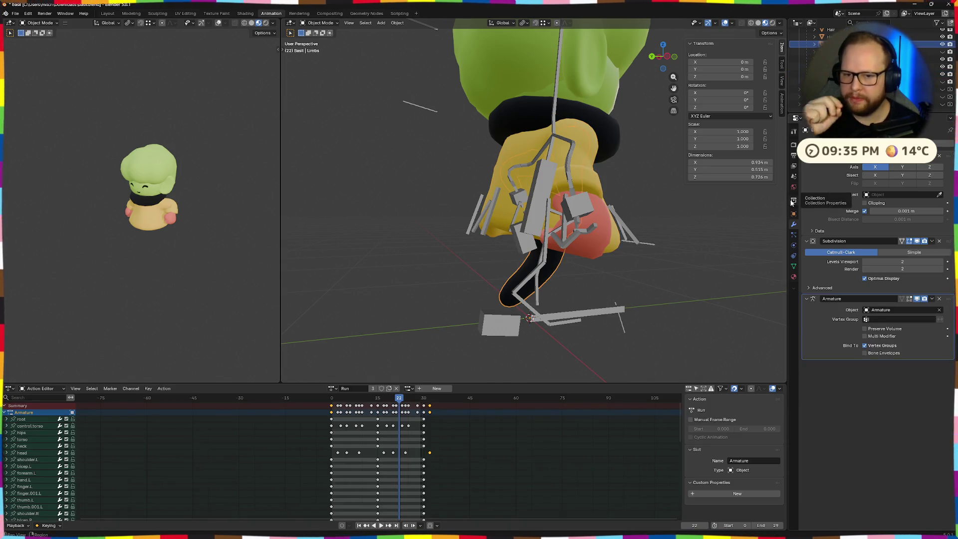
{"action": "left_click", "coordinate": [932, 241]}
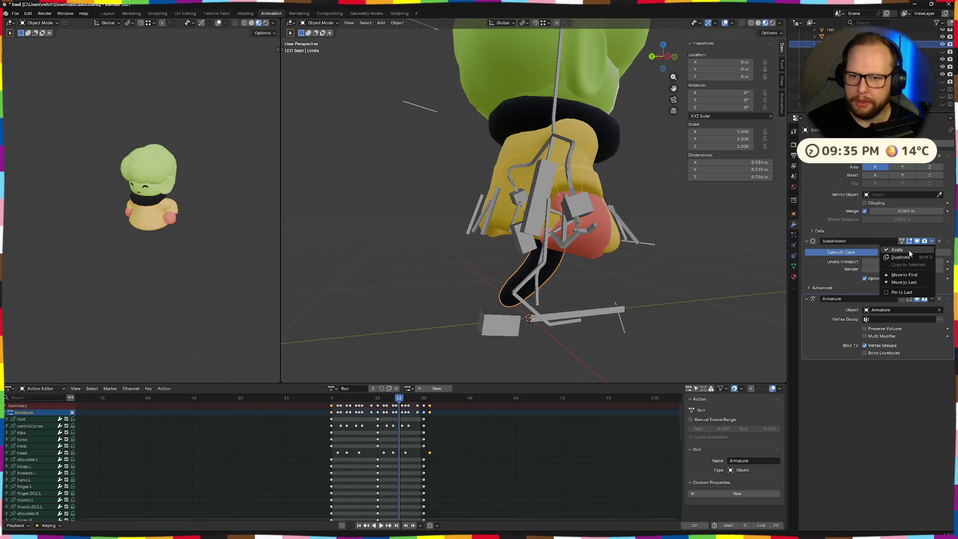
{"action": "left_click", "coordinate": [908, 251]}
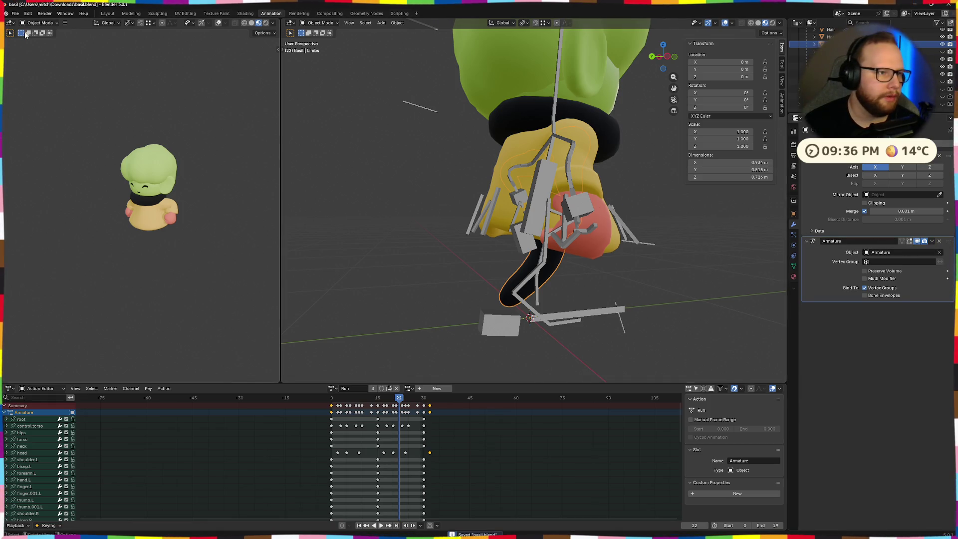
Export the character as basil.glb in glTF 2.0 format and switch to Godot.
{"action": "left_click", "coordinate": [14, 12]}
{"action": "left_click", "coordinate": [135, 196]}
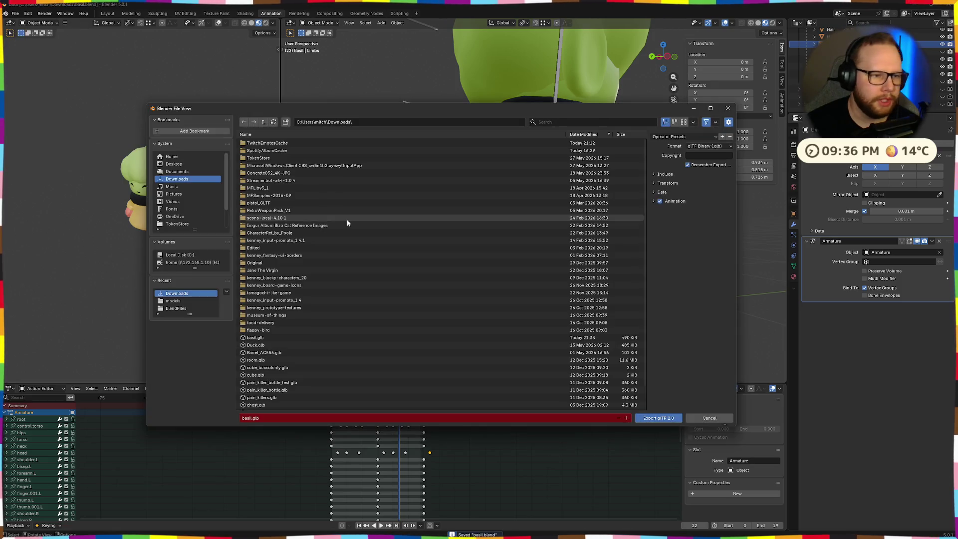
{"action": "left_click", "coordinate": [663, 417]}
{"action": "key", "text": "ctrl+super+Right"}
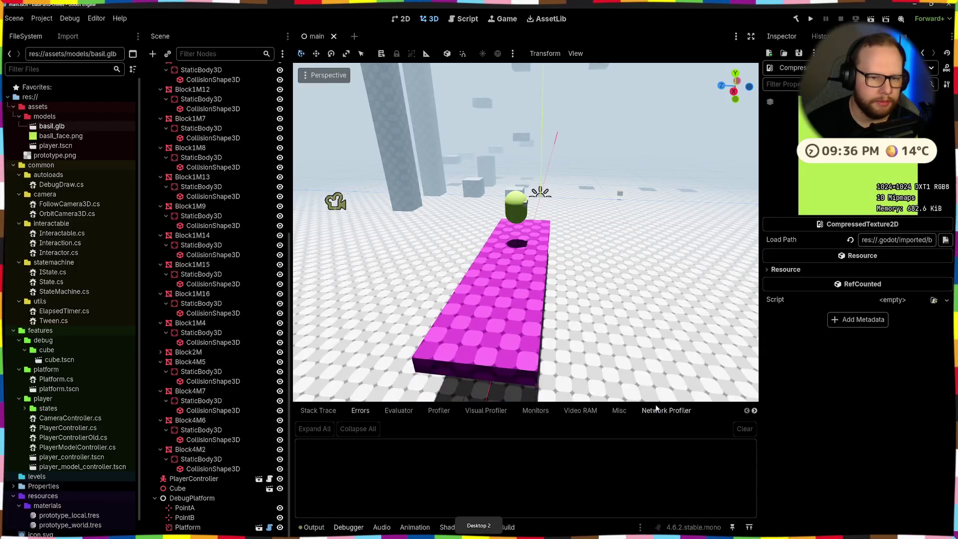
Preview basil.glb's Run animation in Godot's import settings, then return to Blender.
{"action": "key", "text": "ctrl+o"}
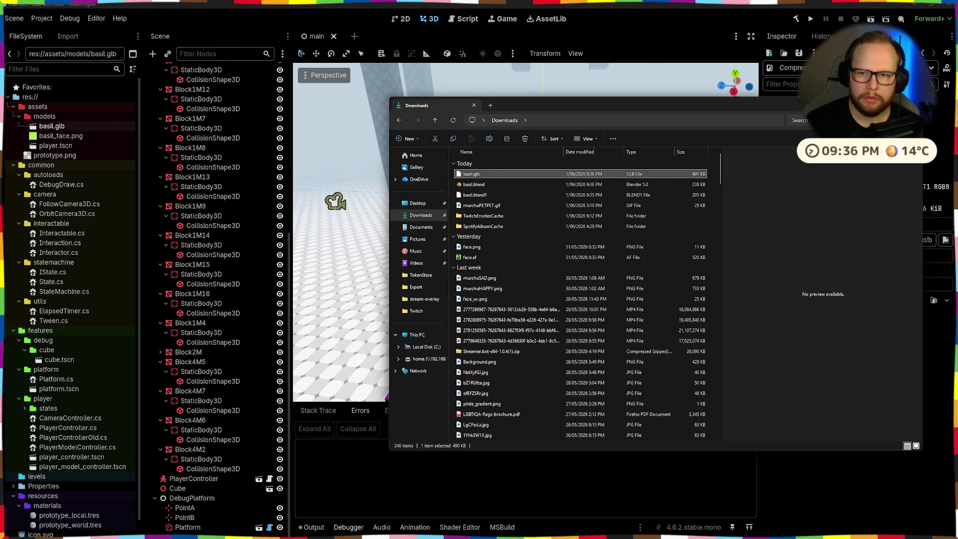
{"action": "double_click", "coordinate": [51, 126]}
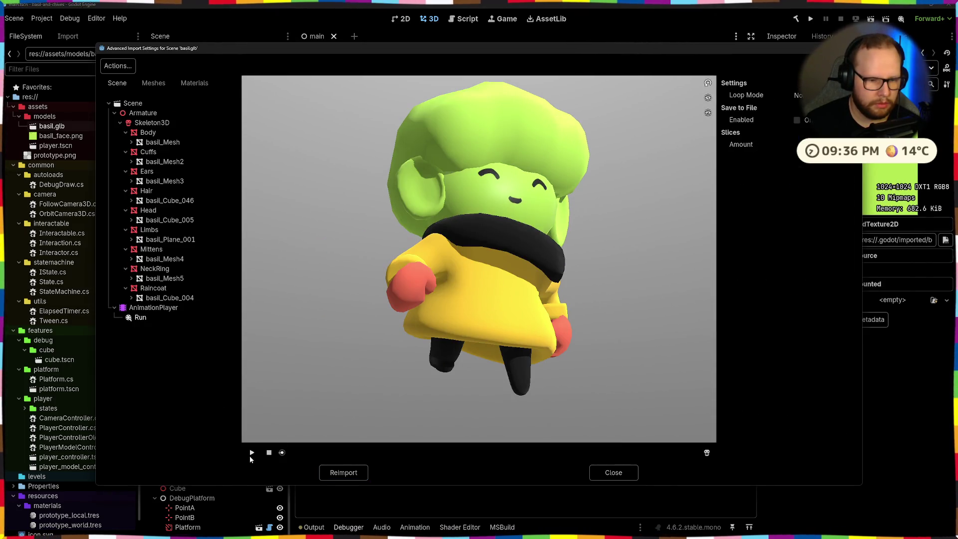
{"action": "left_click", "coordinate": [251, 452]}
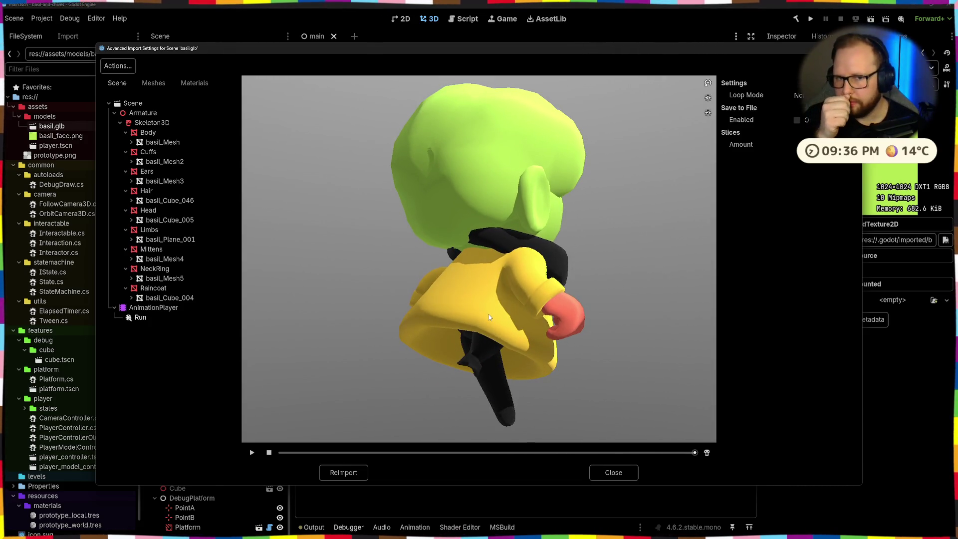
{"action": "left_click", "coordinate": [631, 477]}
{"action": "key", "text": "alt+Tab"}
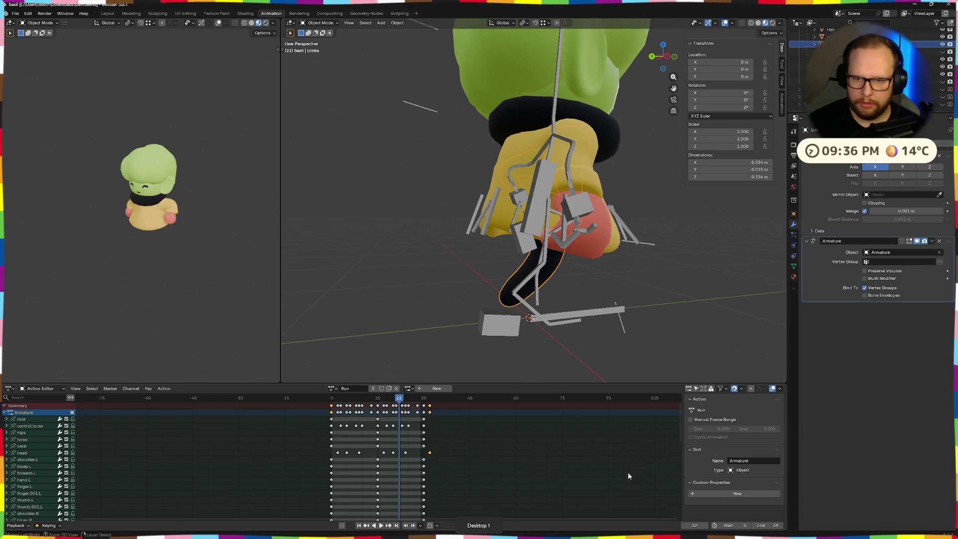
Undo the Subdivision apply on the Limbs and inspect the rig from several angles.
{"action": "key", "text": "ctrl+1"}
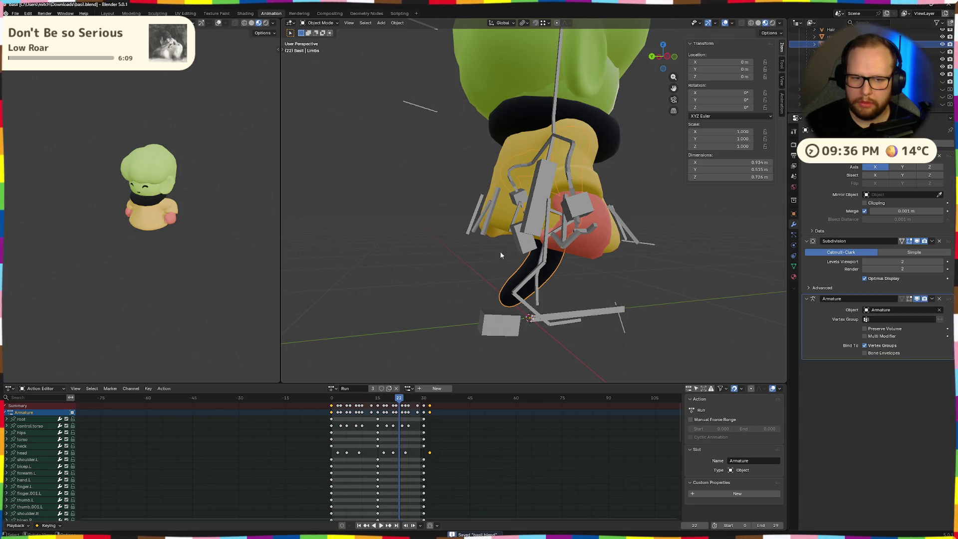
{"action": "middle_click_drag", "start_coordinate": [485, 252], "coordinate": [452, 295]}
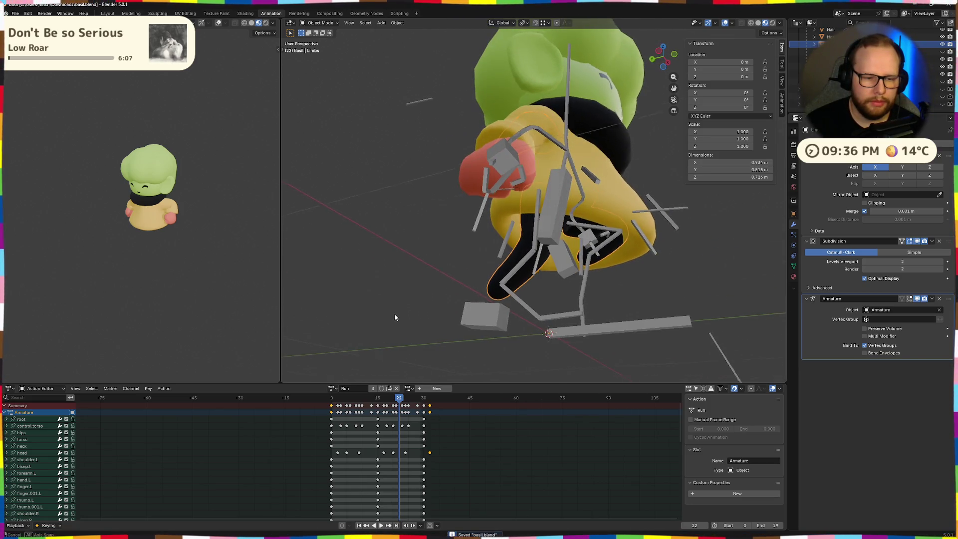
{"action": "middle_click_drag", "start_coordinate": [393, 316], "coordinate": [407, 323]}
{"action": "left_click", "coordinate": [334, 389]}
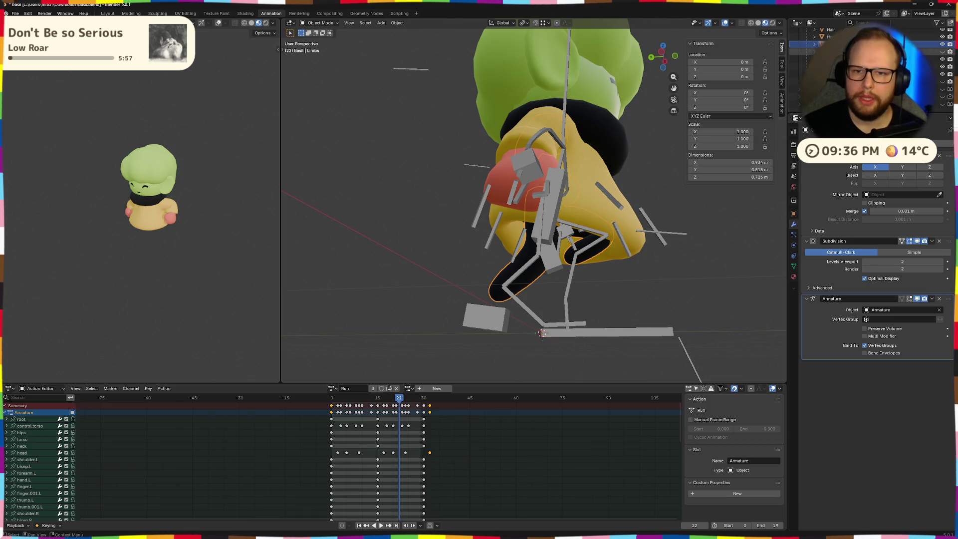
{"action": "left_click", "coordinate": [533, 130]}
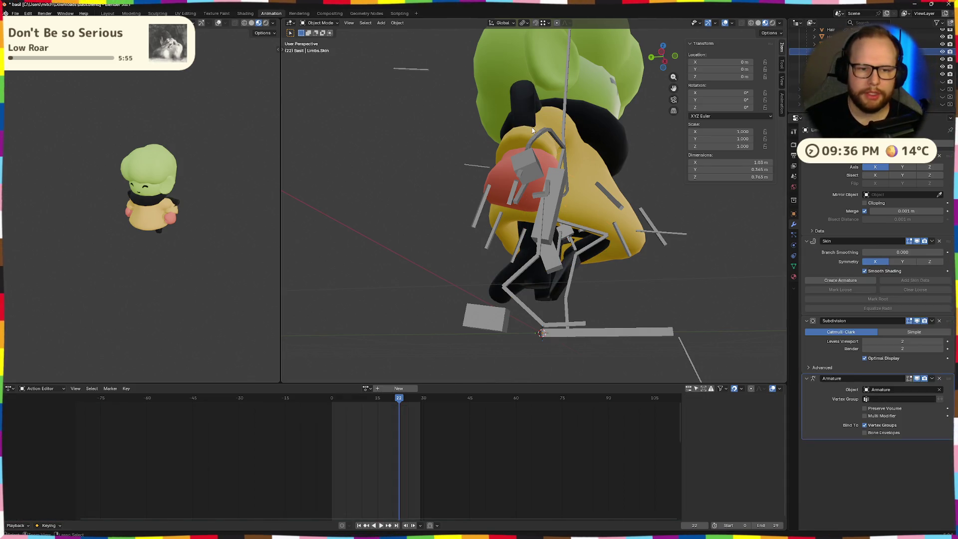
Save basil.blend with the Limbs modifiers restored and head toward Godot.
{"action": "left_click", "coordinate": [13, 14]}
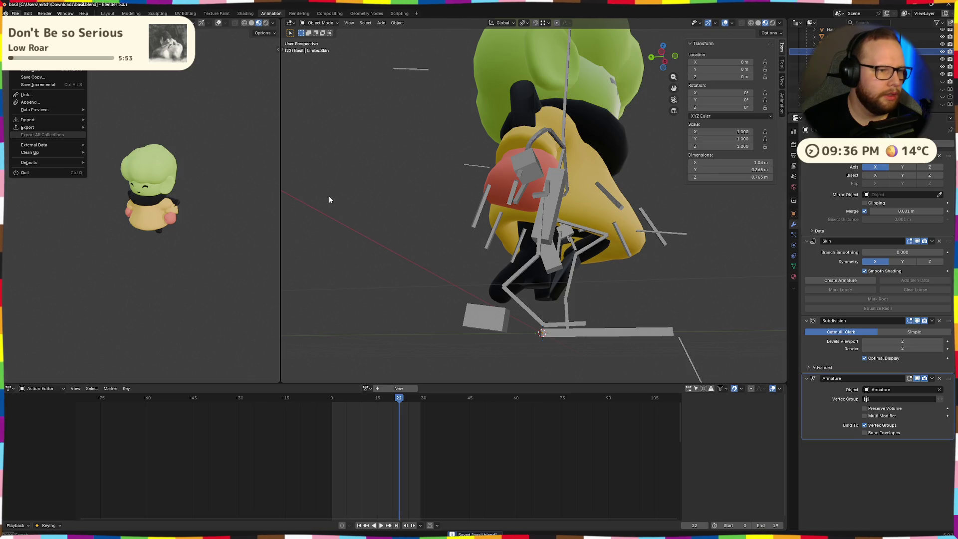
{"action": "key", "text": "Escape"}
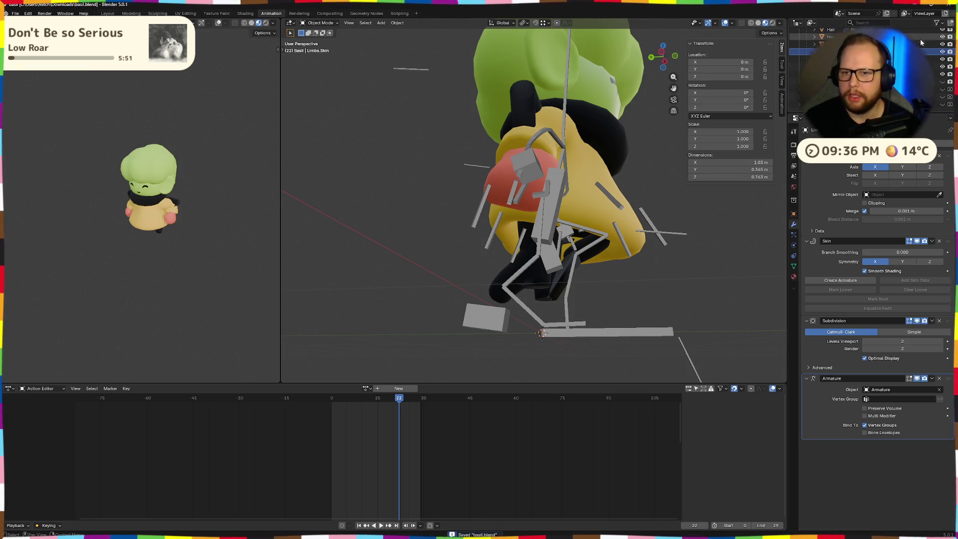
{"action": "mouse_move", "coordinate": [410, 212]}
{"action": "middle_mouse_down"}
{"action": "mouse_move", "coordinate": [690, 270]}
{"action": "mouse_move", "coordinate": [548, 237]}
{"action": "middle_mouse_up"}
{"action": "key", "text": "ctrl+s"}
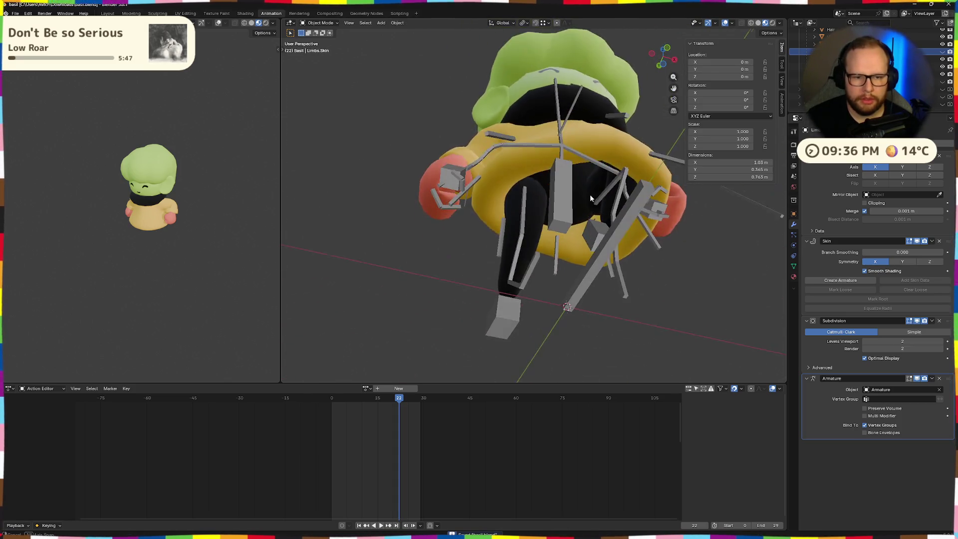
{"action": "key", "text": "alt+Tab"}
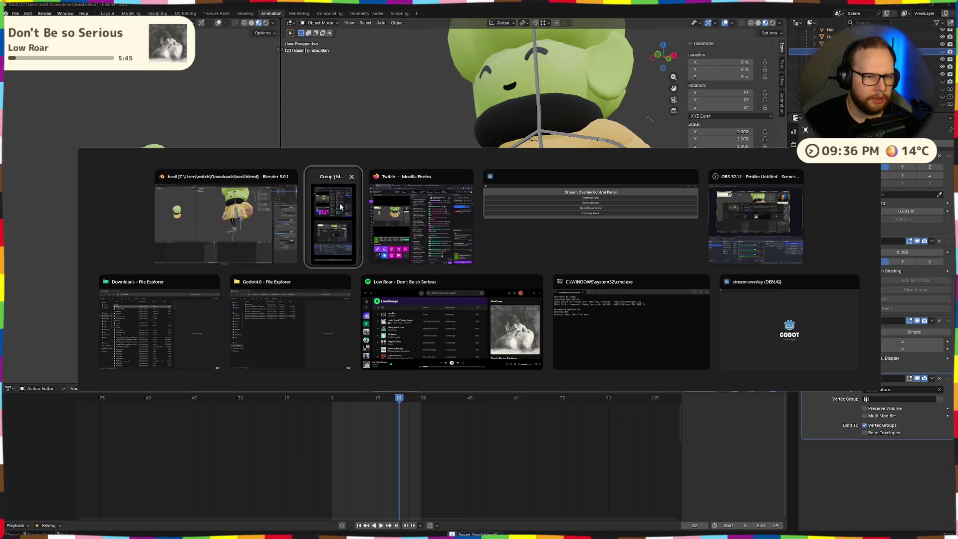
Preview basil.glb's Run animation in Godot, scrubbing to its end and comparing with Blender.
{"action": "left_click", "coordinate": [233, 195]}
{"action": "key", "text": "alt+Tab"}
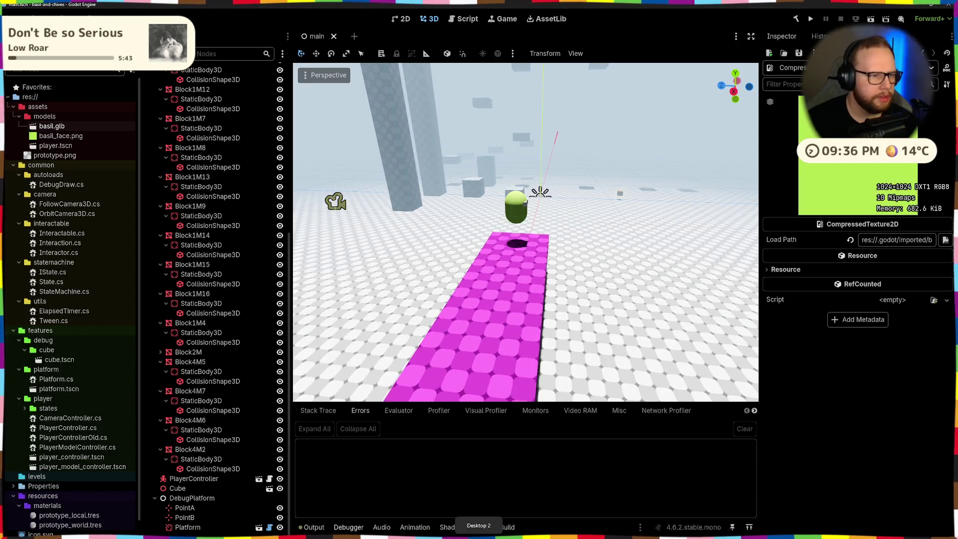
{"action": "double_click", "coordinate": [52, 125]}
{"action": "left_click_drag", "start_coordinate": [311, 155], "coordinate": [416, 289]}
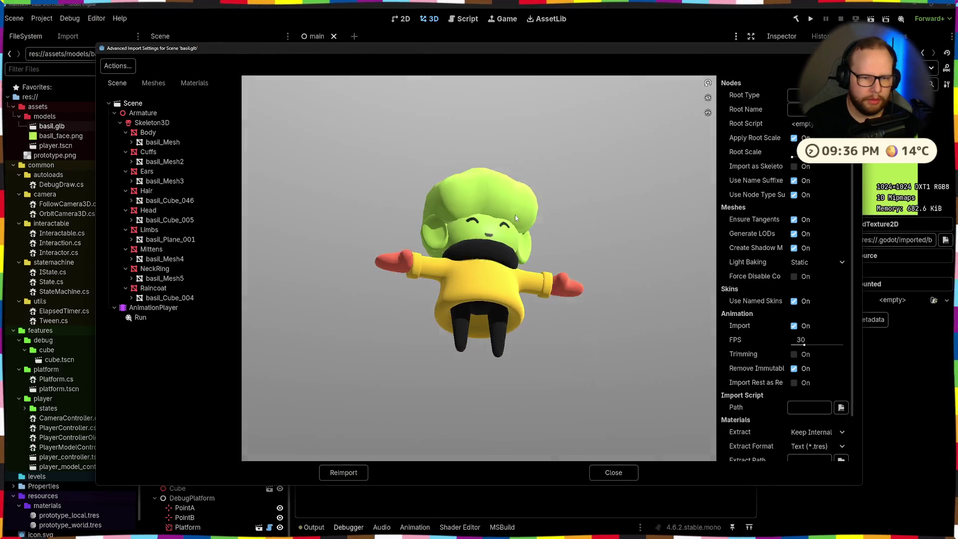
{"action": "left_click", "coordinate": [134, 319]}
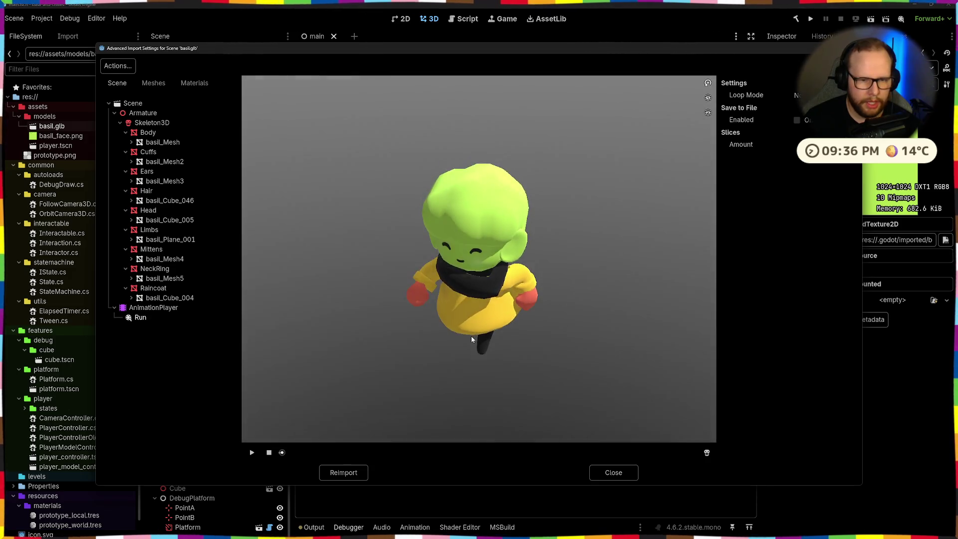
{"action": "mouse_move", "coordinate": [471, 337]}
{"action": "left_mouse_down"}
{"action": "mouse_move", "coordinate": [445, 331]}
{"action": "mouse_move", "coordinate": [537, 305]}
{"action": "mouse_move", "coordinate": [488, 303]}
{"action": "left_mouse_up"}
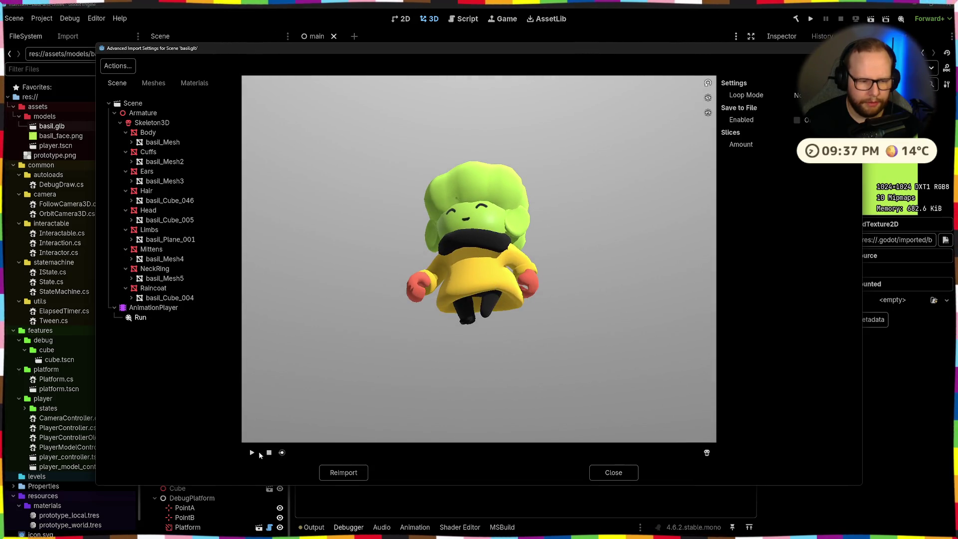
{"action": "left_click_drag", "start_coordinate": [282, 452], "coordinate": [628, 442]}
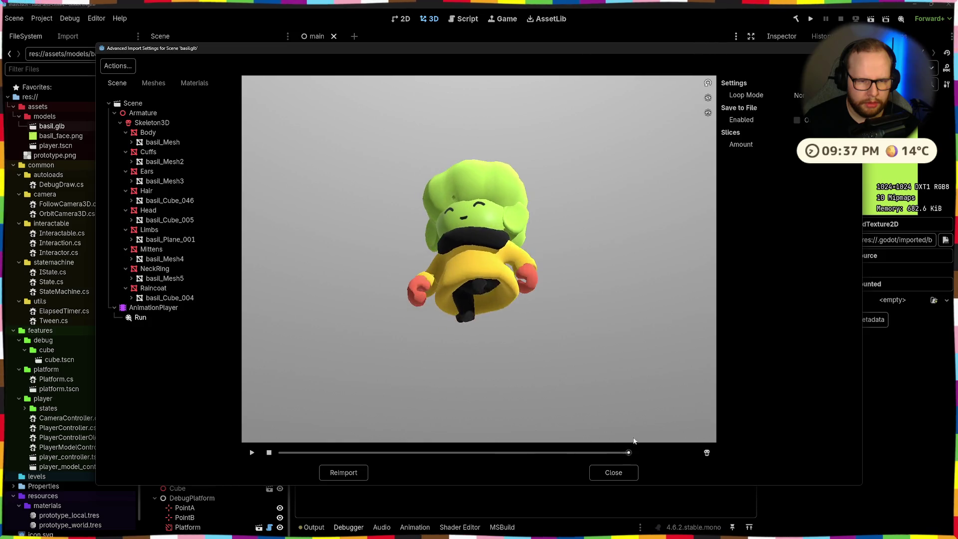
{"action": "key", "text": "alt+Tab"}
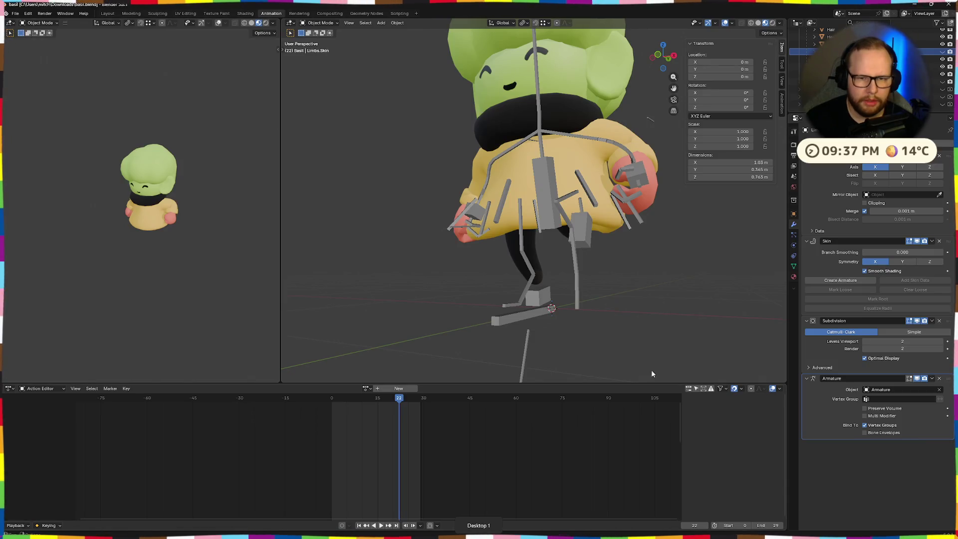
{"action": "key", "text": "ctrl+super+Right"}
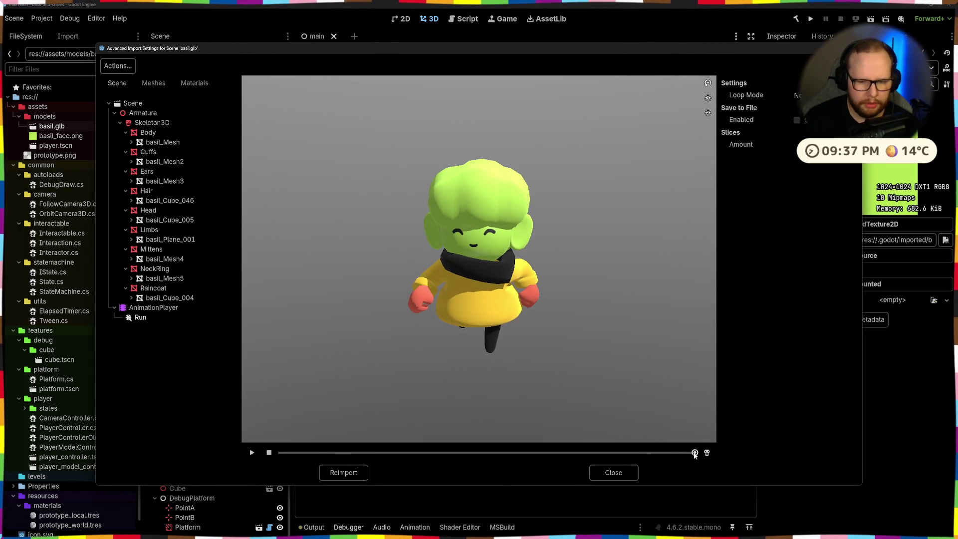
Scrub the Run animation through and back to frame 0 from several angles, then return to Blender.
{"action": "mouse_move", "coordinate": [695, 453]}
{"action": "left_mouse_down"}
{"action": "mouse_move", "coordinate": [282, 453]}
{"action": "mouse_move", "coordinate": [443, 431]}
{"action": "left_mouse_up"}
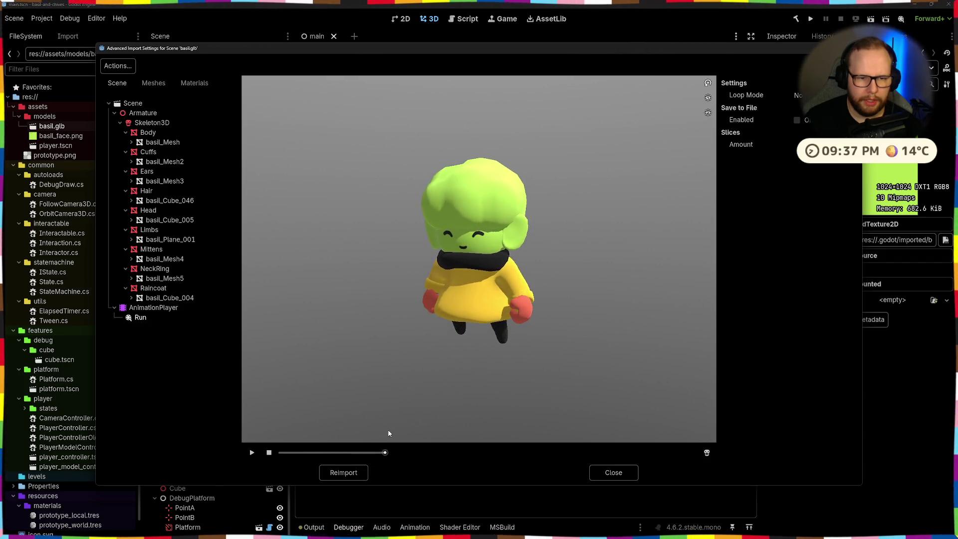
{"action": "left_click_drag", "start_coordinate": [443, 431], "coordinate": [281, 452]}
{"action": "mouse_move", "coordinate": [388, 341]}
{"action": "left_mouse_down"}
{"action": "mouse_move", "coordinate": [521, 298]}
{"action": "mouse_move", "coordinate": [446, 320]}
{"action": "left_mouse_up"}
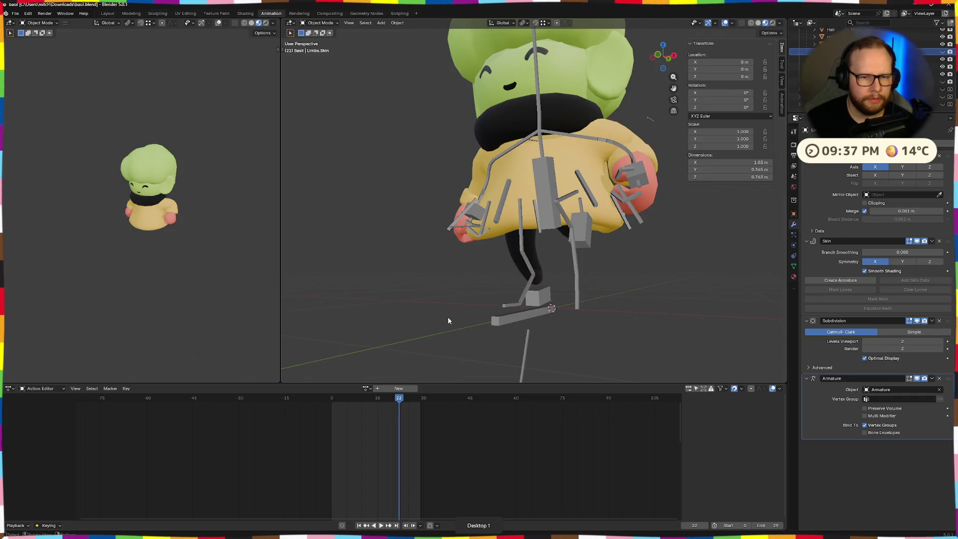
{"action": "mouse_move", "coordinate": [447, 316]}
{"action": "middle_mouse_down"}
{"action": "mouse_move", "coordinate": [546, 256]}
{"action": "mouse_move", "coordinate": [457, 262]}
{"action": "middle_mouse_up"}
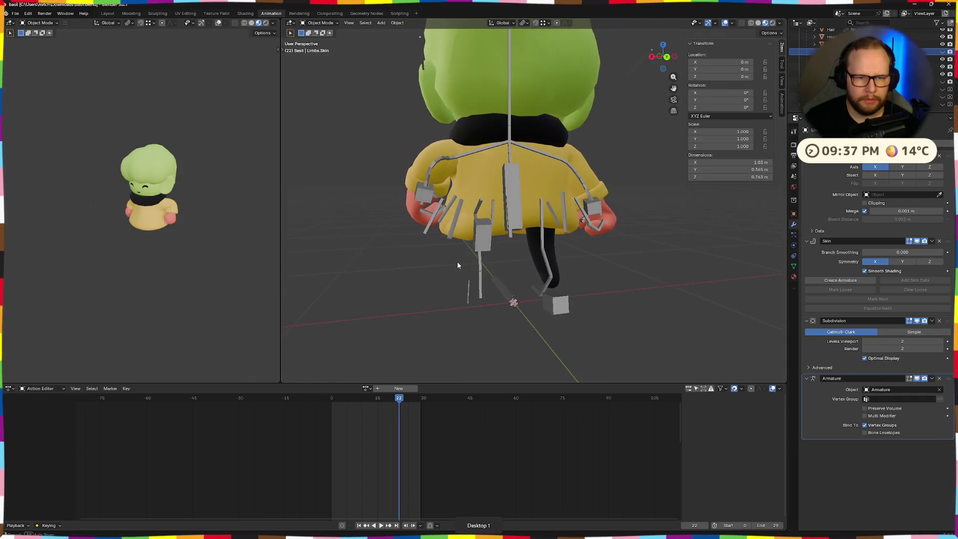
{"action": "left_click_drag", "start_coordinate": [386, 404], "coordinate": [331, 397]}
{"action": "mouse_move", "coordinate": [418, 320]}
{"action": "middle_mouse_down"}
{"action": "mouse_move", "coordinate": [520, 265]}
{"action": "mouse_move", "coordinate": [557, 273]}
{"action": "middle_mouse_up"}
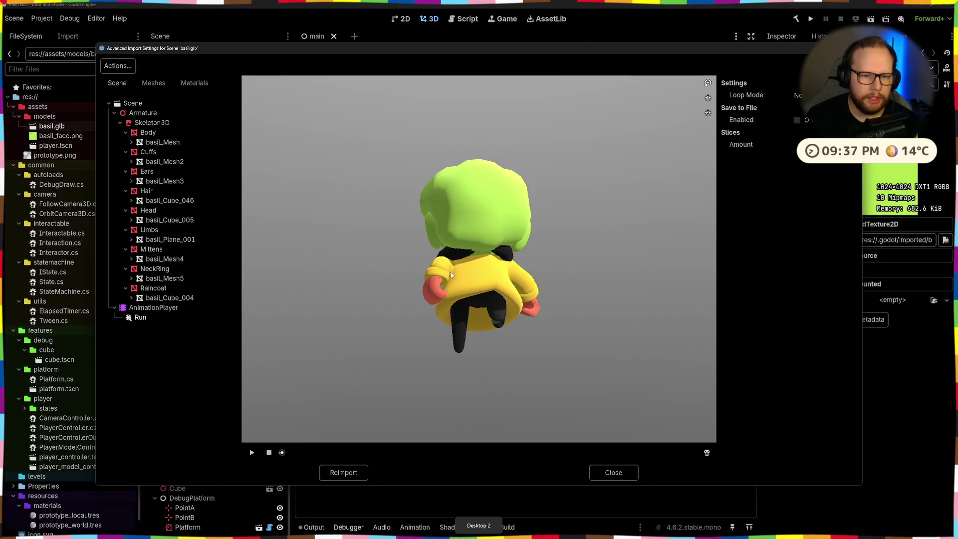
{"action": "mouse_move", "coordinate": [489, 262]}
{"action": "left_mouse_down"}
{"action": "mouse_move", "coordinate": [392, 313]}
{"action": "mouse_move", "coordinate": [412, 312]}
{"action": "mouse_move", "coordinate": [462, 257]}
{"action": "left_mouse_up"}
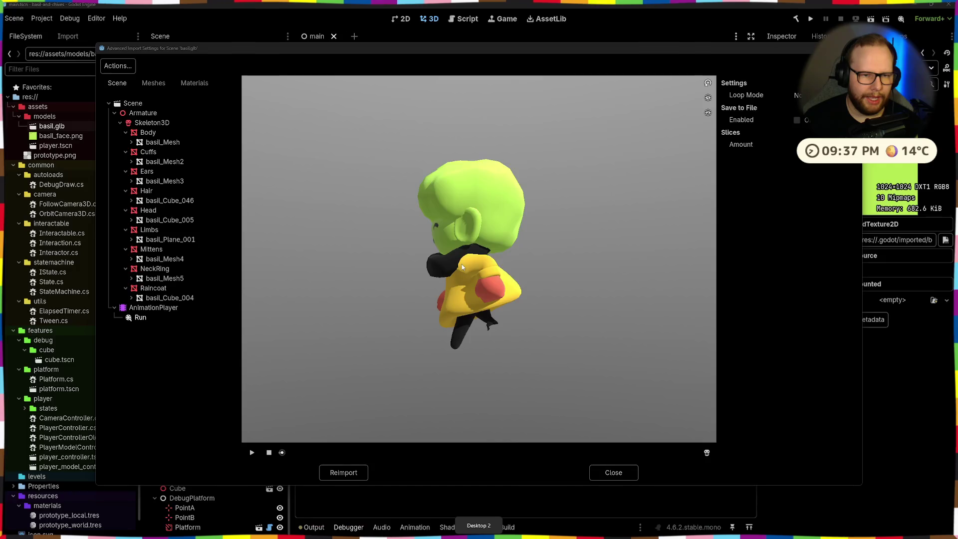
{"action": "key", "text": "ctrl+super+Left"}
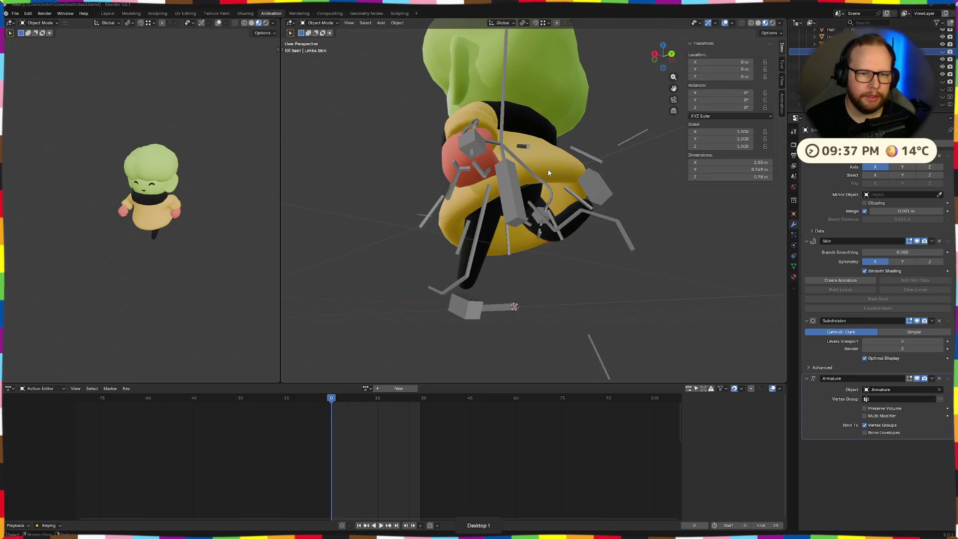
Select NeckRing at about frame 14 and assign it the Run action.
{"action": "middle_click_drag", "start_coordinate": [461, 263], "coordinate": [539, 203]}
{"action": "mouse_move", "coordinate": [336, 403]}
{"action": "left_mouse_down"}
{"action": "mouse_move", "coordinate": [417, 400]}
{"action": "mouse_move", "coordinate": [328, 399]}
{"action": "left_mouse_up"}
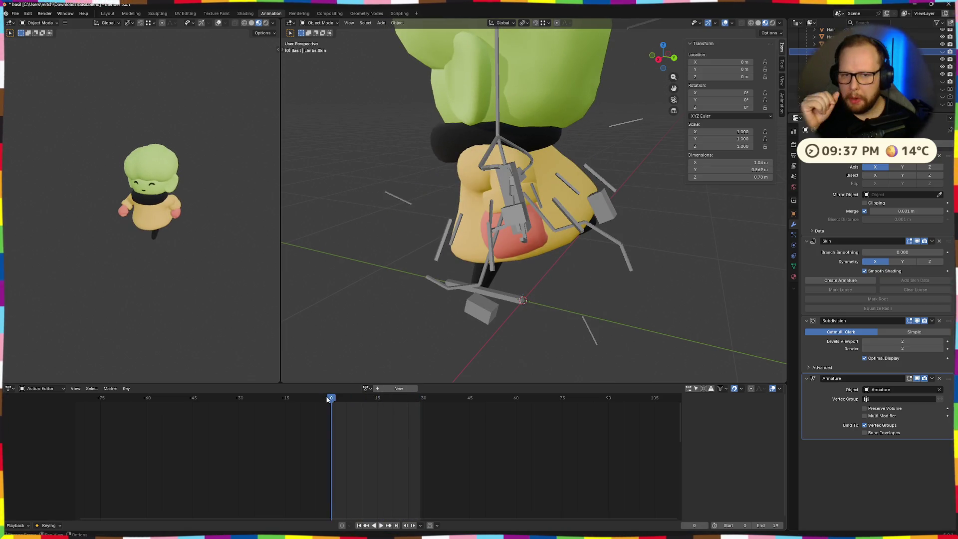
{"action": "middle_click_drag", "start_coordinate": [360, 225], "coordinate": [442, 219]}
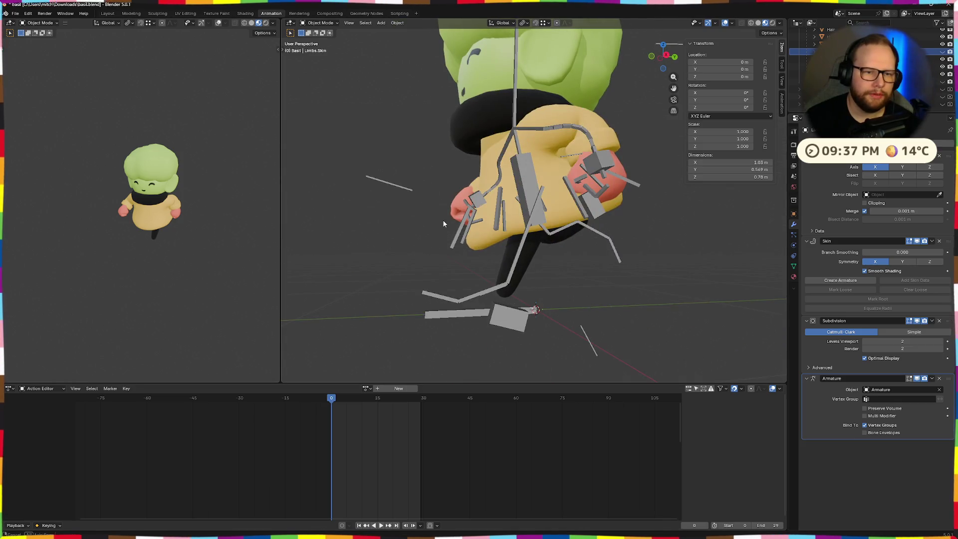
{"action": "left_click", "coordinate": [450, 196]}
{"action": "middle_click_drag", "start_coordinate": [454, 176], "coordinate": [512, 209]}
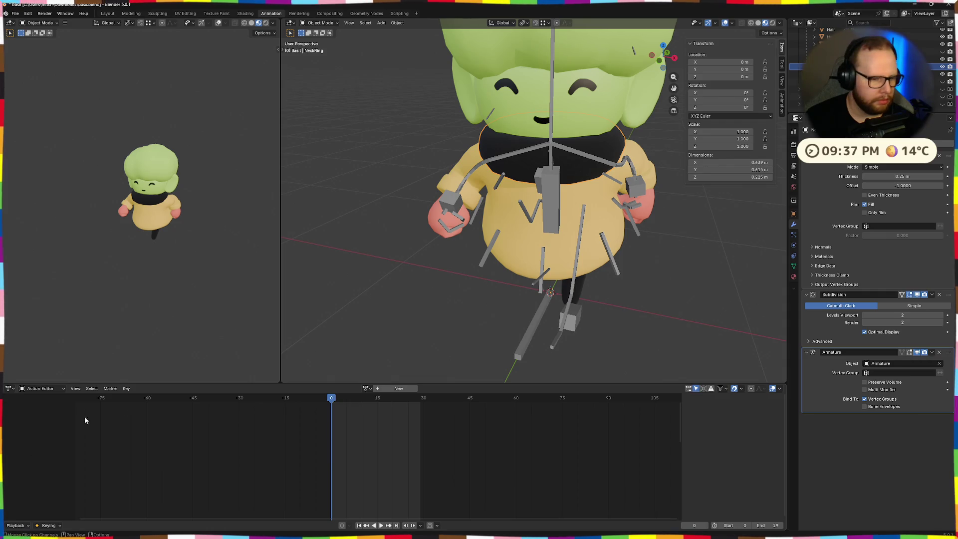
{"action": "left_click", "coordinate": [365, 388]}
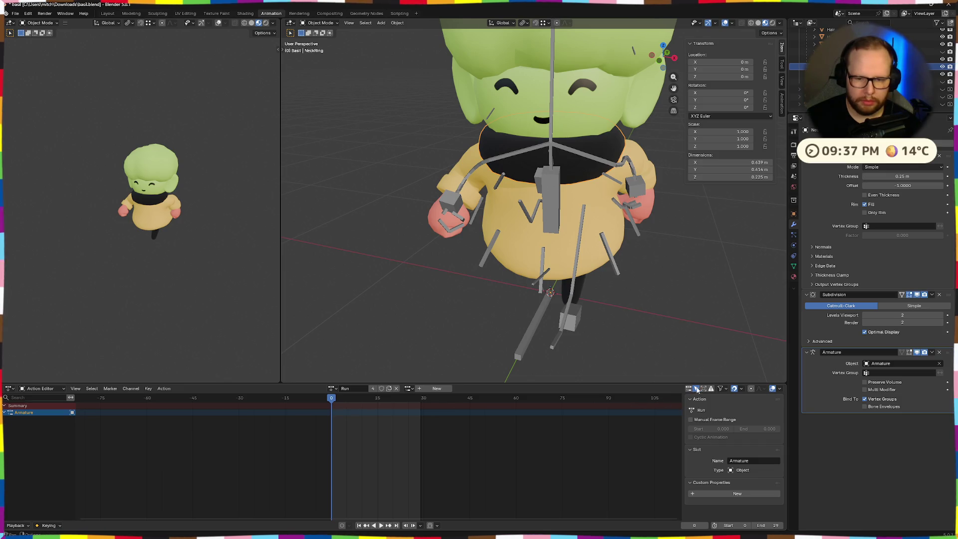
{"action": "scroll", "coordinate": [26, 457], "scroll_direction": "down", "scroll_amount": 3}
{"action": "scroll", "coordinate": [33, 455], "scroll_direction": "down", "scroll_amount": 3}
{"action": "scroll", "coordinate": [45, 453], "scroll_direction": "down", "scroll_amount": 3}
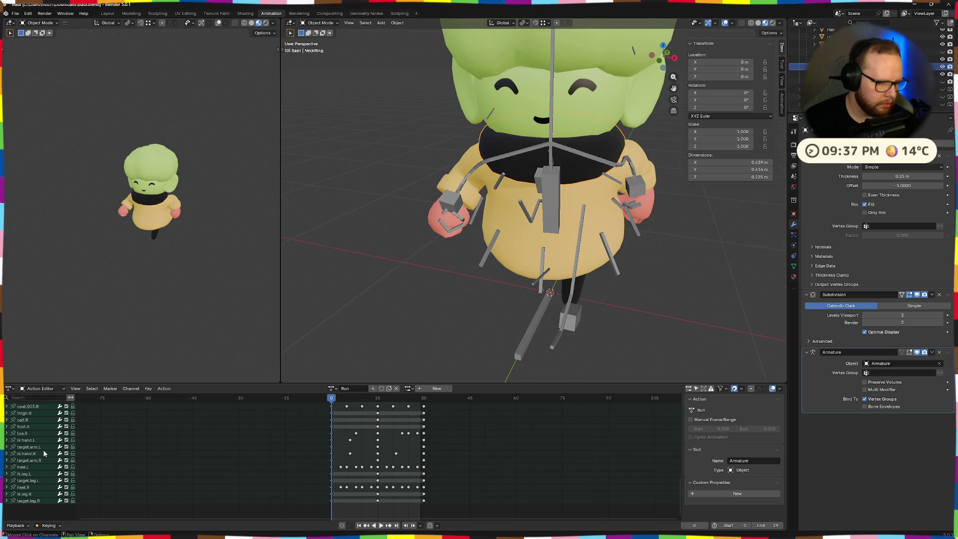
{"action": "scroll", "coordinate": [51, 455], "scroll_direction": "up", "scroll_amount": 3}
{"action": "scroll", "coordinate": [50, 455], "scroll_direction": "up", "scroll_amount": 3}
{"action": "scroll", "coordinate": [51, 455], "scroll_direction": "down", "scroll_amount": 1}
{"action": "scroll", "coordinate": [51, 454], "scroll_direction": "up", "scroll_amount": 3}
{"action": "scroll", "coordinate": [50, 454], "scroll_direction": "down", "scroll_amount": 2}
{"action": "scroll", "coordinate": [50, 454], "scroll_direction": "up", "scroll_amount": 3}
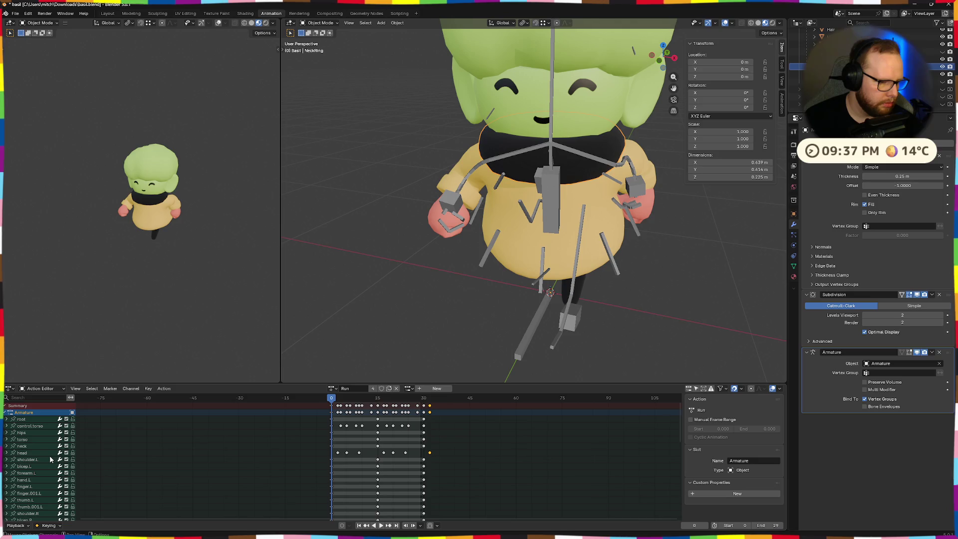
{"action": "scroll", "coordinate": [51, 465], "scroll_direction": "down", "scroll_amount": 2}
{"action": "scroll", "coordinate": [52, 475], "scroll_direction": "down", "scroll_amount": 2}
{"action": "scroll", "coordinate": [56, 493], "scroll_direction": "up", "scroll_amount": 4}
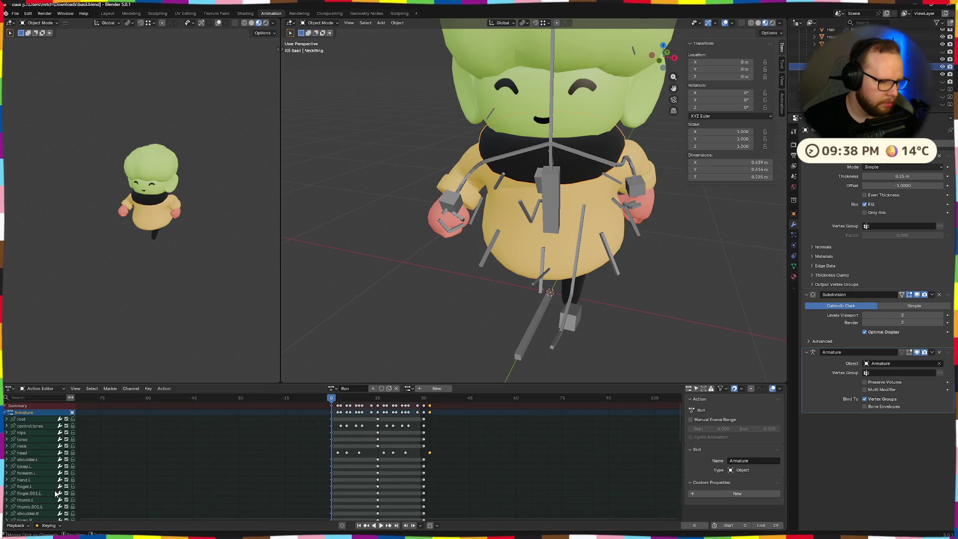
Key NeckRing's transforms and inspect the new NeckRing channel below the bone channels.
{"action": "middle_click_drag", "start_coordinate": [547, 289], "coordinate": [503, 266]}
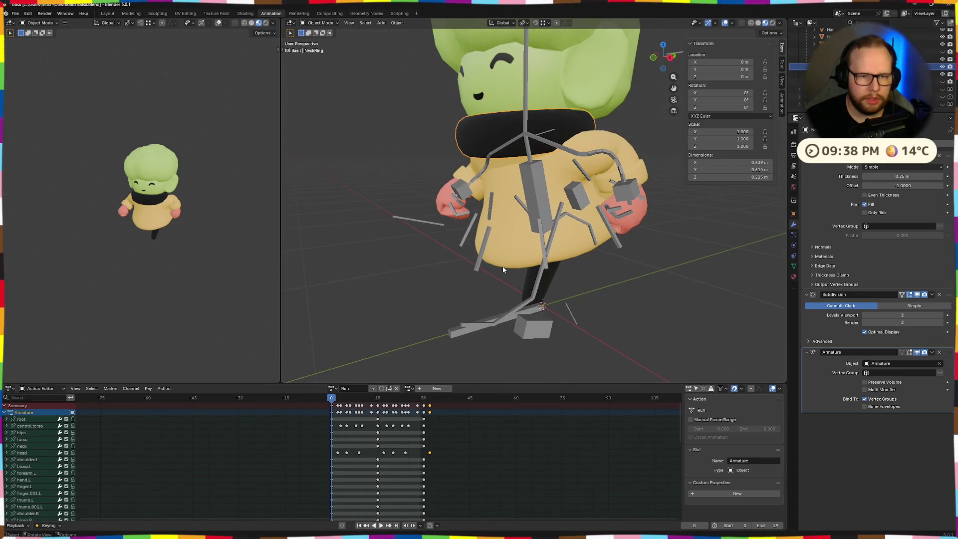
{"action": "key", "text": "i"}
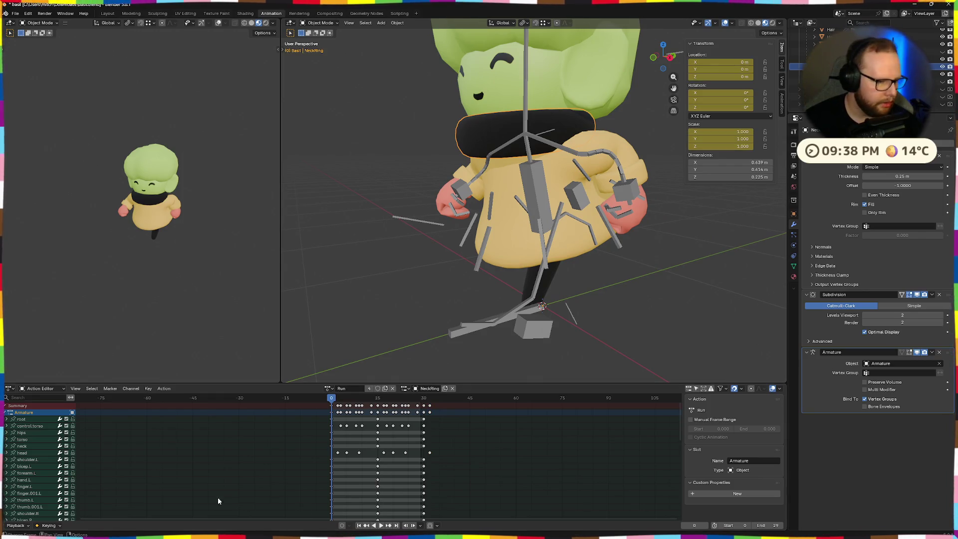
{"action": "scroll", "coordinate": [247, 507], "scroll_direction": "down", "scroll_amount": 3}
{"action": "scroll", "coordinate": [32, 479], "scroll_direction": "down", "scroll_amount": 5}
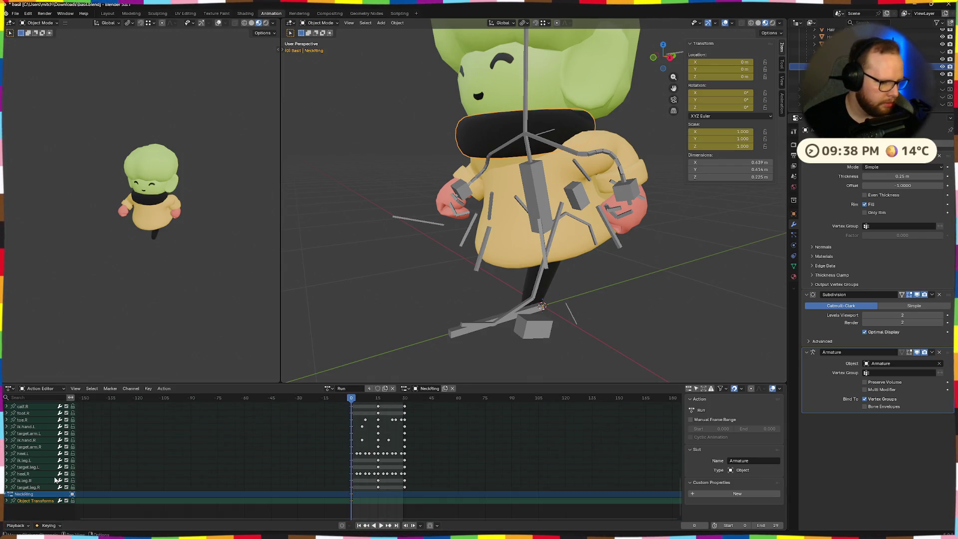
{"action": "left_click", "coordinate": [4, 494]}
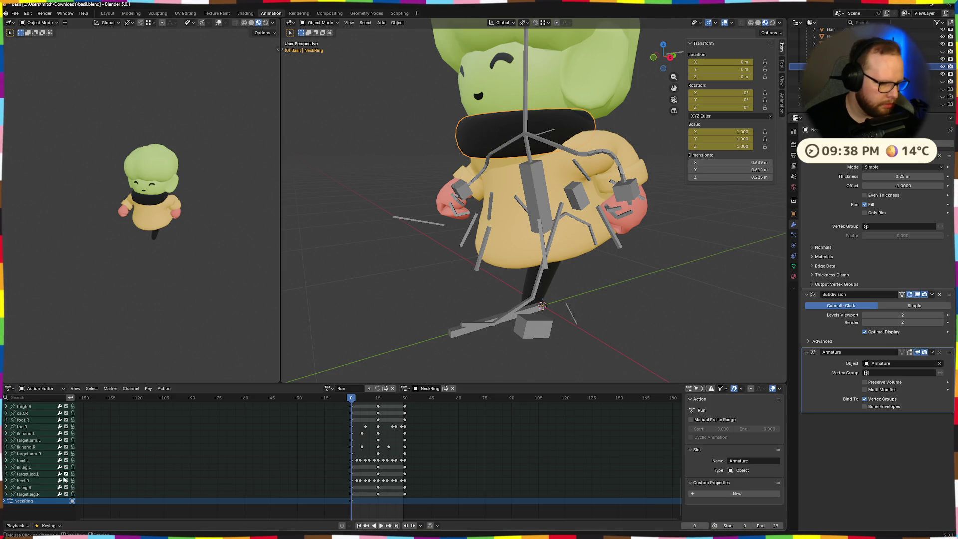
{"action": "scroll", "coordinate": [50, 475], "scroll_direction": "up", "scroll_amount": 5}
{"action": "scroll", "coordinate": [53, 473], "scroll_direction": "up", "scroll_amount": 5}
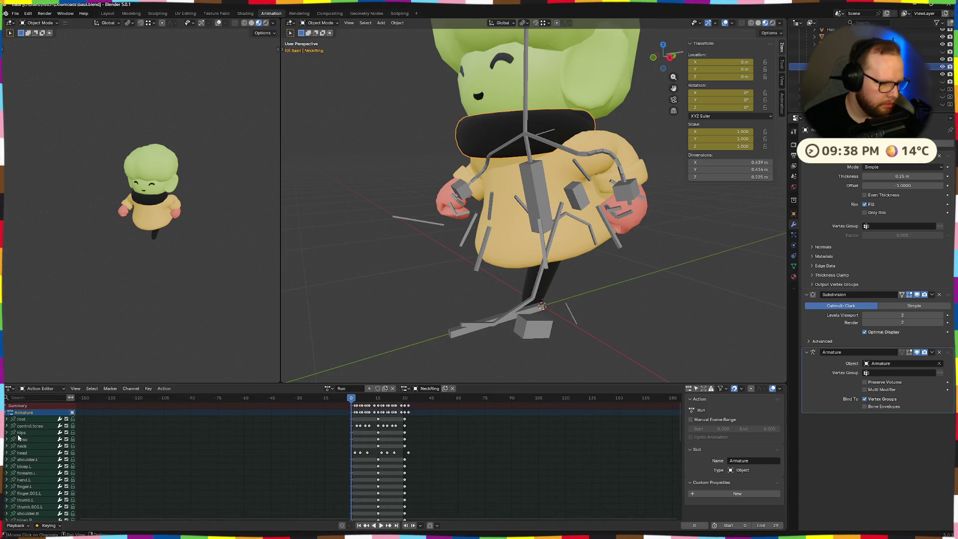
{"action": "left_click", "coordinate": [5, 413]}
{"action": "left_click", "coordinate": [6, 412]}
{"action": "scroll", "coordinate": [31, 465], "scroll_direction": "down", "scroll_amount": 5}
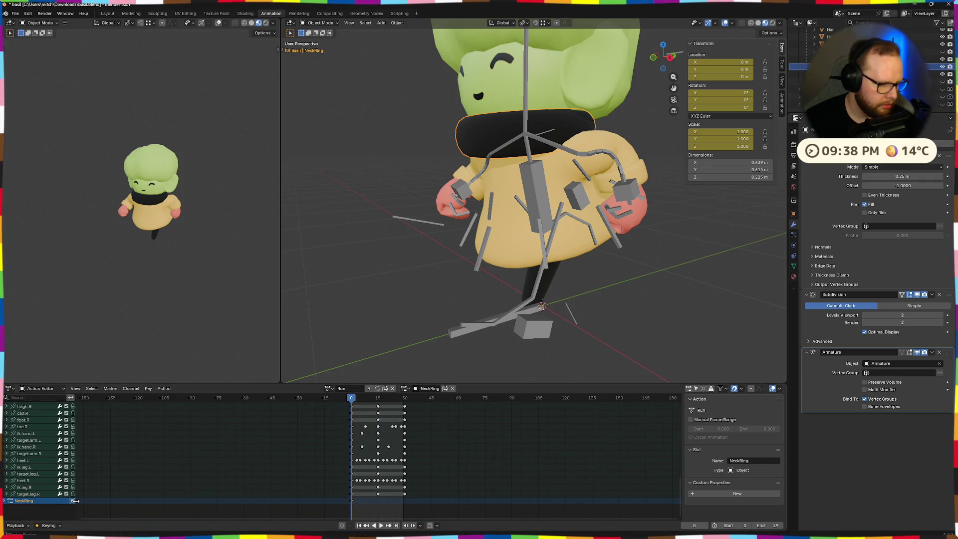
{"action": "left_click", "coordinate": [76, 501]}
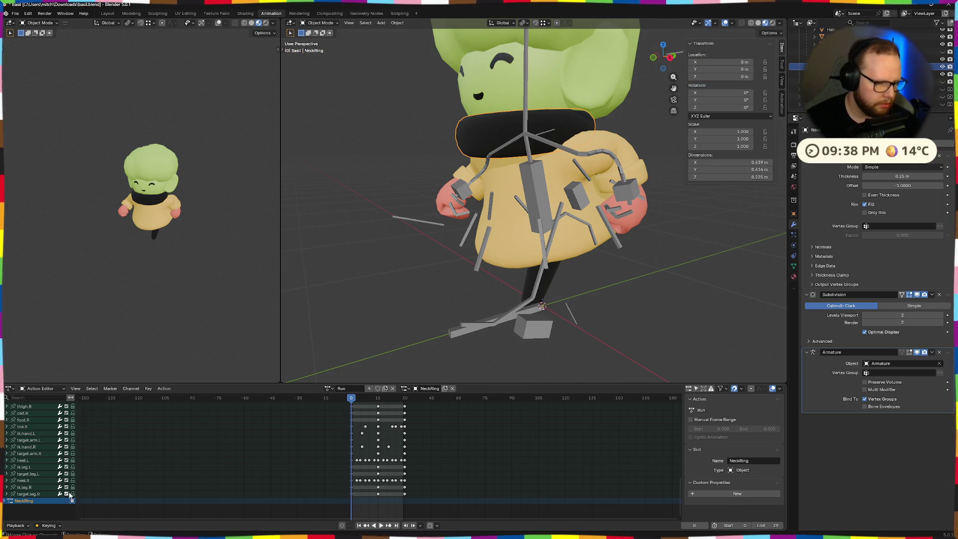
{"action": "key", "text": "ctrl+z"}
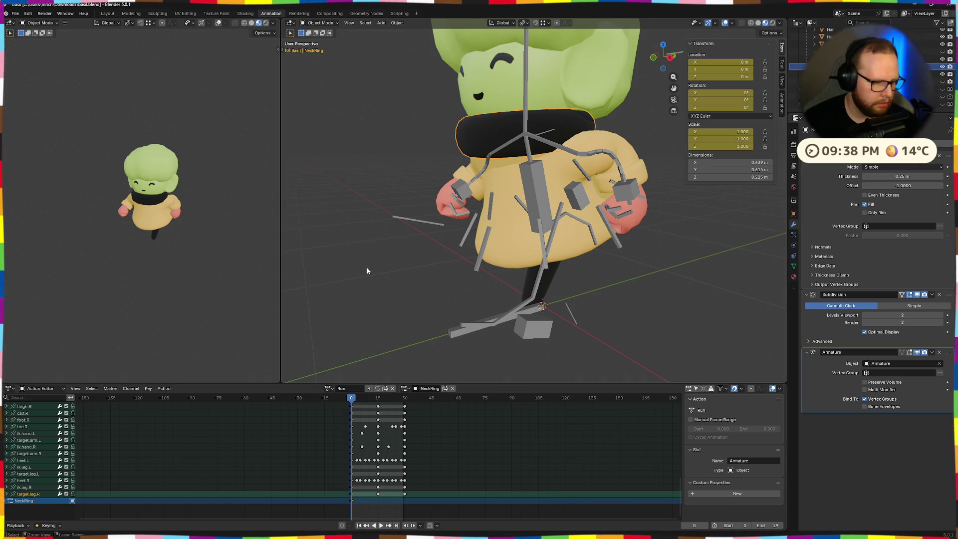
Delete the NeckRing channel from the Run action.
{"action": "key", "text": "ctrl+z"}
{"action": "key", "text": "ctrl+shift+z"}
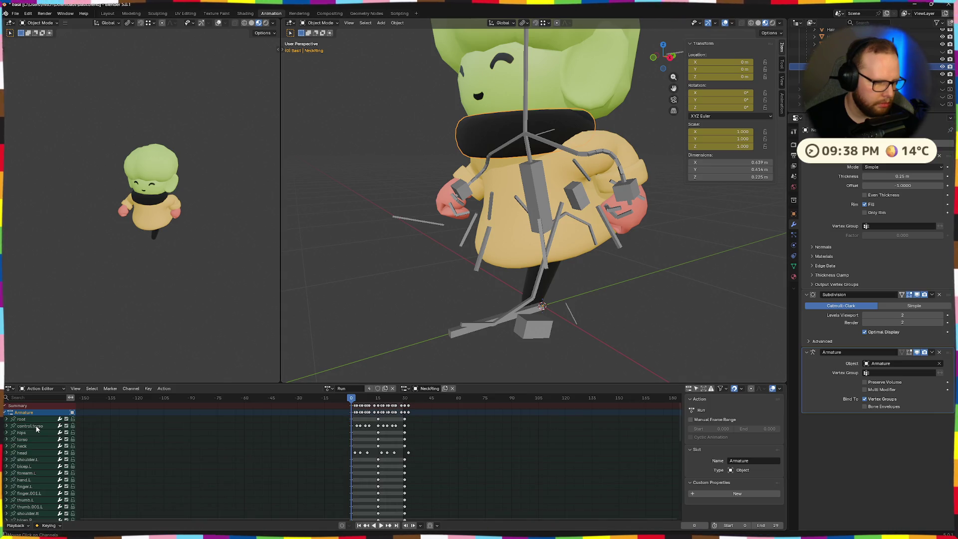
{"action": "key", "text": "ctrl+shift+z"}
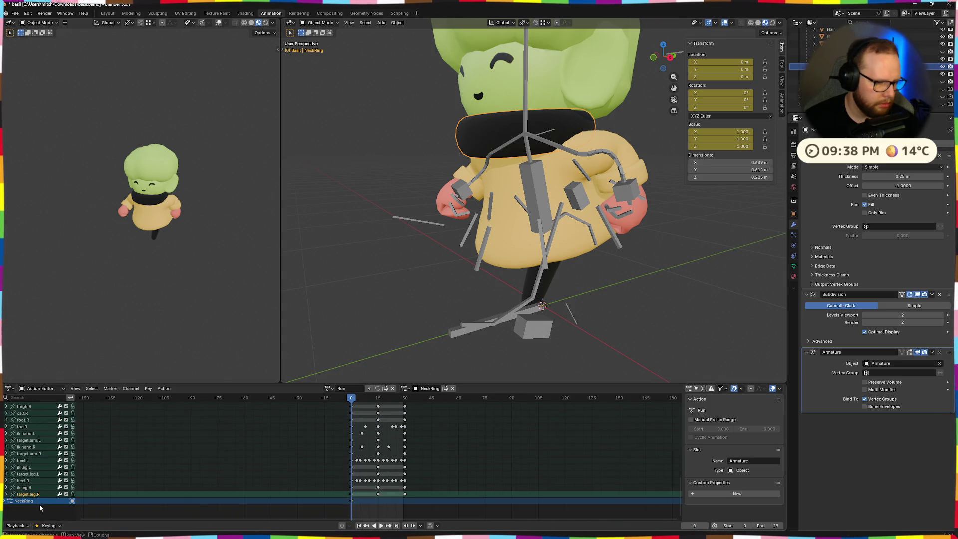
{"action": "right_click", "coordinate": [38, 502]}
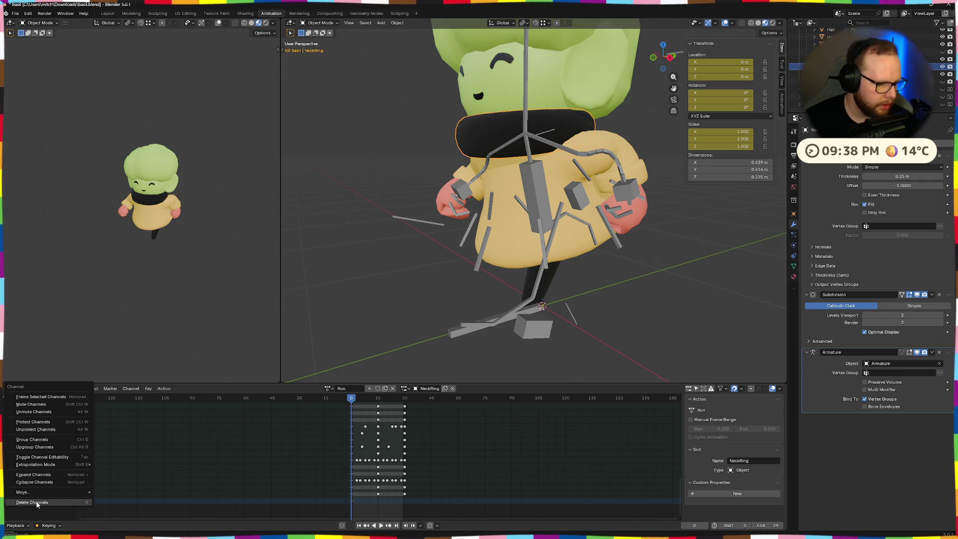
{"action": "left_click", "coordinate": [37, 502]}
Play the animation, stop at frame 22 and make the Armature active from a frontal view.
{"action": "key", "text": "space"}
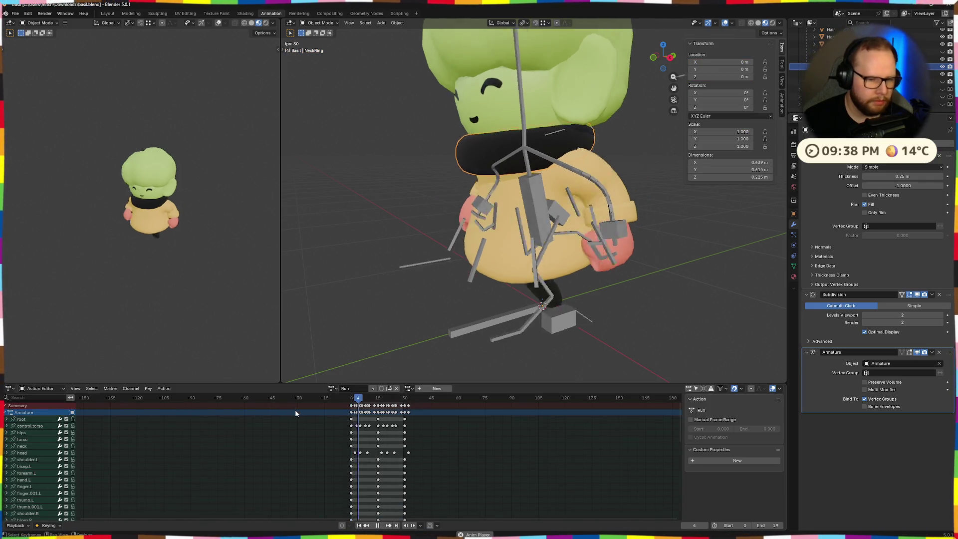
{"action": "key", "text": "space"}
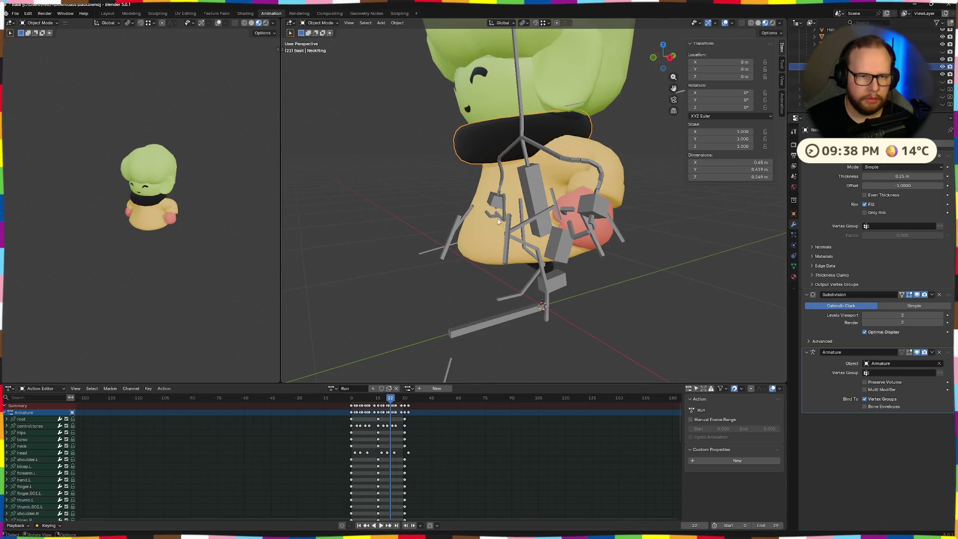
{"action": "mouse_move", "coordinate": [408, 157]}
{"action": "middle_mouse_down"}
{"action": "mouse_move", "coordinate": [544, 155]}
{"action": "mouse_move", "coordinate": [521, 126]}
{"action": "middle_mouse_up"}
{"action": "left_click", "coordinate": [543, 155]}
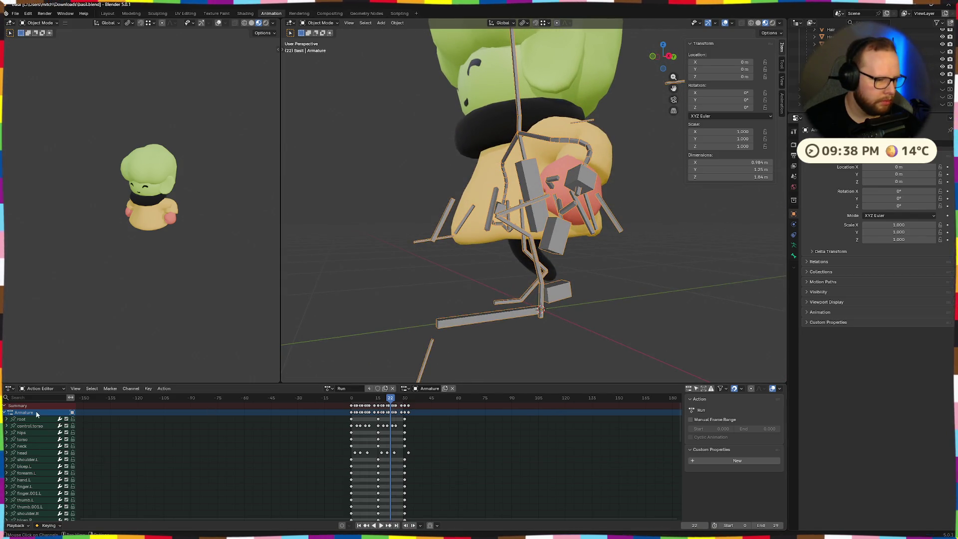
{"action": "middle_click_drag", "start_coordinate": [499, 169], "coordinate": [532, 129]}
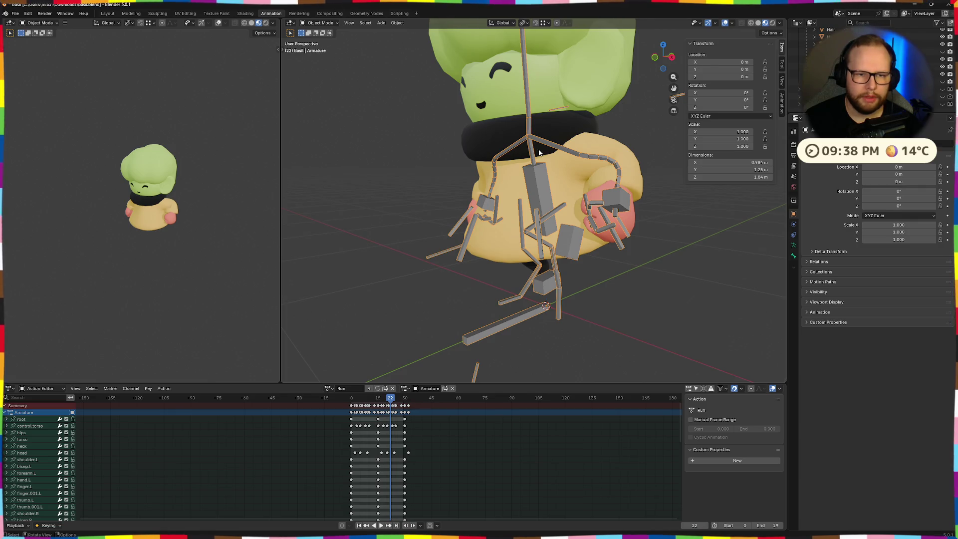
{"action": "scroll", "coordinate": [539, 153], "scroll_direction": "up", "scroll_amount": 2}
{"action": "scroll", "coordinate": [551, 162], "scroll_direction": "up", "scroll_amount": 2}
{"action": "scroll", "coordinate": [583, 121], "scroll_direction": "up", "scroll_amount": 3}
{"action": "scroll", "coordinate": [493, 213], "scroll_direction": "down", "scroll_amount": 6}
{"action": "middle_click_drag", "start_coordinate": [492, 212], "coordinate": [509, 197]}
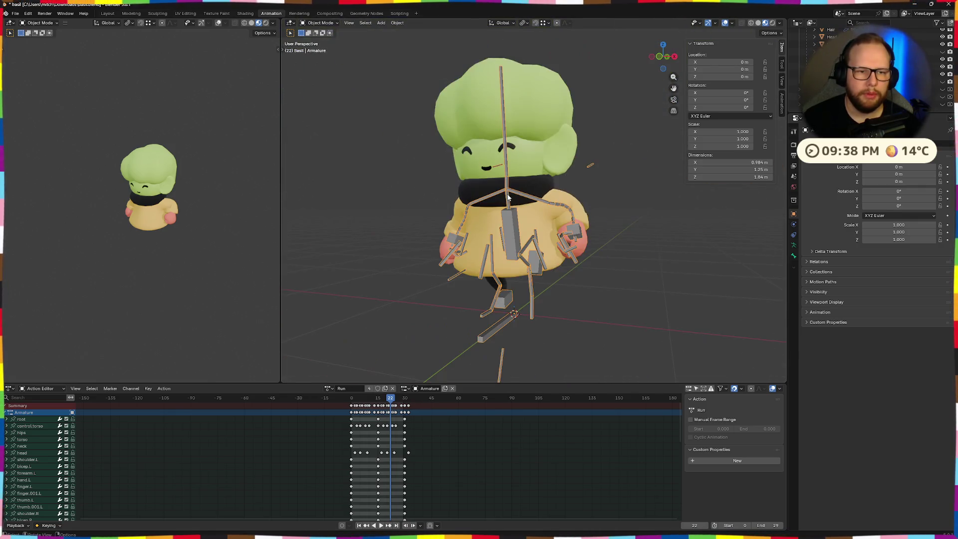
Switch to the Modeling workspace, leave Edit Mode and select NeckRing with the Armature.
{"action": "left_click", "coordinate": [131, 13]}
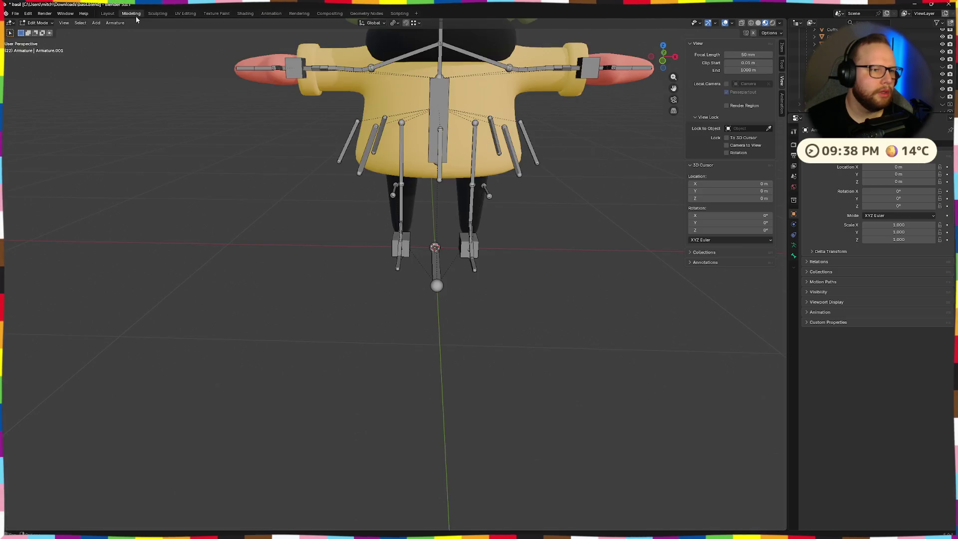
{"action": "scroll", "coordinate": [479, 269], "scroll_direction": "up", "scroll_amount": 2}
{"action": "scroll", "coordinate": [480, 269], "scroll_direction": "down", "scroll_amount": 2}
{"action": "mouse_move", "coordinate": [479, 269]}
{"action": "middle_mouse_down"}
{"action": "mouse_move", "coordinate": [337, 222]}
{"action": "mouse_move", "coordinate": [401, 265]}
{"action": "middle_mouse_up"}
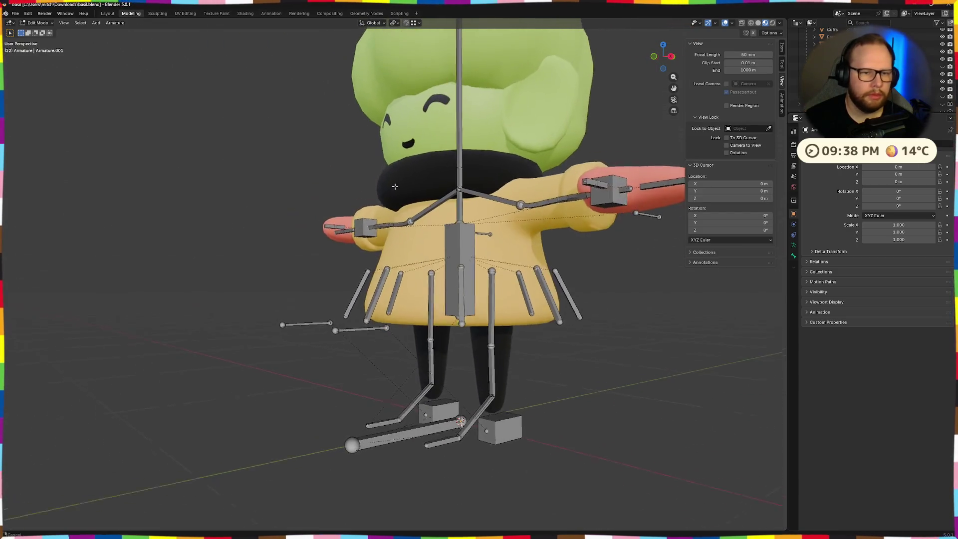
{"action": "key", "text": "Tab"}
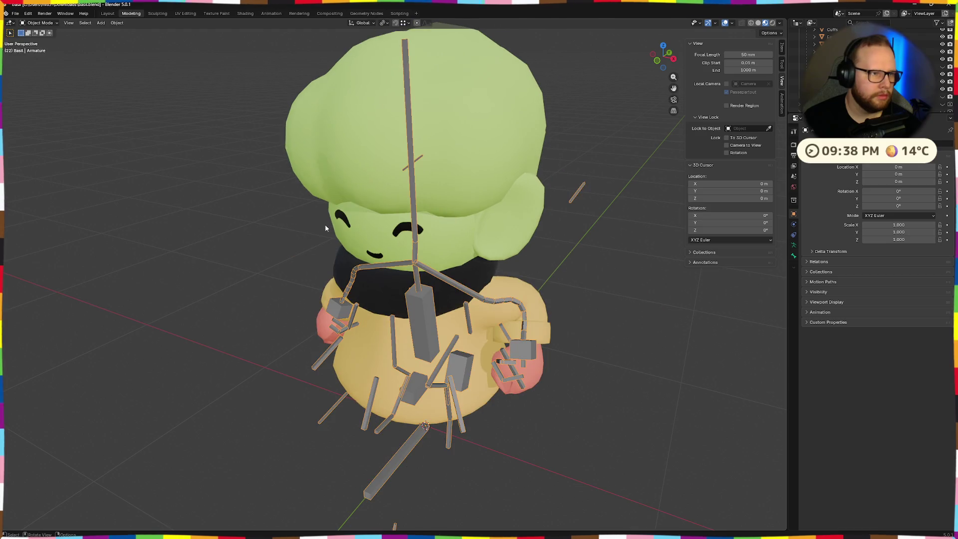
{"action": "mouse_move", "coordinate": [442, 289]}
{"action": "middle_mouse_down"}
{"action": "mouse_move", "coordinate": [402, 332]}
{"action": "mouse_move", "coordinate": [423, 333]}
{"action": "middle_mouse_up"}
{"action": "left_click", "coordinate": [403, 332]}
{"action": "left_click", "coordinate": [388, 320], "text": "shift"}
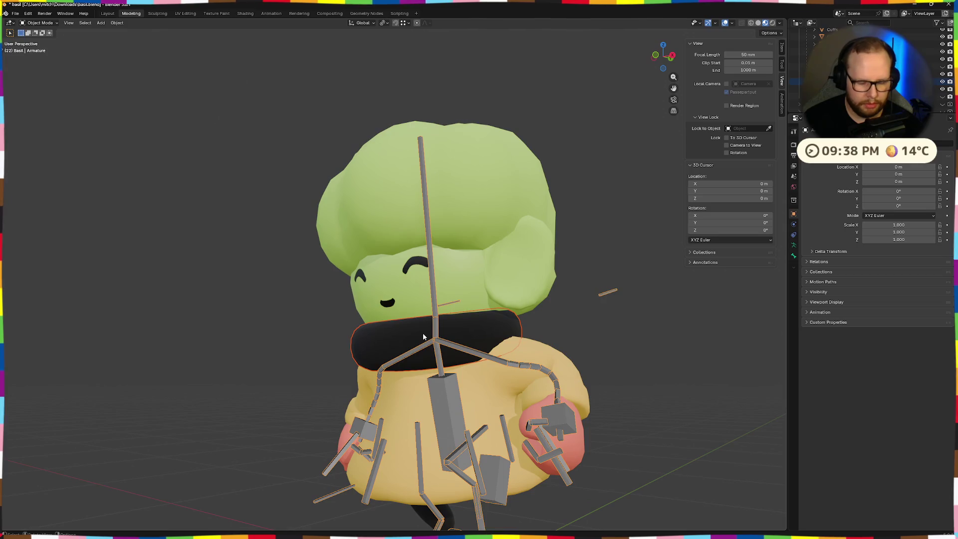
Check the neck bone in Pose and Edit Mode, then bring up the mode menu on NeckRing.
{"action": "key", "text": "ctrl+Tab"}
{"action": "left_click", "coordinate": [436, 334]}
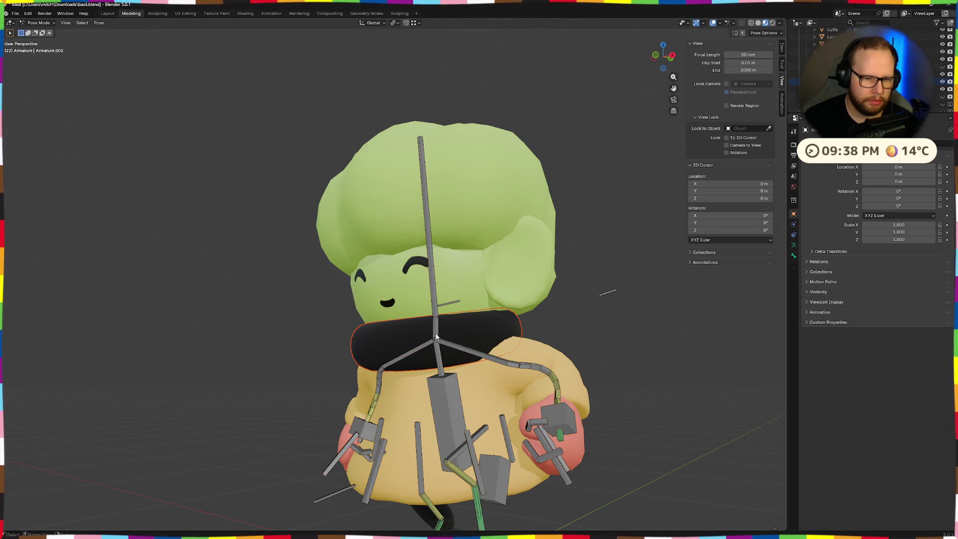
{"action": "key", "text": "Tab"}
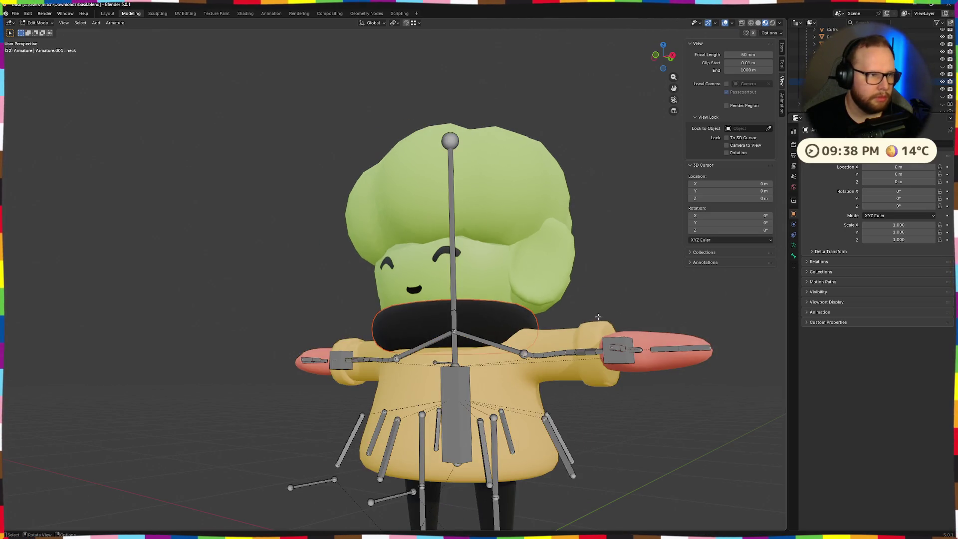
{"action": "key", "text": "Tab"}
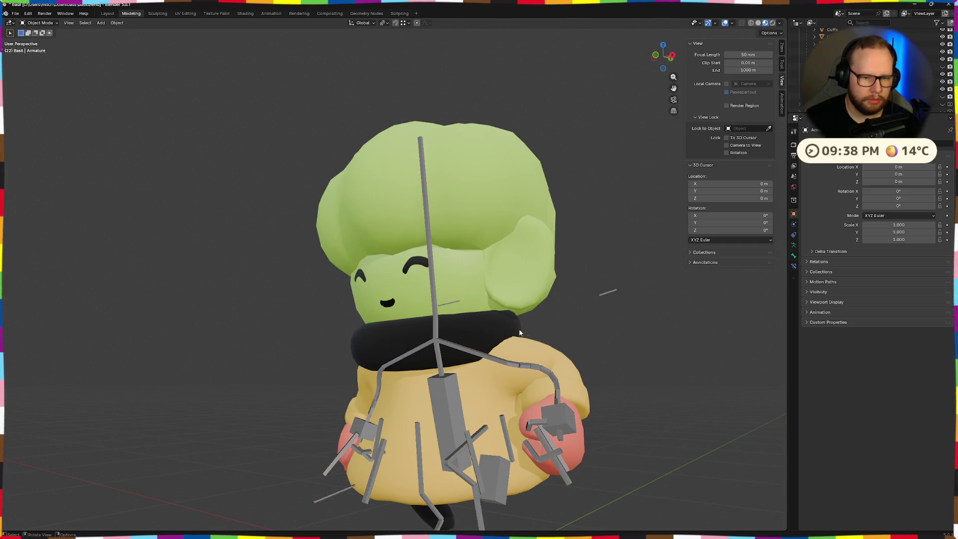
{"action": "left_click", "coordinate": [473, 325], "text": "shift"}
{"action": "key", "text": "ctrl+Tab"}
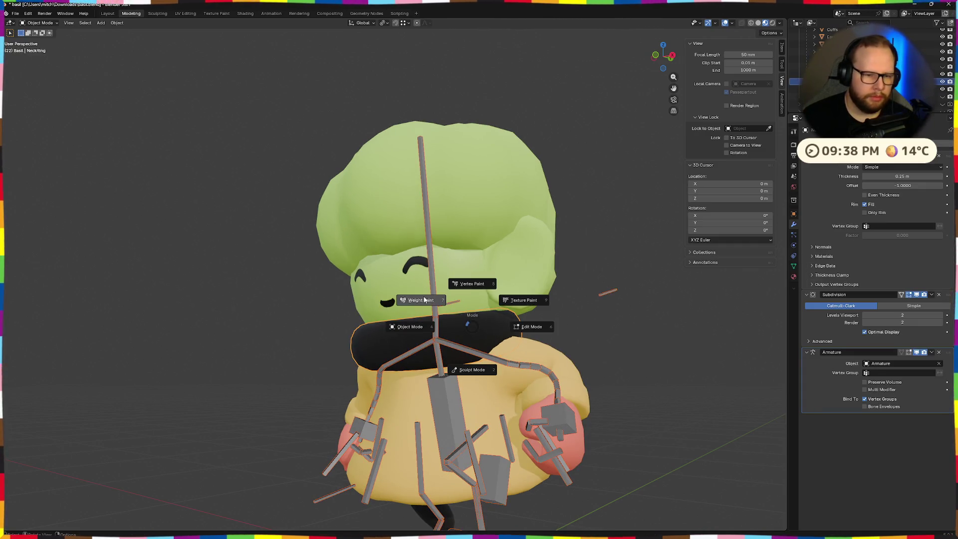
Enter Weight Paint mode on NeckRing and inspect its torso, shoulder.R and bicep.L weights.
{"action": "left_click", "coordinate": [433, 296]}
{"action": "middle_click_drag", "start_coordinate": [434, 332], "coordinate": [439, 332]}
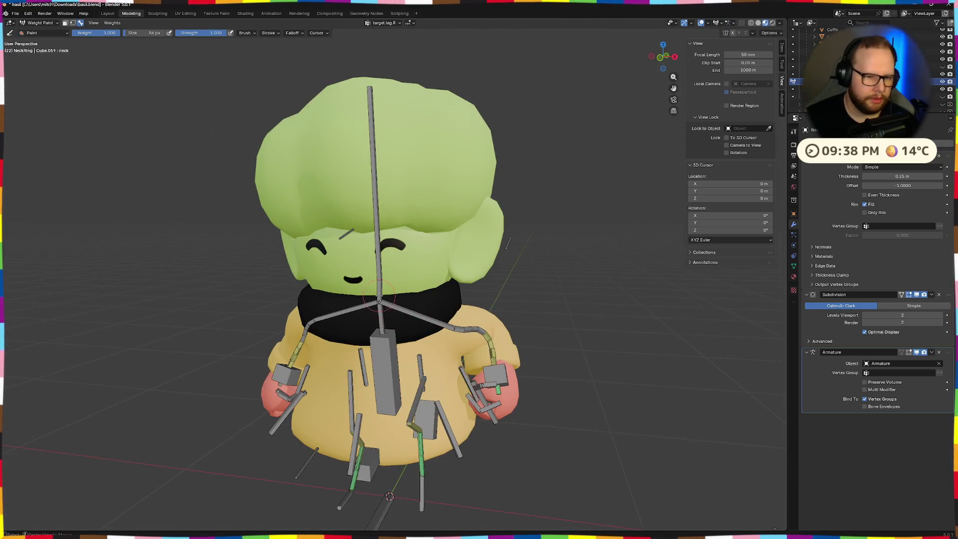
{"action": "middle_click_drag", "start_coordinate": [378, 293], "coordinate": [391, 361]}
{"action": "left_click", "coordinate": [391, 362], "text": "ctrl"}
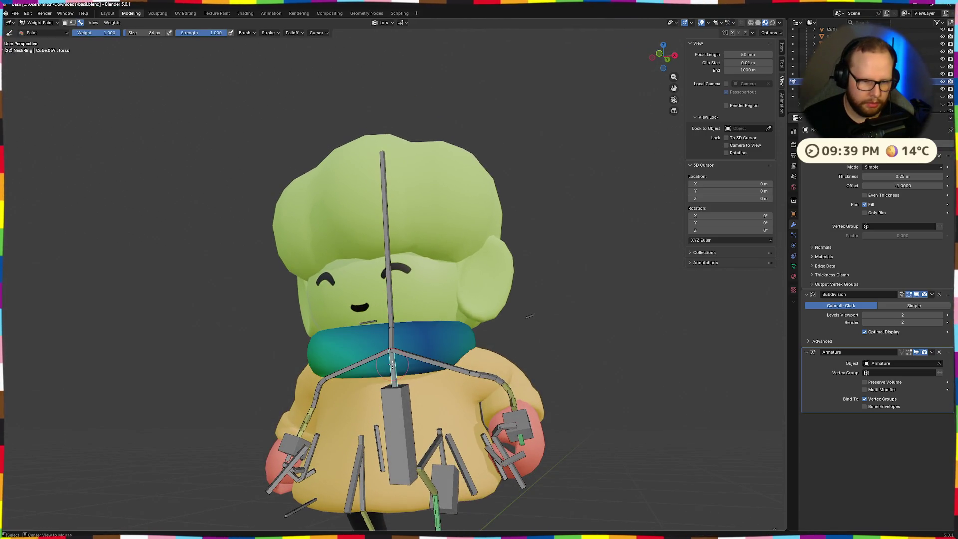
{"action": "middle_click_drag", "start_coordinate": [474, 340], "coordinate": [566, 328]}
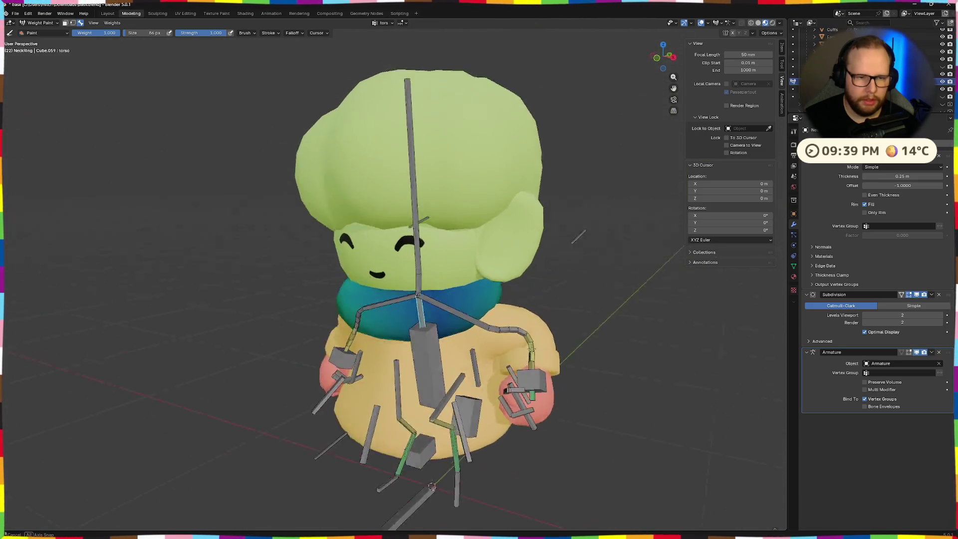
{"action": "scroll", "coordinate": [566, 328], "scroll_direction": "up", "scroll_amount": 1}
{"action": "left_click", "coordinate": [277, 353], "text": "ctrl"}
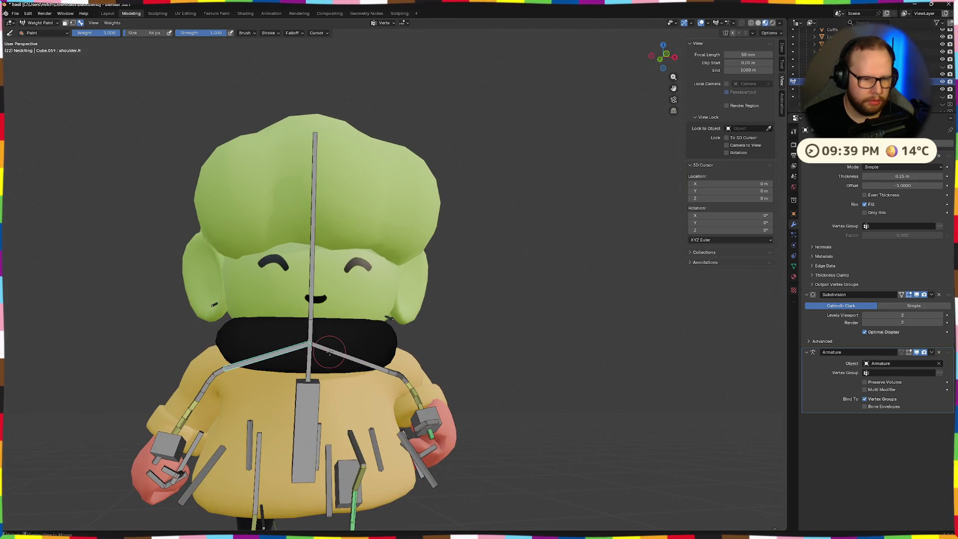
{"action": "left_click", "coordinate": [397, 370], "text": "ctrl"}
{"action": "middle_click_drag", "start_coordinate": [397, 371], "coordinate": [463, 374]}
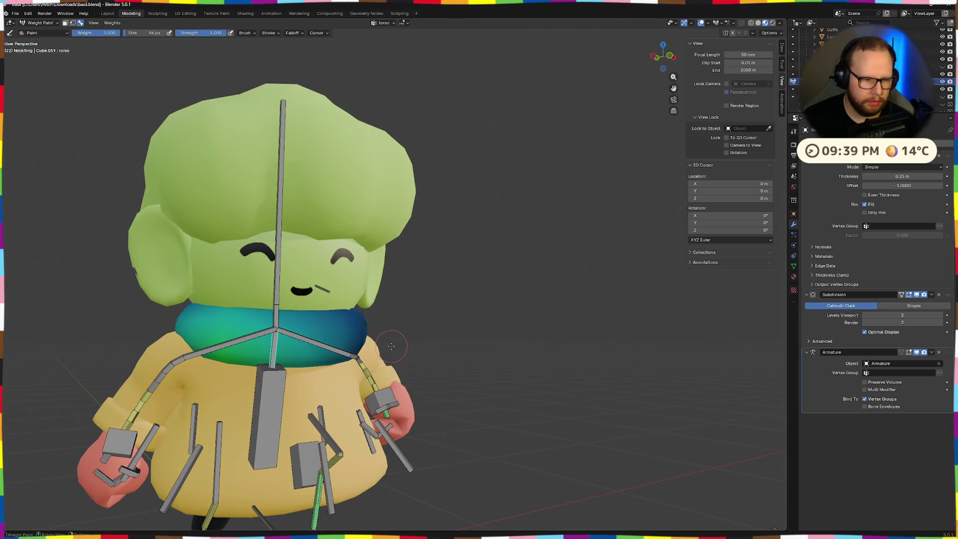
{"action": "middle_click_drag", "start_coordinate": [274, 340], "coordinate": [449, 322]}
Paint the neck ring fully onto the neck bone and check its bicep weights.
{"action": "left_click", "coordinate": [337, 340], "text": "ctrl"}
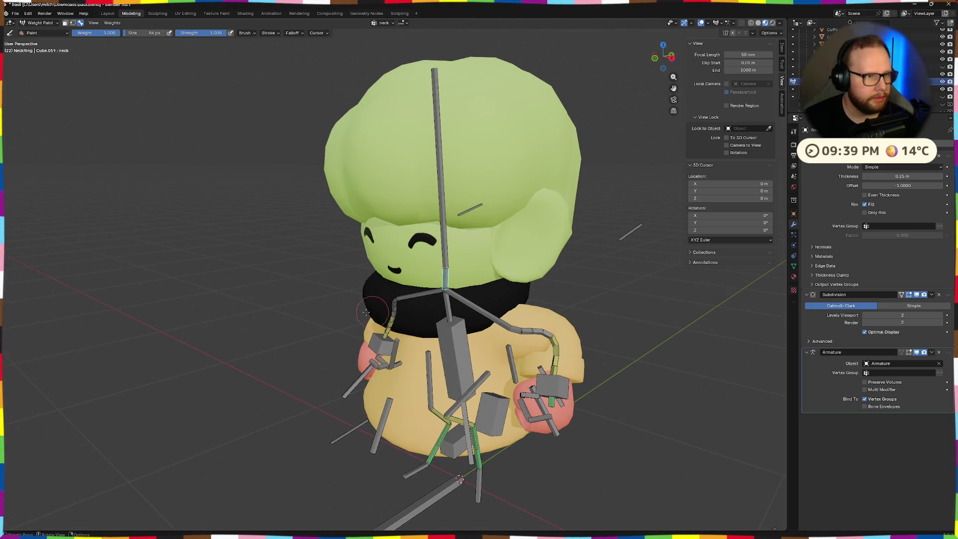
{"action": "middle_click_drag", "start_coordinate": [322, 274], "coordinate": [405, 332]}
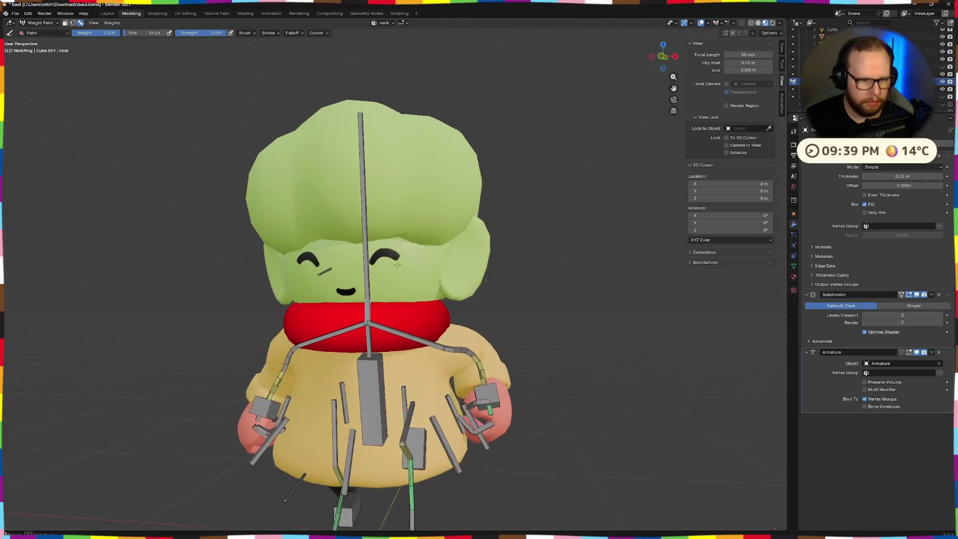
{"action": "left_click", "coordinate": [454, 364], "text": "ctrl"}
{"action": "middle_click_drag", "start_coordinate": [454, 363], "coordinate": [128, 154]}
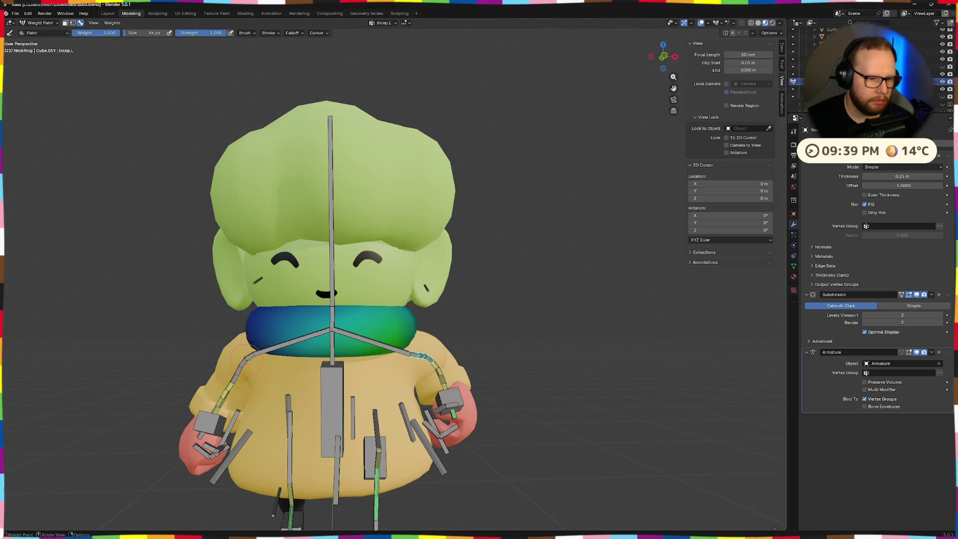
{"action": "left_click", "coordinate": [247, 360], "text": "ctrl"}
{"action": "middle_click_drag", "start_coordinate": [246, 360], "coordinate": [74, 49]}
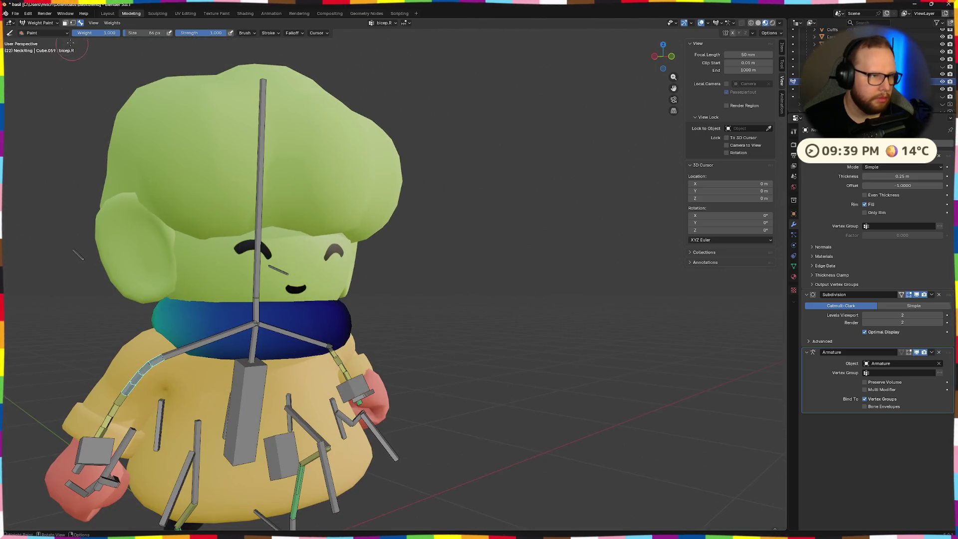
Clear the bicep.R and bicep.L weights from the ring and review the neck and head weights.
{"action": "left_click", "coordinate": [360, 389], "text": "ctrl"}
{"action": "mouse_move", "coordinate": [360, 389]}
{"action": "middle_mouse_down"}
{"action": "mouse_move", "coordinate": [515, 371]}
{"action": "mouse_move", "coordinate": [241, 359]}
{"action": "middle_mouse_up"}
{"action": "left_click", "coordinate": [501, 351], "text": "ctrl"}
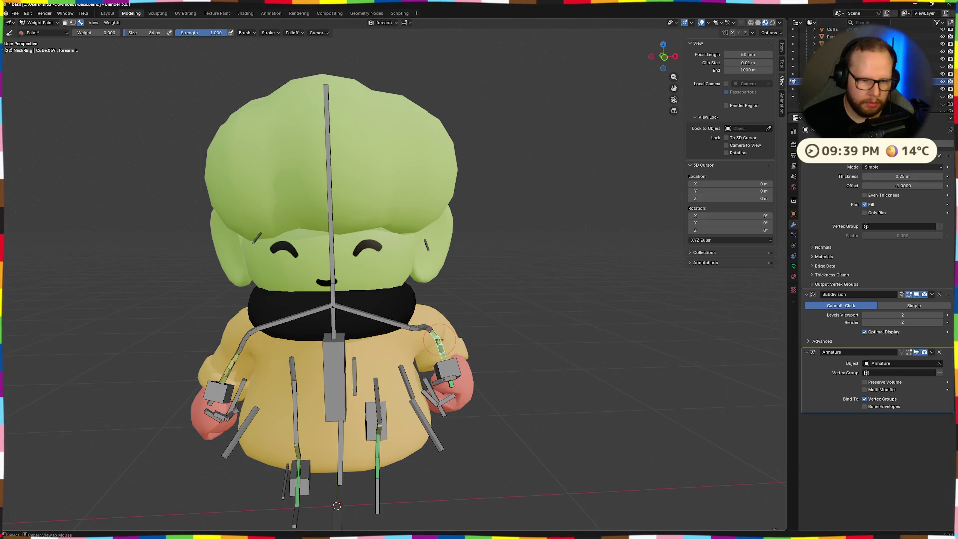
{"action": "middle_click_drag", "start_coordinate": [438, 342], "coordinate": [358, 347]}
{"action": "scroll", "coordinate": [358, 345], "scroll_direction": "up", "scroll_amount": 2}
{"action": "left_click", "coordinate": [359, 346], "text": "ctrl"}
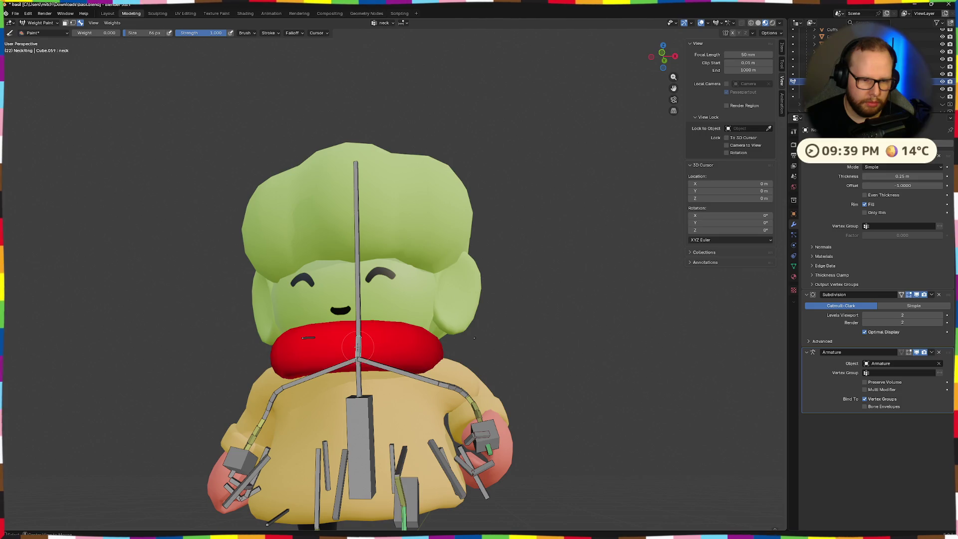
{"action": "left_click", "coordinate": [357, 333], "text": "ctrl"}
{"action": "middle_click_drag", "start_coordinate": [517, 339], "coordinate": [468, 339]}
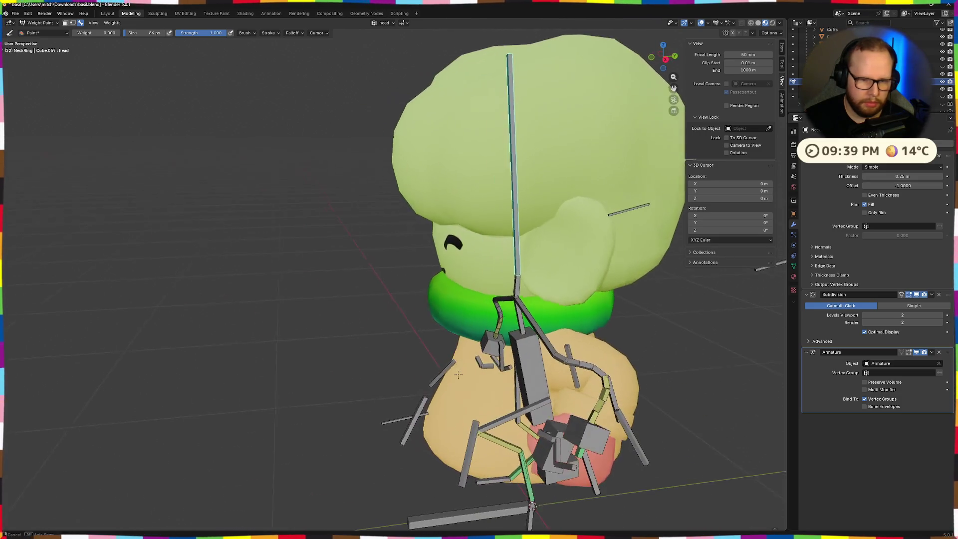
Test-rotate the head bone about the X axis to check deformation, then cancel.
{"action": "key", "text": "r"}
{"action": "key", "text": "x"}
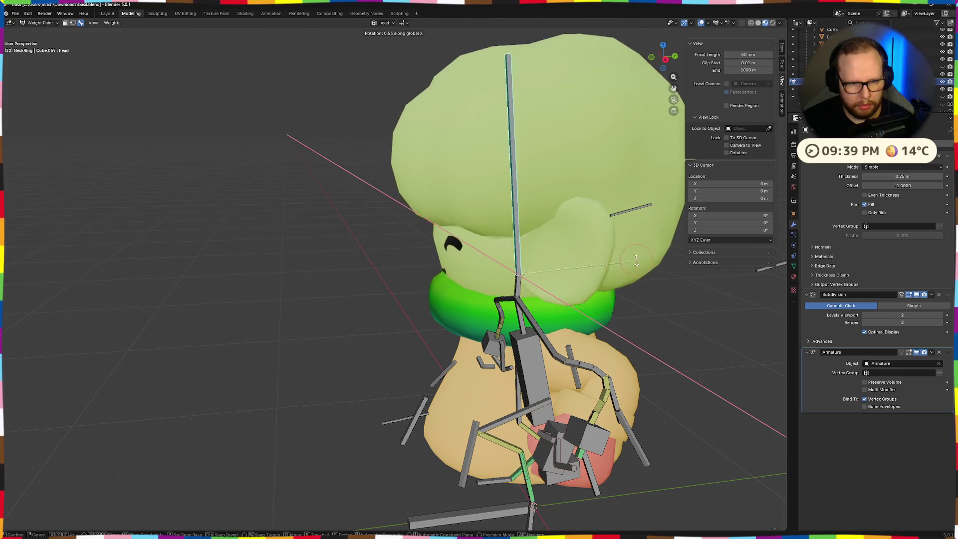
{"action": "key", "text": "Escape"}
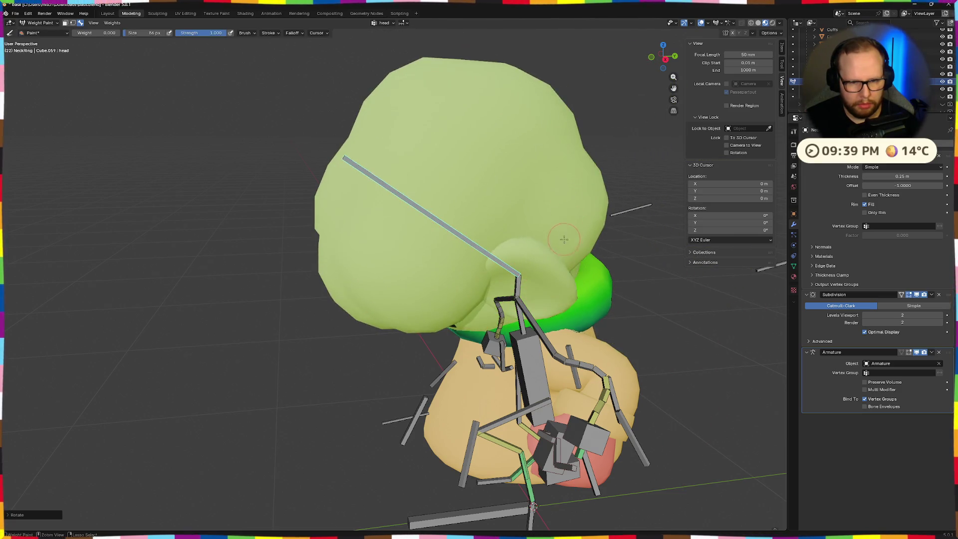
{"action": "middle_click_drag", "start_coordinate": [449, 307], "coordinate": [493, 307]}
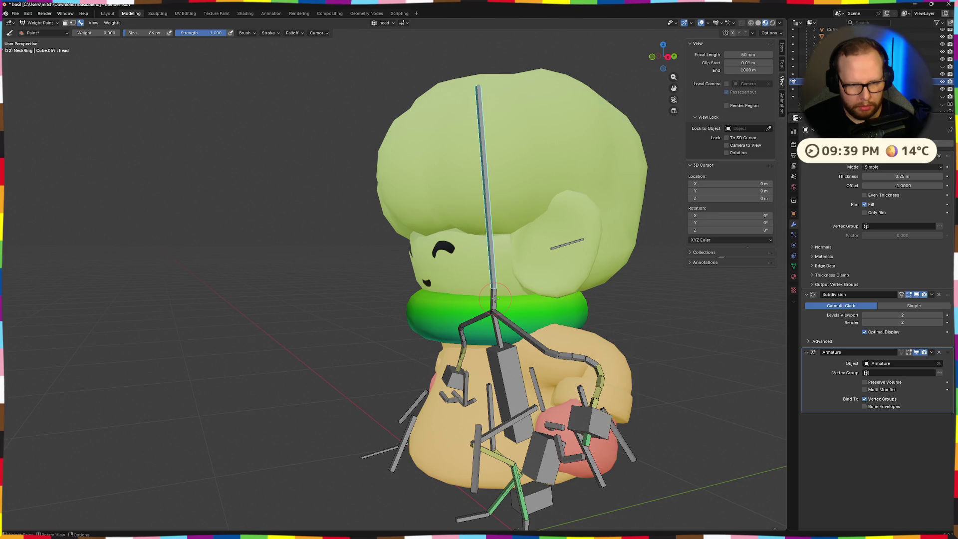
Fill the NeckRing with an even 0.5 weight for the neck bone and inspect it.
{"action": "left_click", "coordinate": [495, 299], "text": "ctrl"}
{"action": "mouse_move", "coordinate": [514, 285]}
{"action": "middle_mouse_down"}
{"action": "mouse_move", "coordinate": [568, 241]}
{"action": "mouse_move", "coordinate": [526, 287]}
{"action": "middle_mouse_up"}
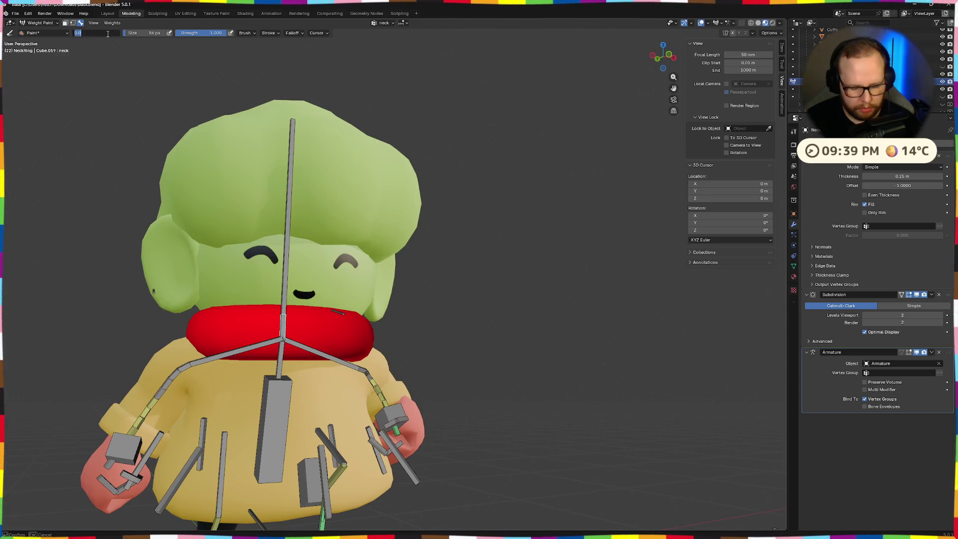
{"action": "key", "text": "shift+k"}
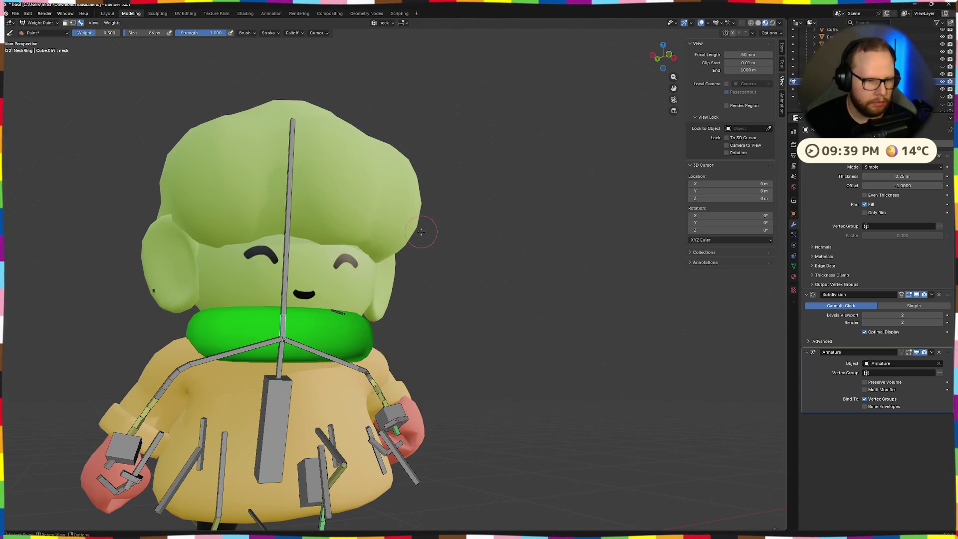
{"action": "middle_click_drag", "start_coordinate": [352, 154], "coordinate": [331, 250]}
{"action": "mouse_move", "coordinate": [478, 281]}
{"action": "middle_mouse_down"}
{"action": "mouse_move", "coordinate": [505, 232]}
{"action": "mouse_move", "coordinate": [434, 252]}
{"action": "mouse_move", "coordinate": [486, 249]}
{"action": "mouse_move", "coordinate": [375, 231]}
{"action": "middle_mouse_up"}
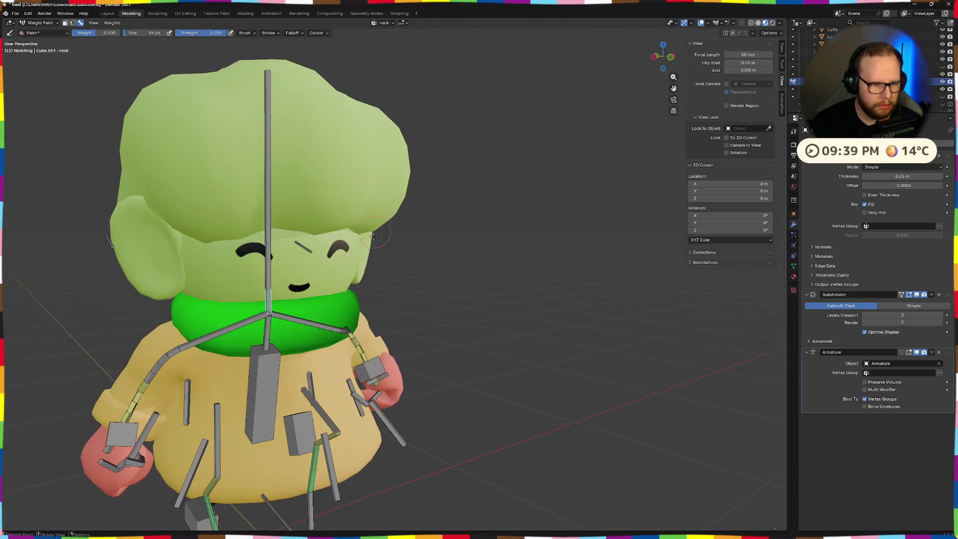
Show the NeckRing's torso vertex group and begin test-rotating the torso bone.
{"action": "left_click", "coordinate": [267, 326], "text": "ctrl"}
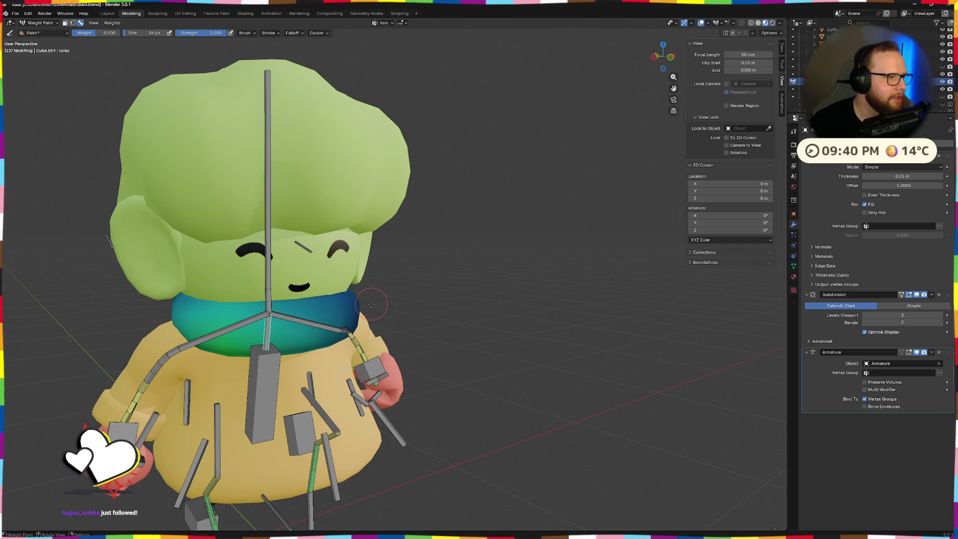
{"action": "key", "text": "r"}
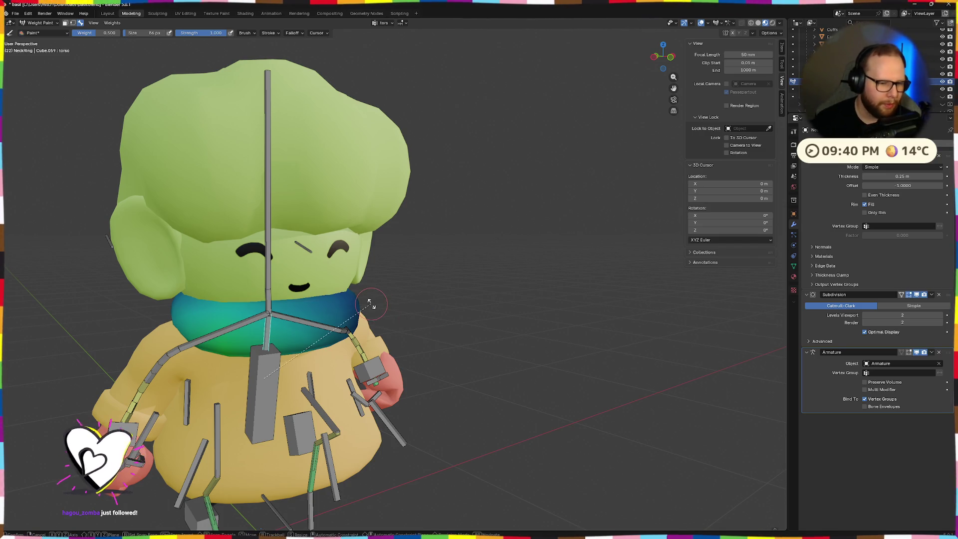
{"action": "key", "text": "x"}
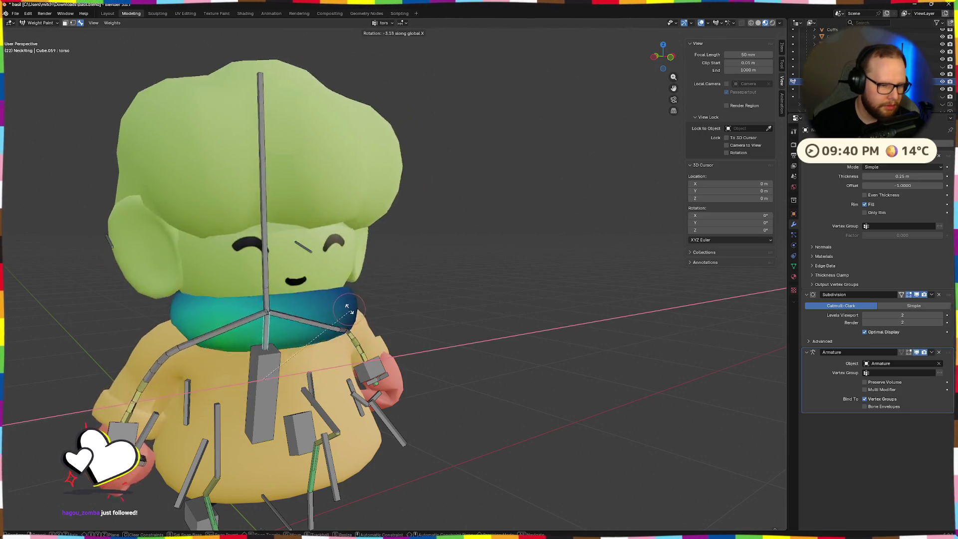
{"action": "key", "text": "Escape"}
{"action": "middle_click_drag", "start_coordinate": [270, 269], "coordinate": [504, 309]}
{"action": "scroll", "coordinate": [505, 302], "scroll_direction": "down", "scroll_amount": 2}
{"action": "scroll", "coordinate": [505, 310], "scroll_direction": "up", "scroll_amount": 3}
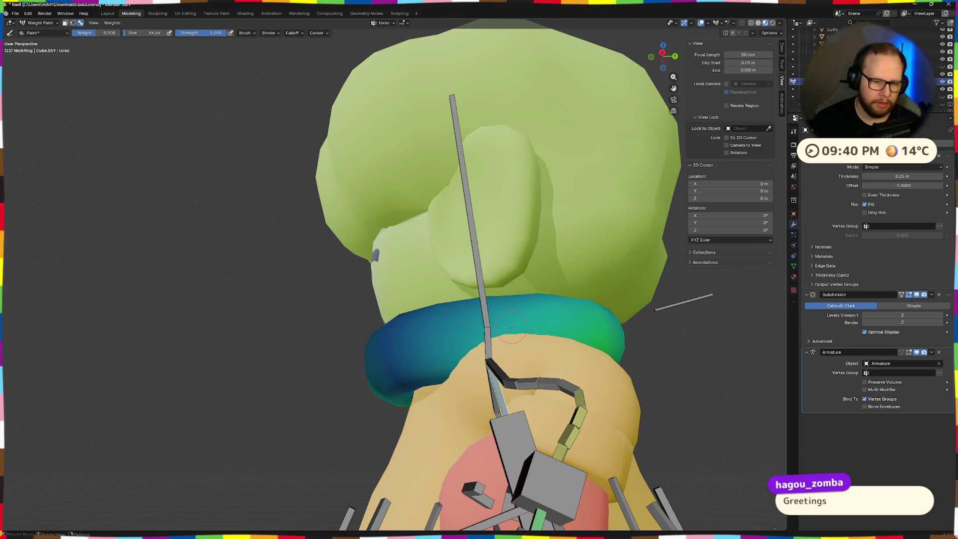
{"action": "middle_click_drag", "start_coordinate": [512, 327], "coordinate": [422, 280]}
{"action": "scroll", "coordinate": [513, 335], "scroll_direction": "down", "scroll_amount": 5}
{"action": "scroll", "coordinate": [513, 336], "scroll_direction": "up", "scroll_amount": 3}
{"action": "key", "text": "r"}
{"action": "key", "text": "x"}
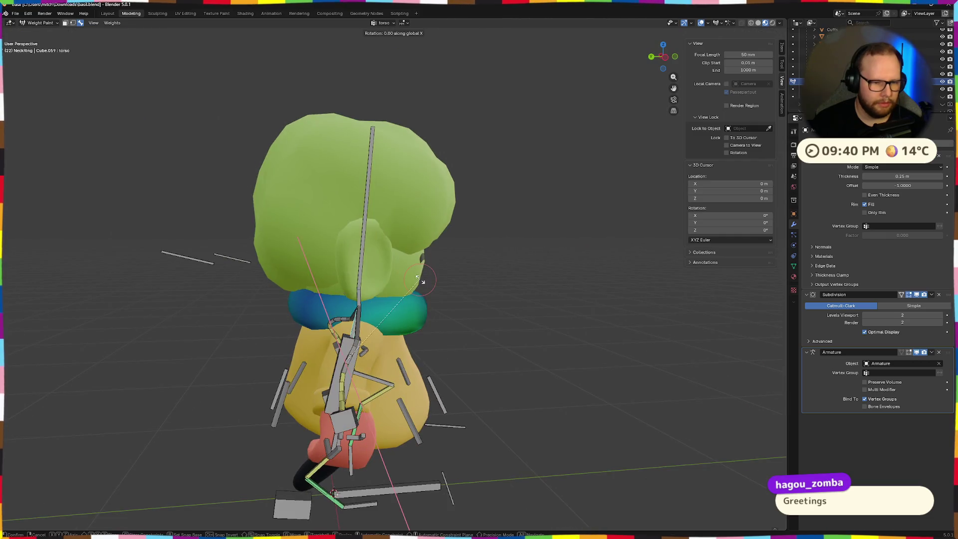
{"action": "key", "text": "Escape"}
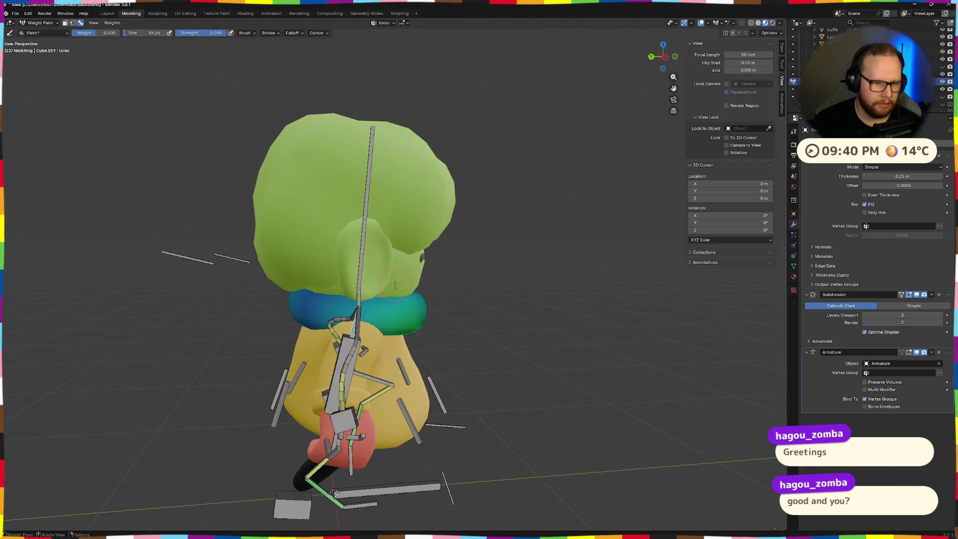
{"action": "middle_click_drag", "start_coordinate": [452, 307], "coordinate": [477, 308]}
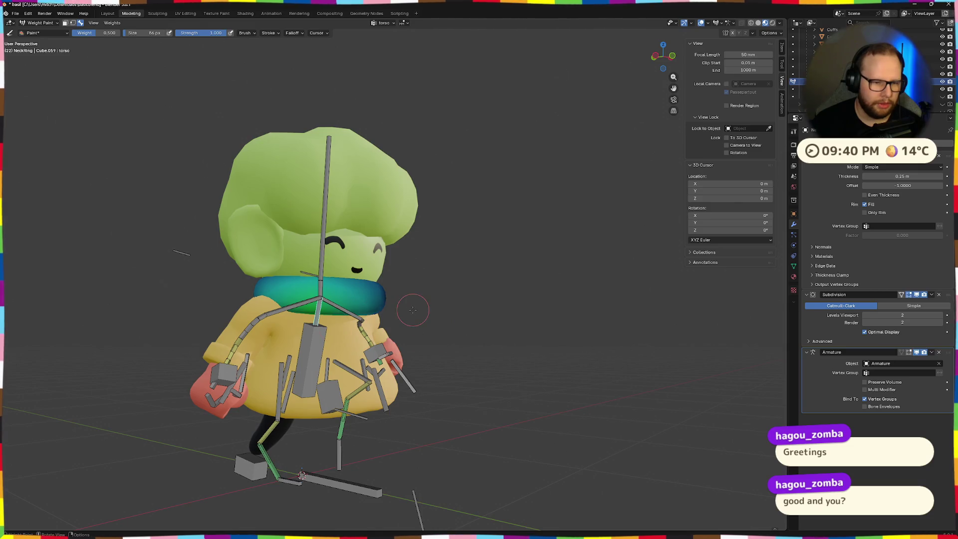
{"action": "scroll", "coordinate": [413, 310], "scroll_direction": "up", "scroll_amount": 3}
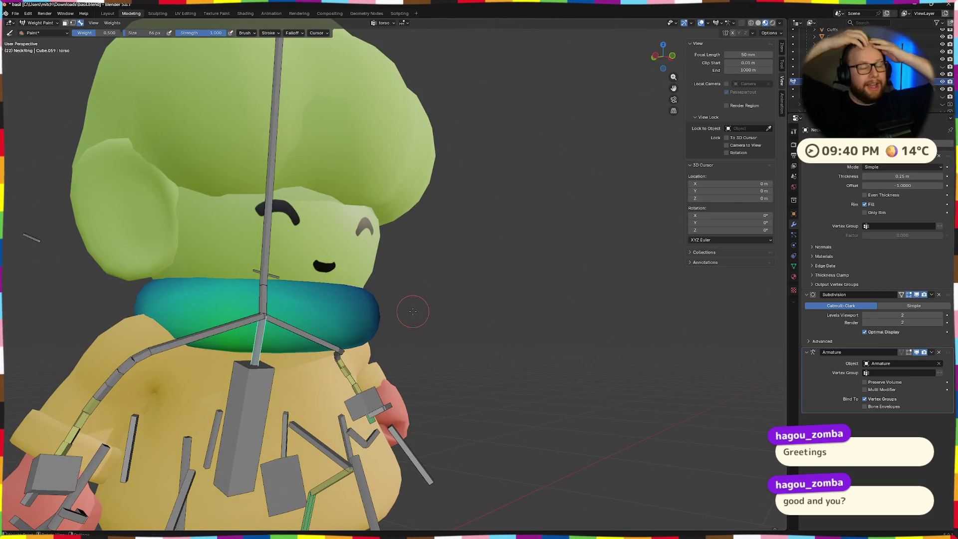
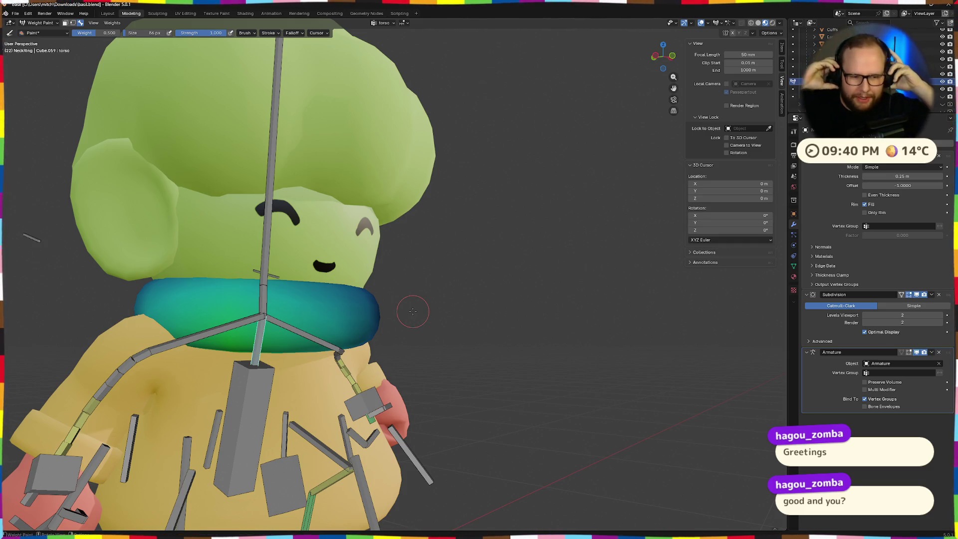
{"action": "scroll", "coordinate": [412, 311], "scroll_direction": "down", "scroll_amount": 5}
Orbit to a front view of the whole character and switch desktops over to Godot.
{"action": "middle_click_drag", "start_coordinate": [434, 328], "coordinate": [385, 346]}
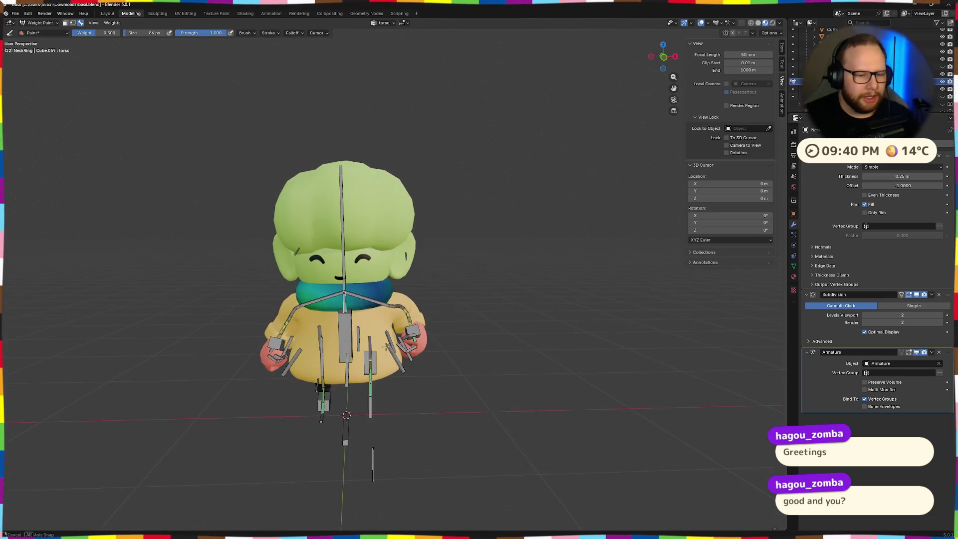
{"action": "key", "text": "ctrl+super+Right"}
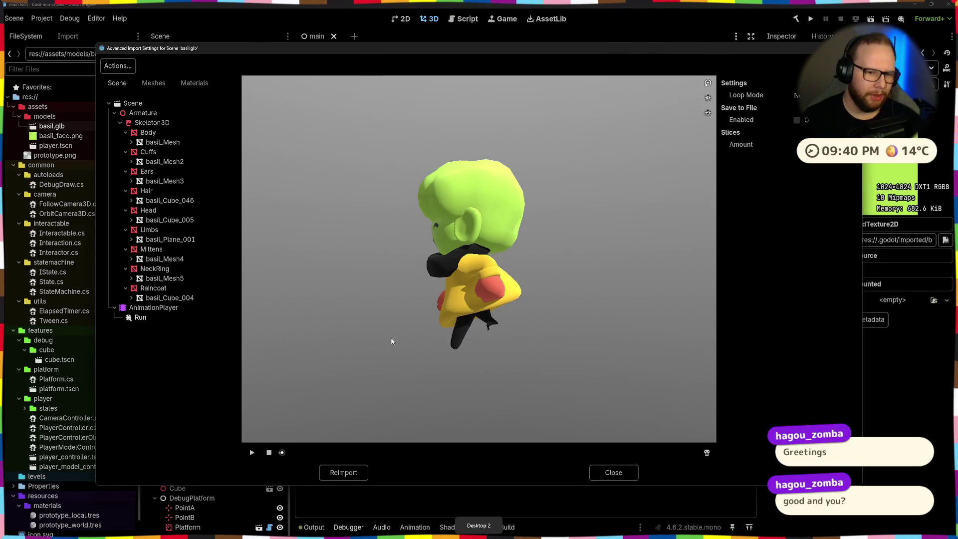
Play basil.glb's Run animation in the import preview from front and side, close it, and return to Blender.
{"action": "left_click_drag", "start_coordinate": [432, 347], "coordinate": [555, 330]}
{"action": "scroll", "coordinate": [483, 340], "scroll_direction": "up", "scroll_amount": 2}
{"action": "scroll", "coordinate": [500, 318], "scroll_direction": "up", "scroll_amount": 2}
{"action": "scroll", "coordinate": [488, 341], "scroll_direction": "up", "scroll_amount": 2}
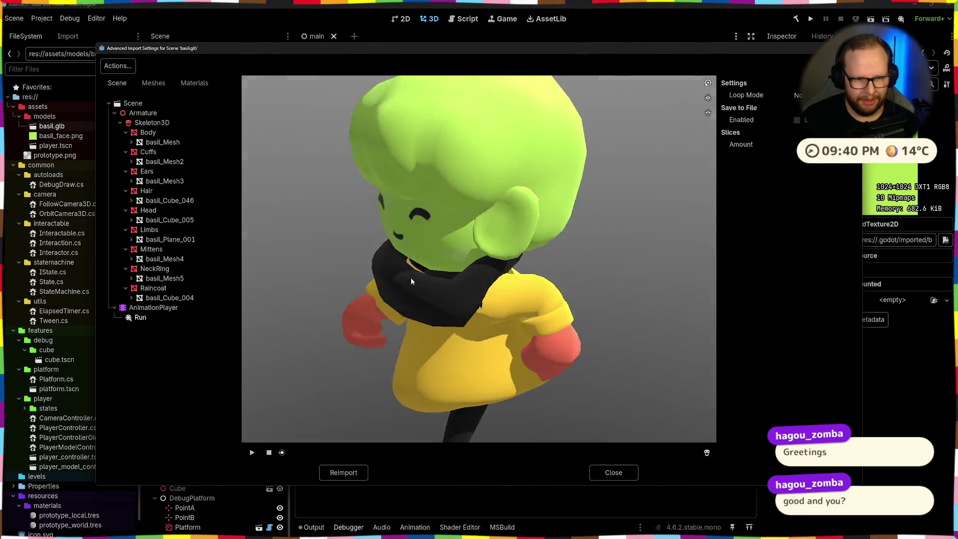
{"action": "left_click_drag", "start_coordinate": [469, 240], "coordinate": [422, 281]}
{"action": "left_click", "coordinate": [252, 452]}
{"action": "scroll", "coordinate": [341, 400], "scroll_direction": "down", "scroll_amount": 5}
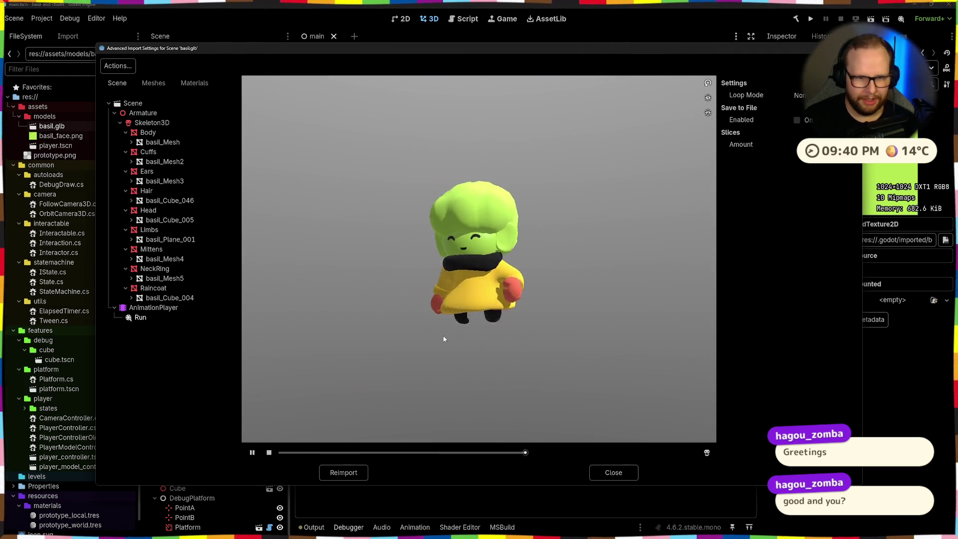
{"action": "left_click_drag", "start_coordinate": [442, 338], "coordinate": [478, 343]}
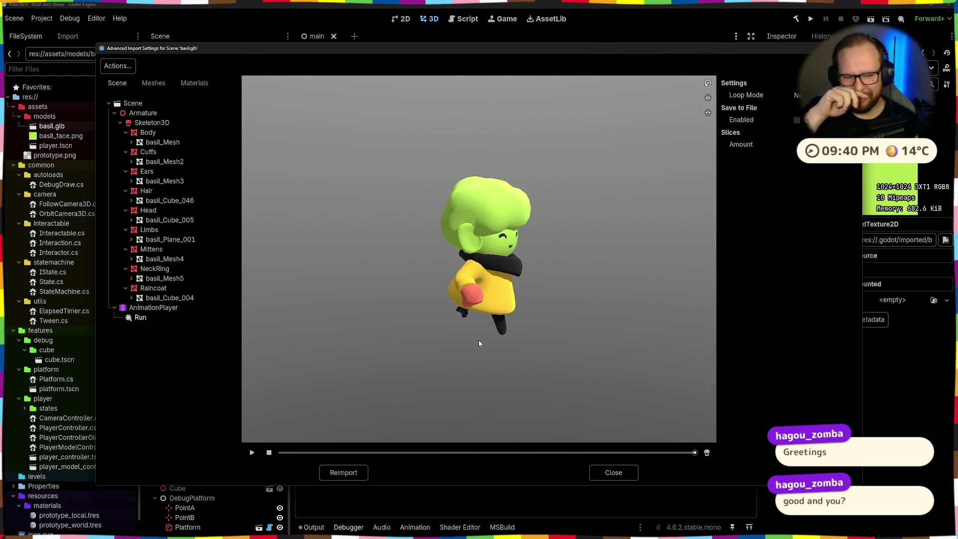
{"action": "left_click", "coordinate": [614, 472]}
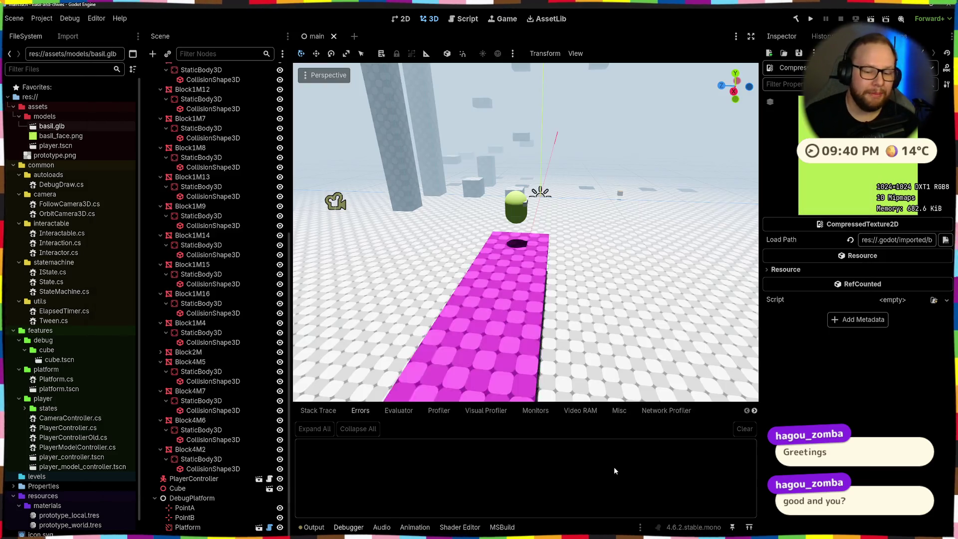
{"action": "key", "text": "ctrl+super+Left"}
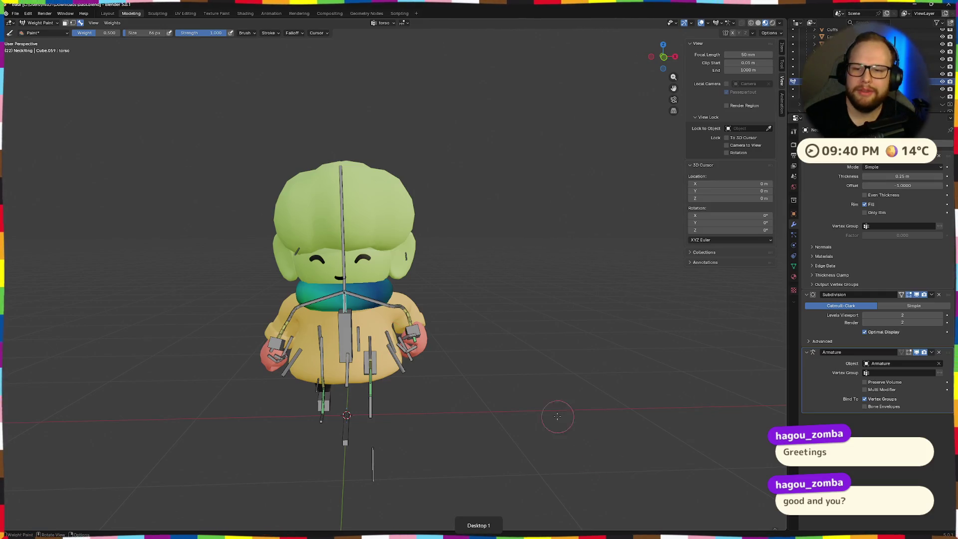
Weight-paint the whole neck ring with an even 0.5 weight, checking it from several angles.
{"action": "middle_click_drag", "start_coordinate": [499, 323], "coordinate": [401, 348]}
{"action": "middle_click_drag", "start_coordinate": [302, 358], "coordinate": [360, 345]}
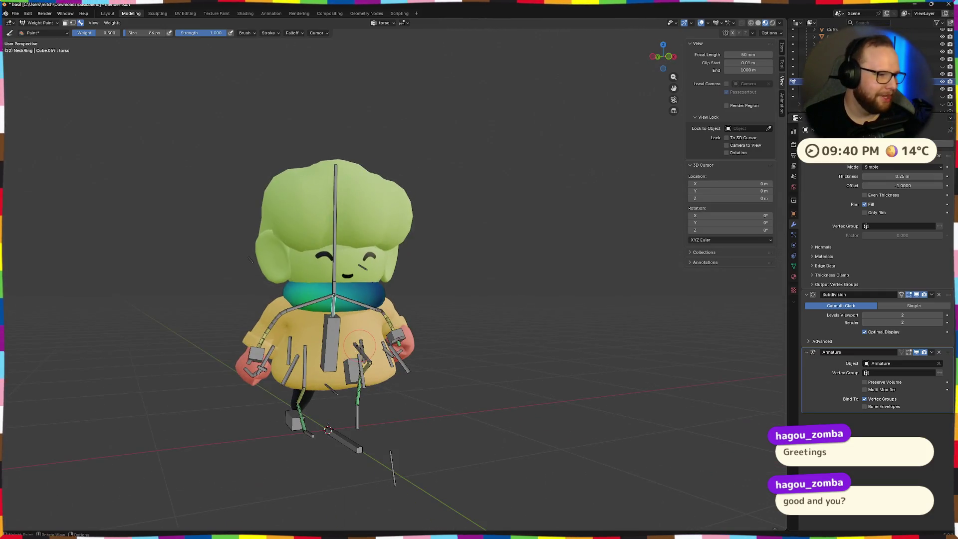
{"action": "middle_click_drag", "start_coordinate": [328, 394], "coordinate": [456, 328]}
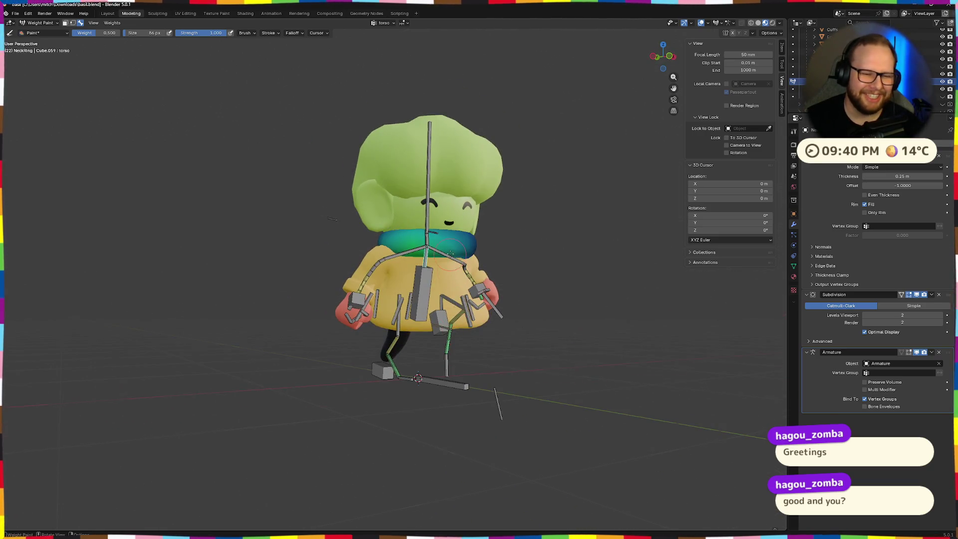
{"action": "scroll", "coordinate": [477, 164], "scroll_direction": "up", "scroll_amount": 5}
{"action": "mouse_move", "coordinate": [484, 178]}
{"action": "middle_mouse_down"}
{"action": "mouse_move", "coordinate": [434, 242]}
{"action": "mouse_move", "coordinate": [474, 237]}
{"action": "middle_mouse_up"}
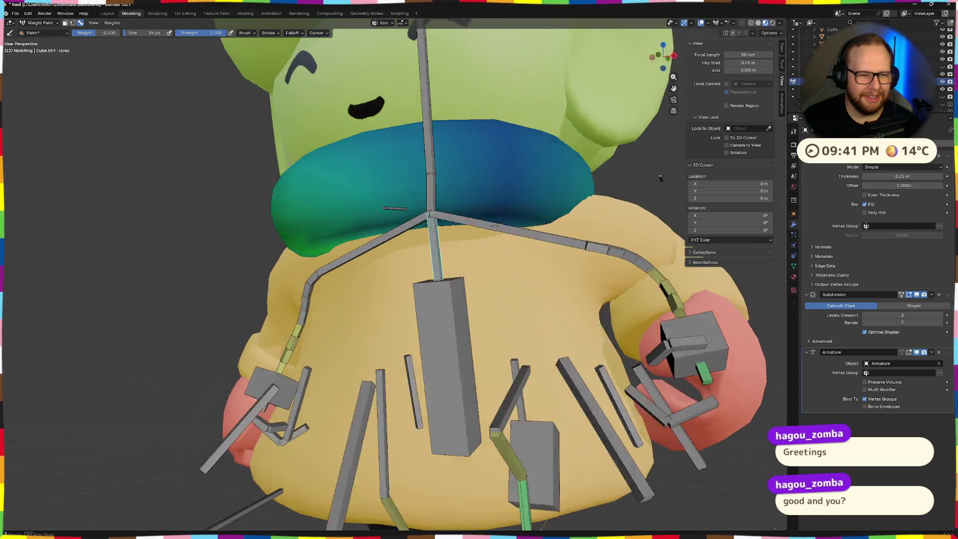
{"action": "left_click", "coordinate": [475, 237]}
{"action": "mouse_move", "coordinate": [479, 278]}
{"action": "middle_mouse_down"}
{"action": "mouse_move", "coordinate": [443, 265]}
{"action": "mouse_move", "coordinate": [416, 234]}
{"action": "middle_mouse_up"}
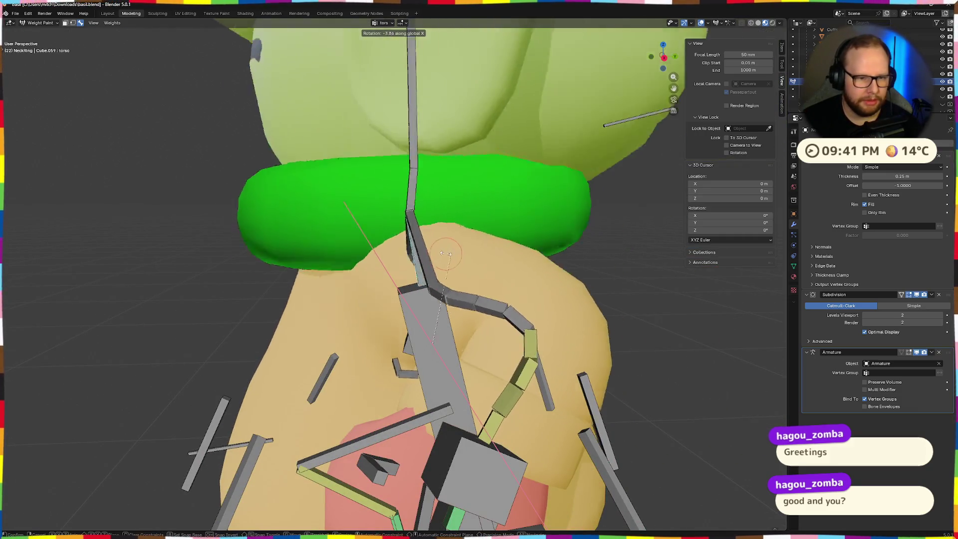
{"action": "scroll", "coordinate": [416, 234], "scroll_direction": "down", "scroll_amount": 2}
{"action": "mouse_move", "coordinate": [411, 235]}
{"action": "middle_mouse_down"}
{"action": "mouse_move", "coordinate": [446, 238]}
{"action": "mouse_move", "coordinate": [469, 262]}
{"action": "middle_mouse_up"}
{"action": "scroll", "coordinate": [468, 263], "scroll_direction": "down", "scroll_amount": 4}
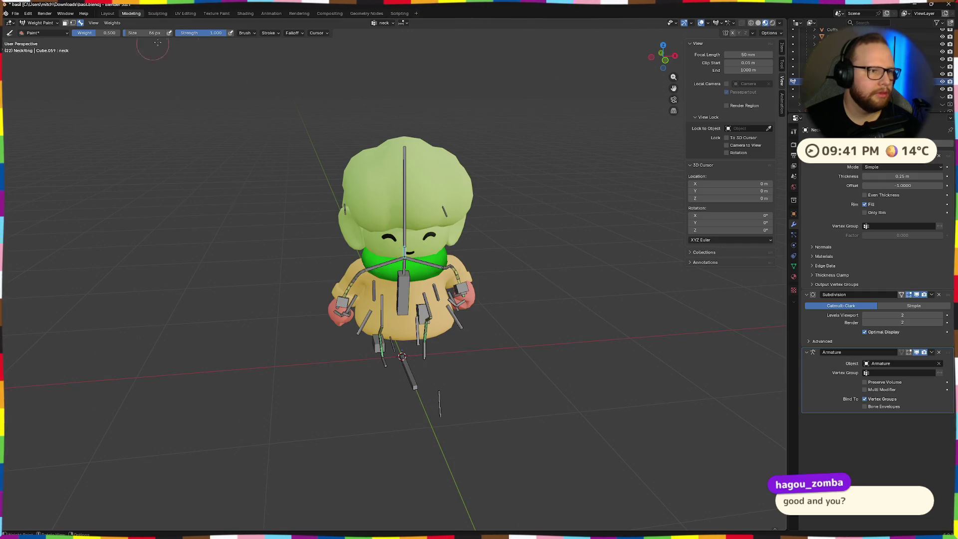
{"action": "middle_click_drag", "start_coordinate": [469, 262], "coordinate": [265, 186]}
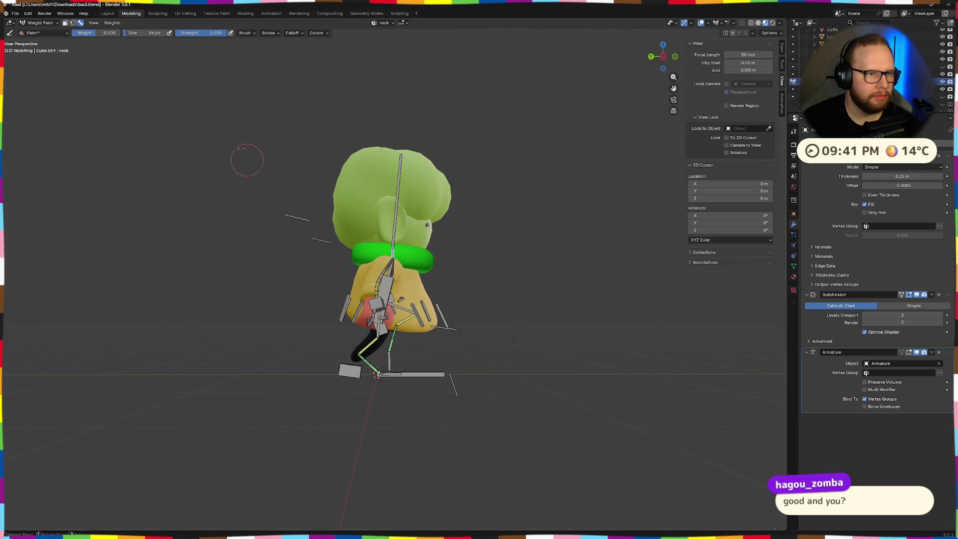
Play the Run action in the Animation workspace.
{"action": "left_click", "coordinate": [271, 13]}
{"action": "key", "text": "space"}
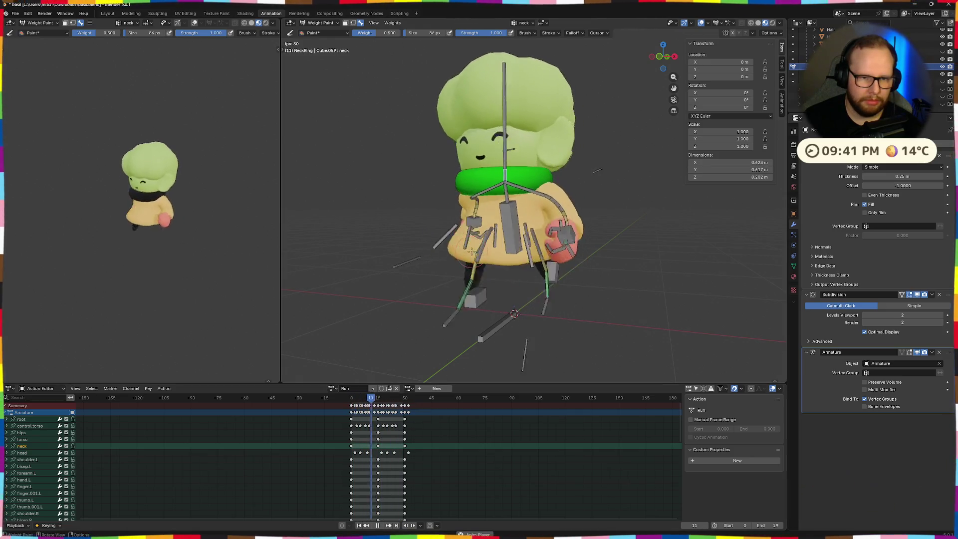
Stop playback, toggle the bones hidden and back, and return the character to Object Mode.
{"action": "mouse_move", "coordinate": [471, 252]}
{"action": "middle_mouse_down"}
{"action": "mouse_move", "coordinate": [593, 183]}
{"action": "mouse_move", "coordinate": [622, 214]}
{"action": "middle_mouse_up"}
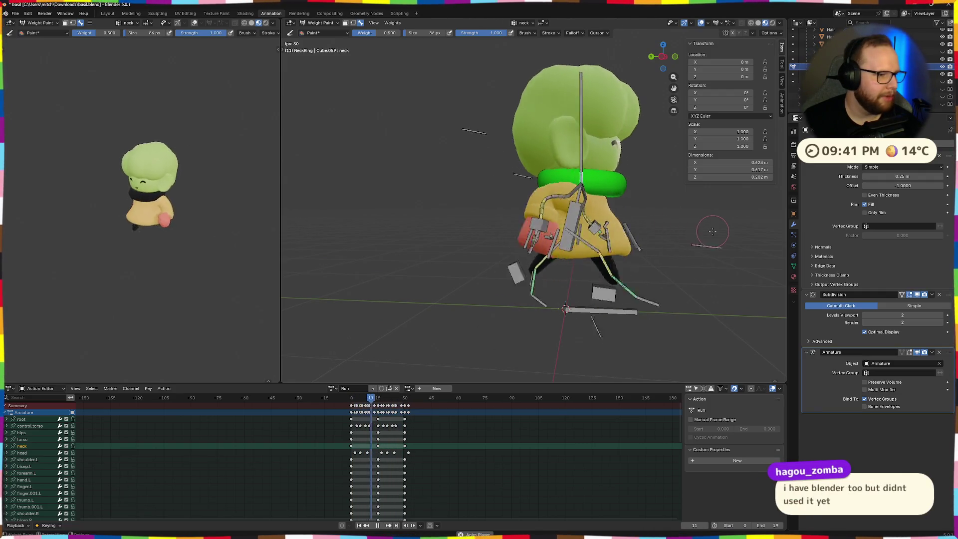
{"action": "mouse_move", "coordinate": [621, 214]}
{"action": "middle_mouse_down"}
{"action": "mouse_move", "coordinate": [509, 225]}
{"action": "mouse_move", "coordinate": [534, 177]}
{"action": "middle_mouse_up"}
{"action": "scroll", "coordinate": [534, 178], "scroll_direction": "down", "scroll_amount": 4}
{"action": "key", "text": "Escape"}
{"action": "scroll", "coordinate": [534, 178], "scroll_direction": "up", "scroll_amount": 2}
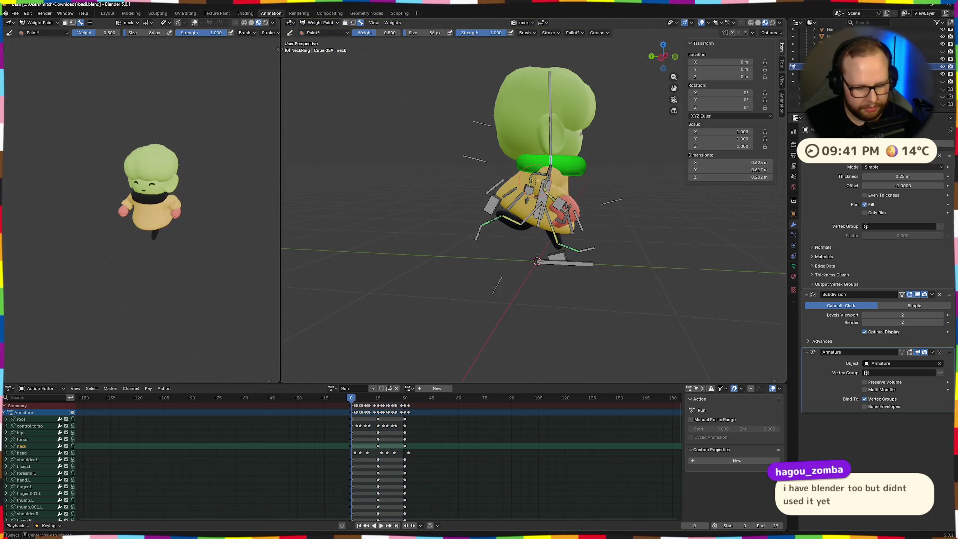
{"action": "key", "text": "h"}
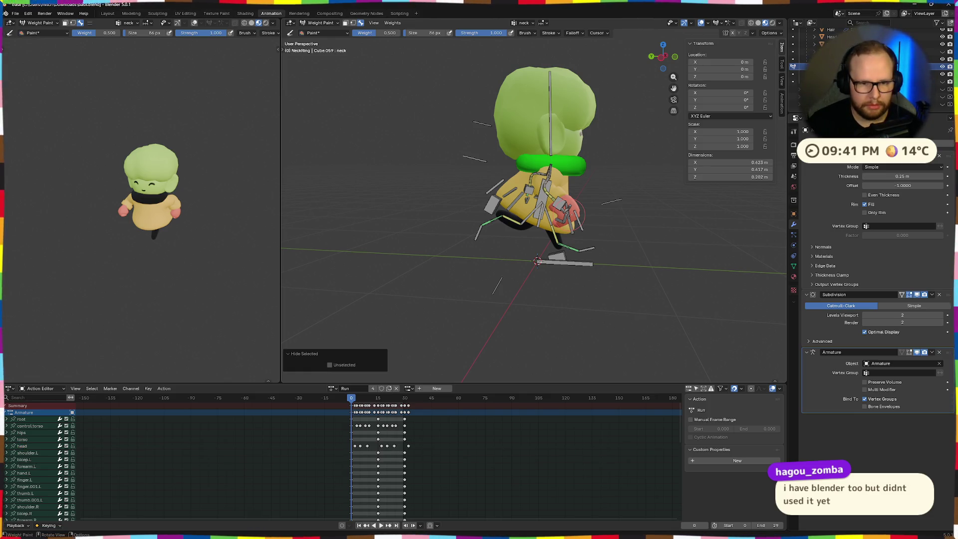
{"action": "key", "text": "shift+h"}
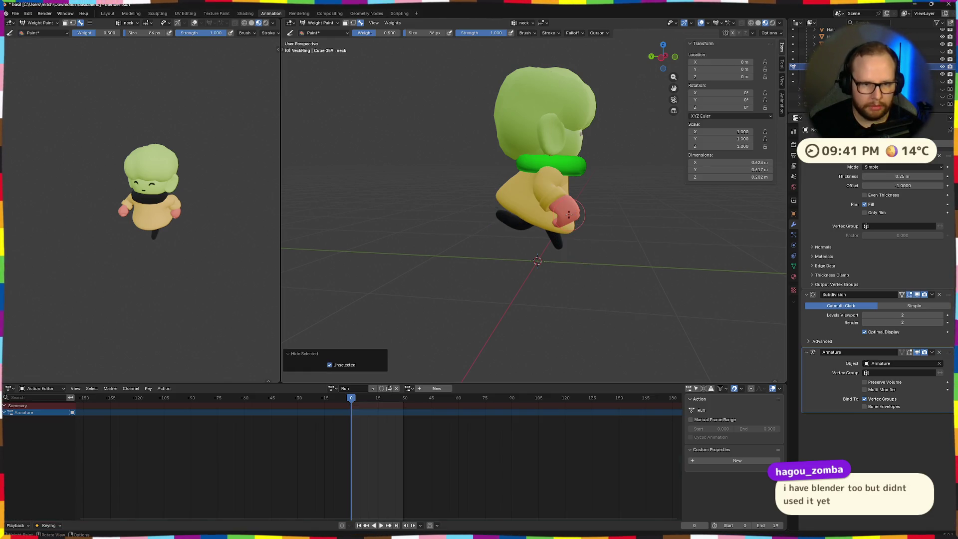
{"action": "key", "text": "alt+h"}
{"action": "scroll", "coordinate": [592, 235], "scroll_direction": "down", "scroll_amount": 3}
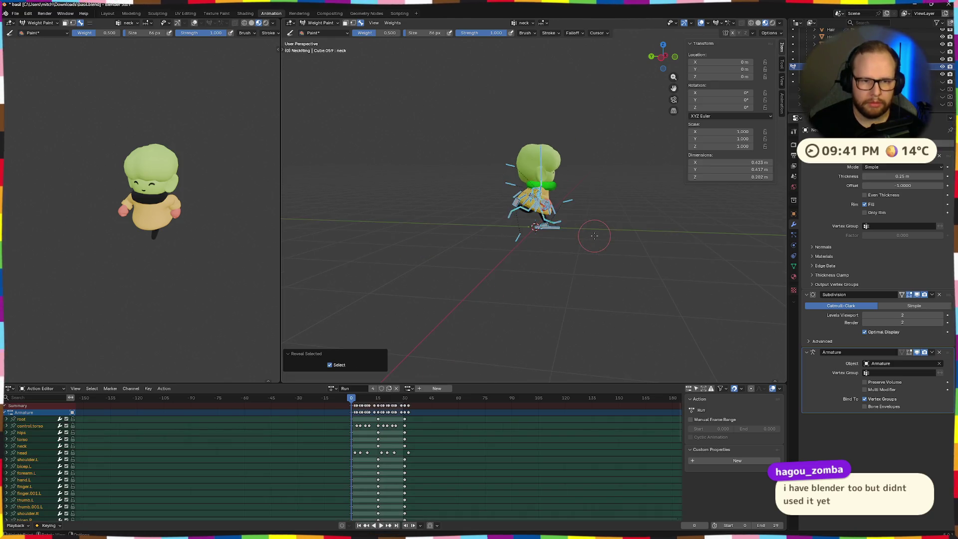
{"action": "key", "text": "Tab"}
{"action": "key", "text": "Tab"}
{"action": "key", "text": "ctrl+Tab"}
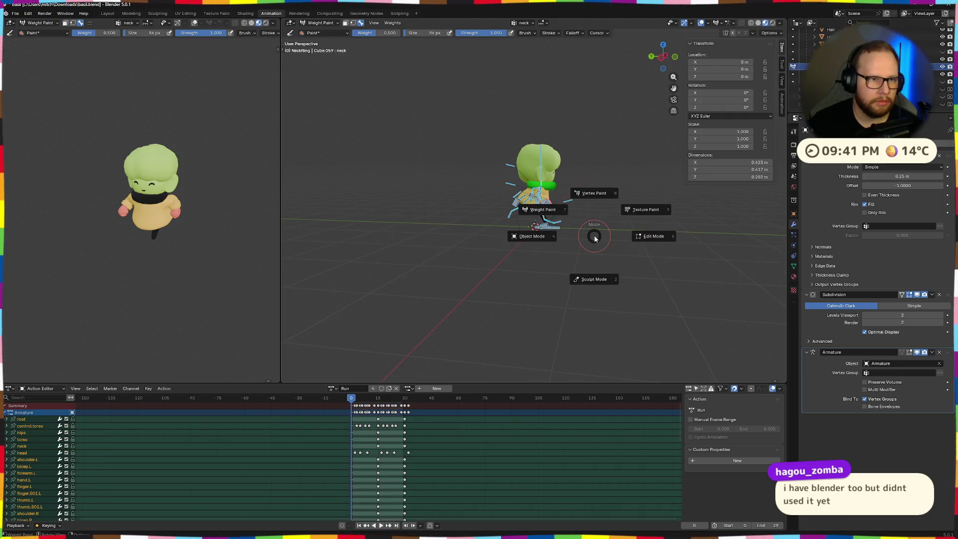
{"action": "left_click", "coordinate": [533, 237]}
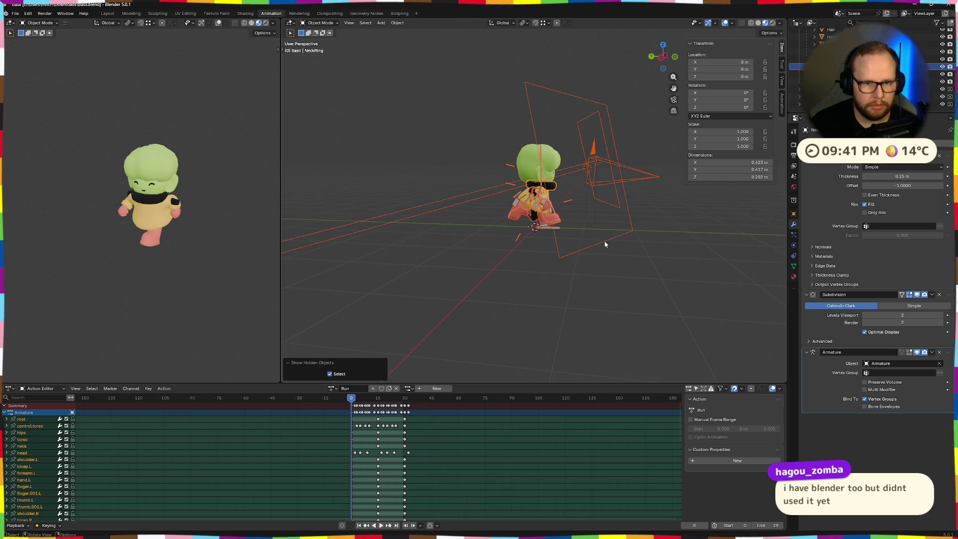
Hide the area light, camera and backdrop plane so only the rigged character shows, then go to File.
{"action": "middle_click_drag", "start_coordinate": [598, 242], "coordinate": [591, 215]}
{"action": "left_click", "coordinate": [621, 181]}
{"action": "left_click", "coordinate": [571, 147], "text": "shift"}
{"action": "left_click", "coordinate": [600, 197], "text": "shift"}
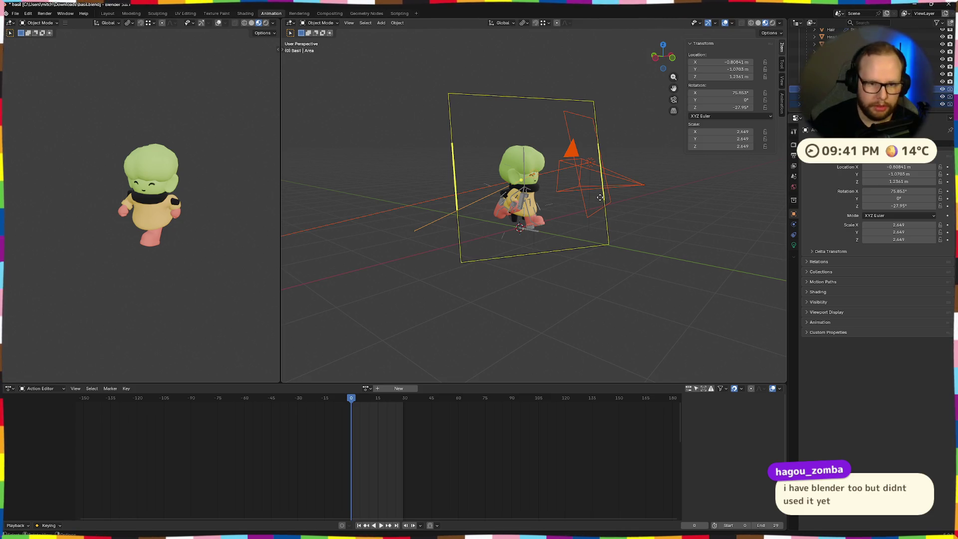
{"action": "key", "text": "h"}
{"action": "mouse_move", "coordinate": [599, 197]}
{"action": "middle_mouse_down"}
{"action": "mouse_move", "coordinate": [599, 273]}
{"action": "mouse_move", "coordinate": [618, 286]}
{"action": "middle_mouse_up"}
{"action": "scroll", "coordinate": [580, 261], "scroll_direction": "up", "scroll_amount": 3}
{"action": "scroll", "coordinate": [618, 287], "scroll_direction": "up", "scroll_amount": 2}
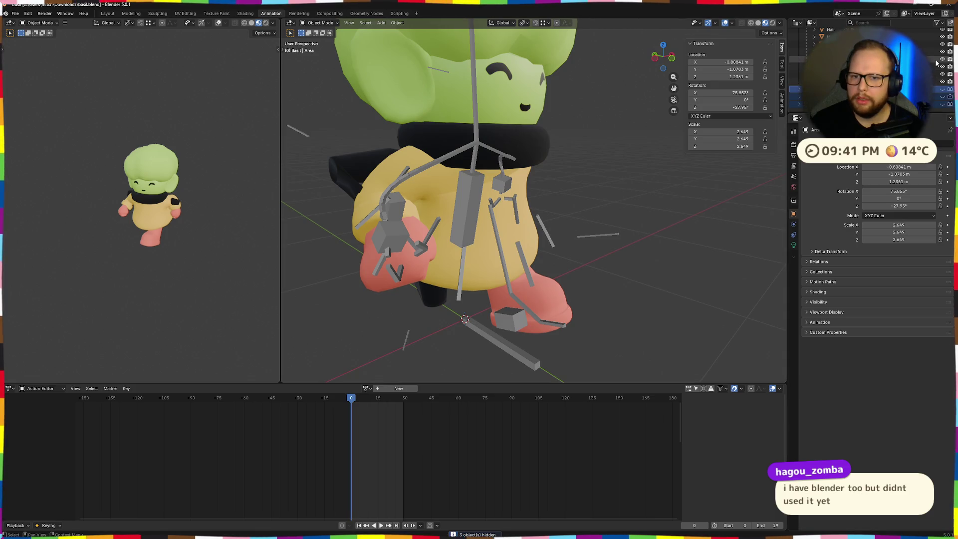
{"action": "mouse_move", "coordinate": [611, 327]}
{"action": "middle_mouse_down"}
{"action": "mouse_move", "coordinate": [593, 297]}
{"action": "mouse_move", "coordinate": [610, 295]}
{"action": "middle_mouse_up"}
{"action": "key", "text": "space"}
{"action": "key", "text": "space"}
{"action": "left_click", "coordinate": [15, 13]}
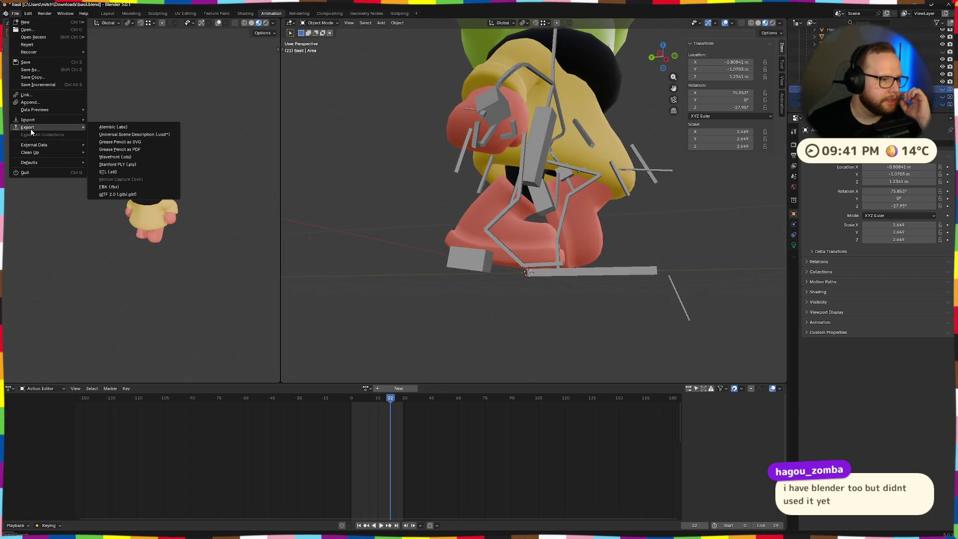
{"action": "mouse_move", "coordinate": [31, 127]}
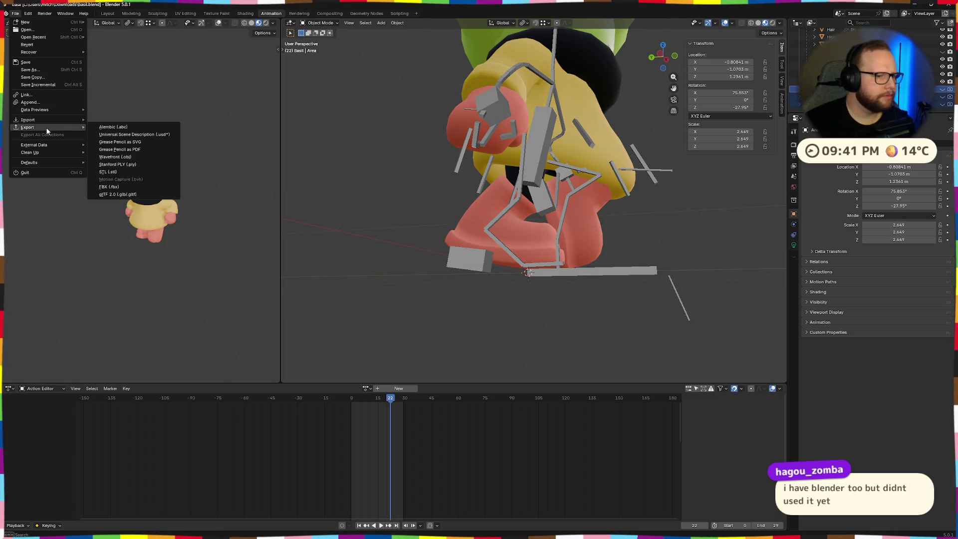
Export the character as glTF 2.0 over basil.glb in Downloads and switch desktops to Godot.
{"action": "left_click", "coordinate": [114, 194]}
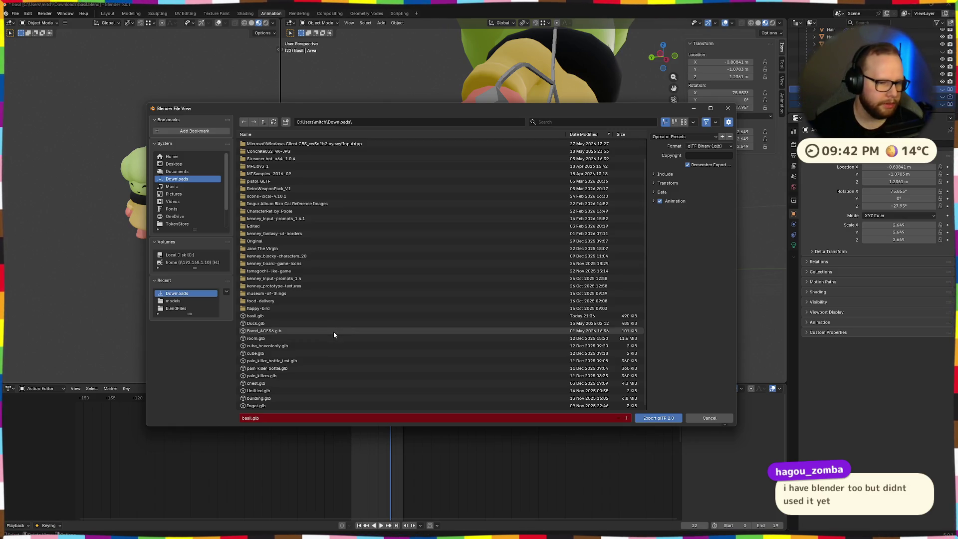
{"action": "left_click", "coordinate": [270, 315]}
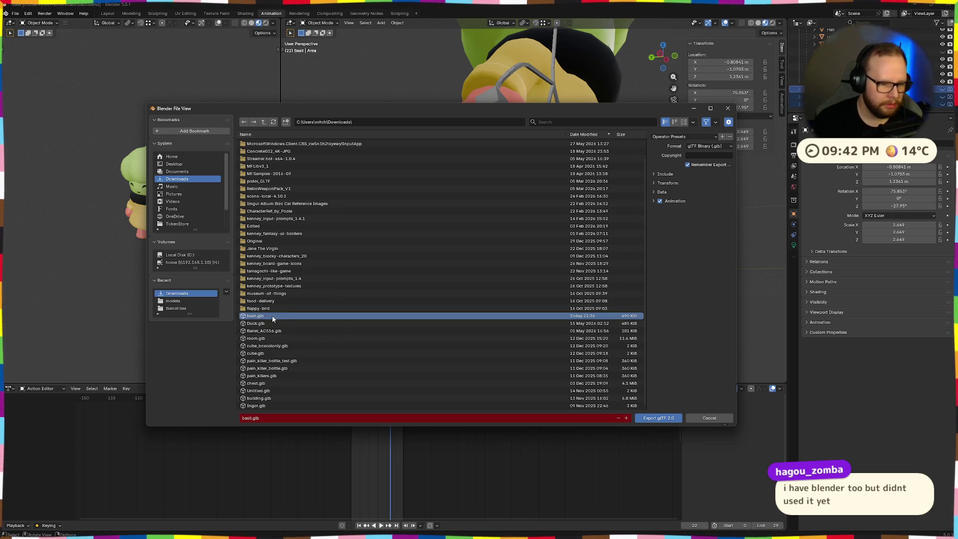
{"action": "left_click", "coordinate": [659, 418]}
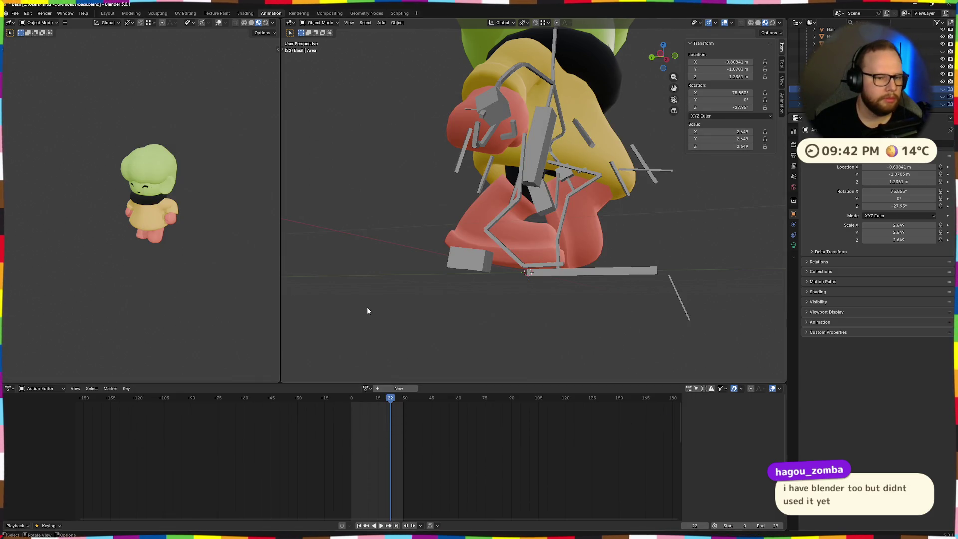
{"action": "key", "text": "alt+Tab"}
{"action": "left_click", "coordinate": [225, 217]}
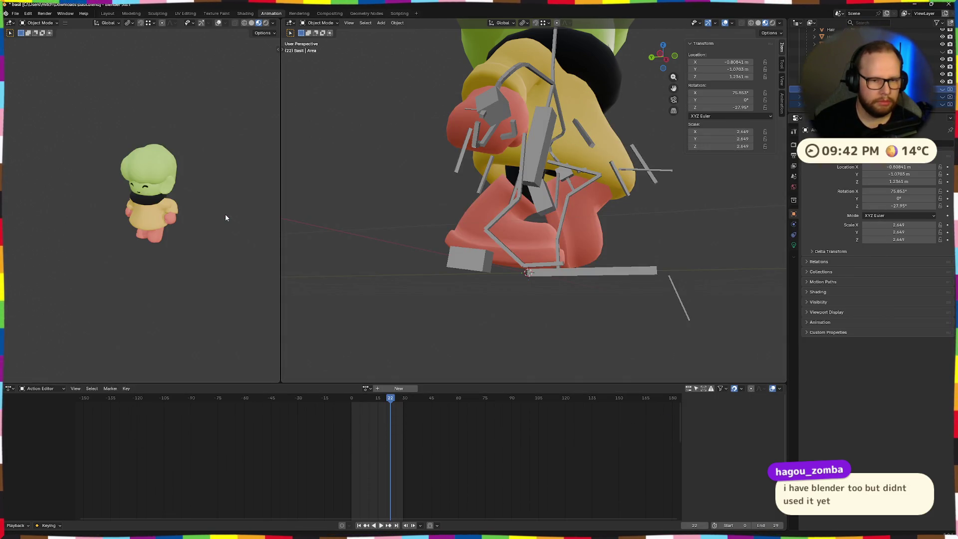
{"action": "key", "text": "ctrl+super+Right"}
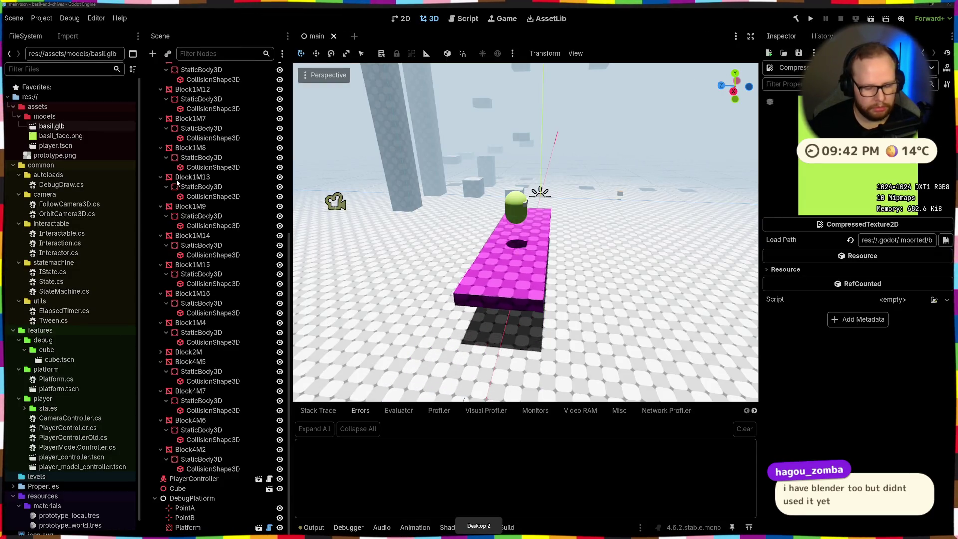
Check the freshly exported basil.glb in Downloads with File Explorer, then close the window.
{"action": "key", "text": "super+e"}
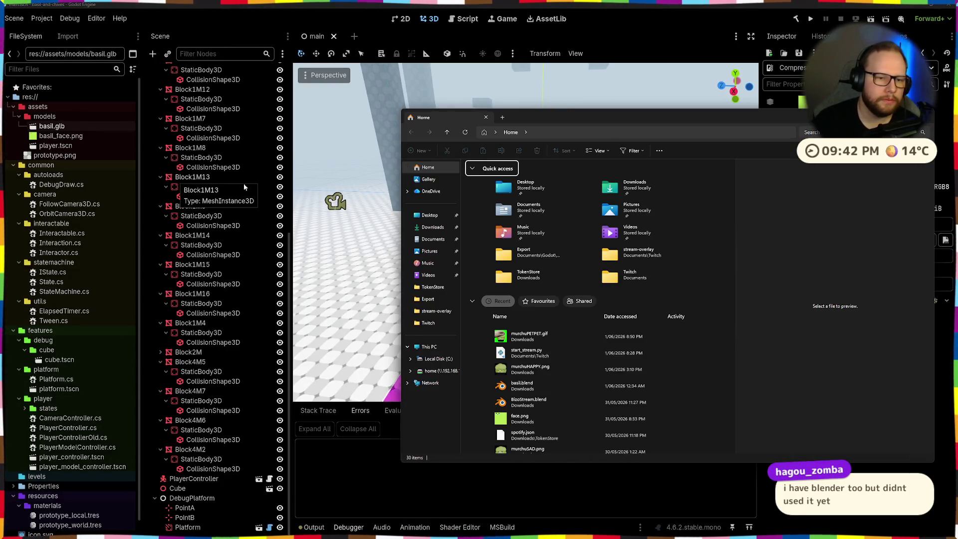
{"action": "left_click", "coordinate": [433, 227]}
{"action": "left_click", "coordinate": [509, 186]}
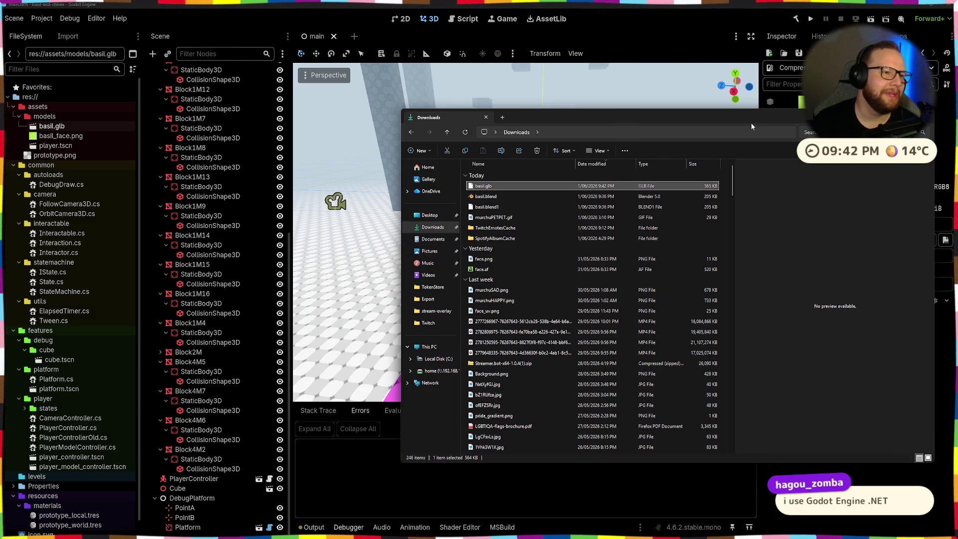
{"action": "left_click", "coordinate": [926, 116]}
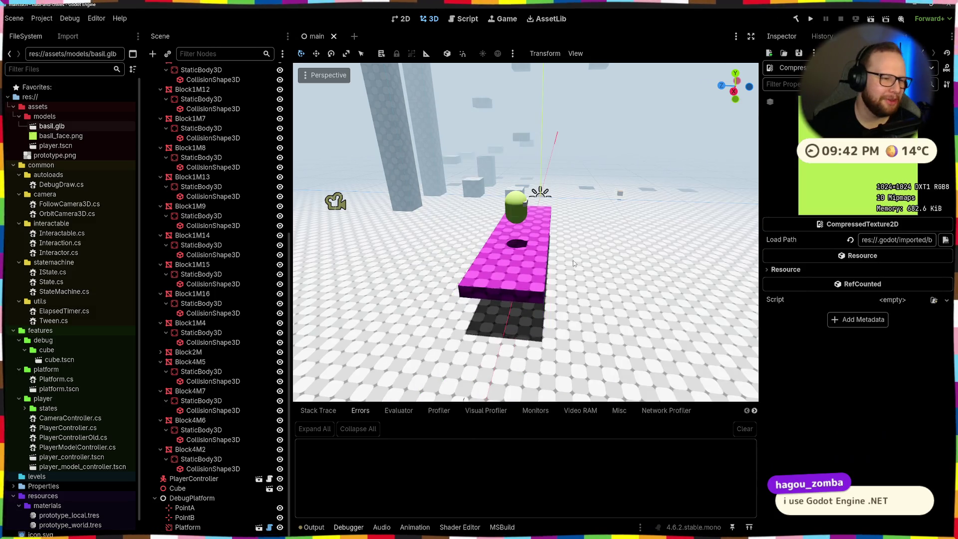
{"action": "scroll", "coordinate": [537, 257], "scroll_direction": "down", "scroll_amount": 2}
{"action": "scroll", "coordinate": [537, 257], "scroll_direction": "up", "scroll_amount": 2}
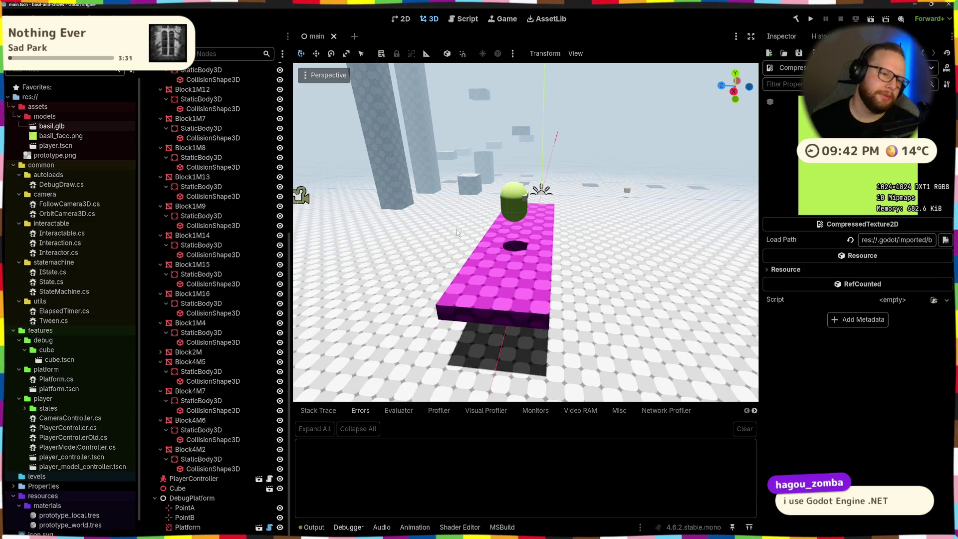
Open and close basil.glb's Advanced Import Settings from the FileSystem dock.
{"action": "mouse_move", "coordinate": [537, 256]}
{"action": "middle_mouse_down"}
{"action": "mouse_move", "coordinate": [703, 240]}
{"action": "mouse_move", "coordinate": [634, 256]}
{"action": "middle_mouse_up"}
{"action": "scroll", "coordinate": [702, 240], "scroll_direction": "up", "scroll_amount": 2}
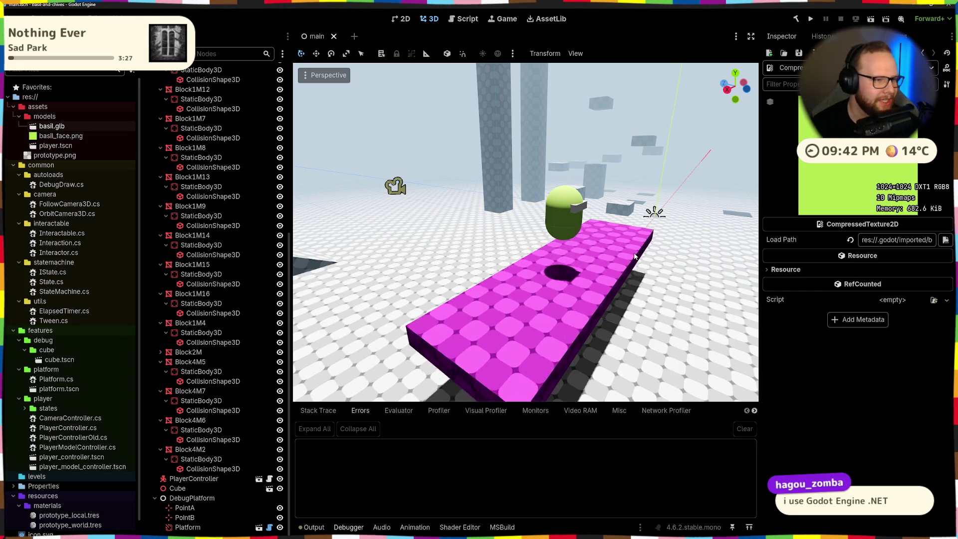
{"action": "scroll", "coordinate": [636, 254], "scroll_direction": "down", "scroll_amount": 3}
{"action": "middle_click_drag", "start_coordinate": [635, 252], "coordinate": [428, 212]}
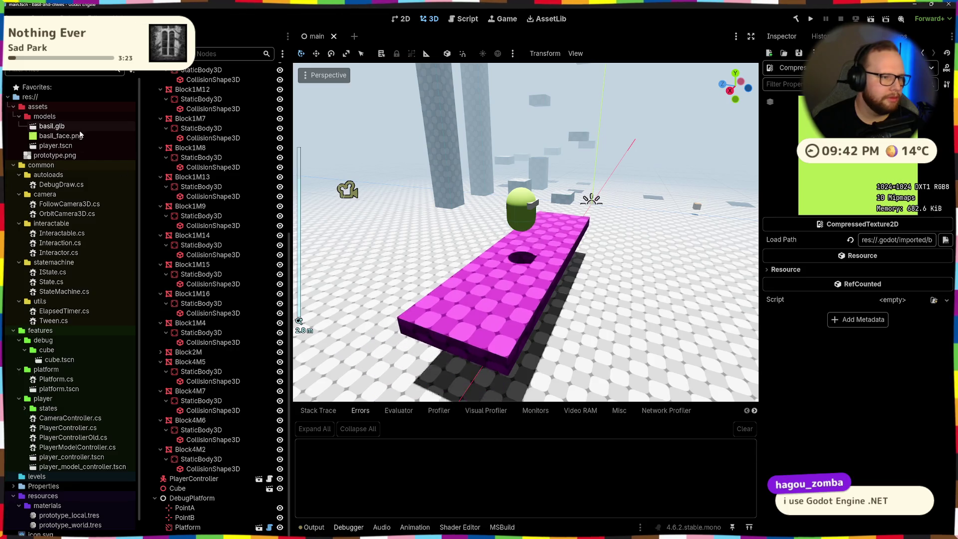
{"action": "double_click", "coordinate": [75, 128]}
{"action": "left_click", "coordinate": [620, 472]}
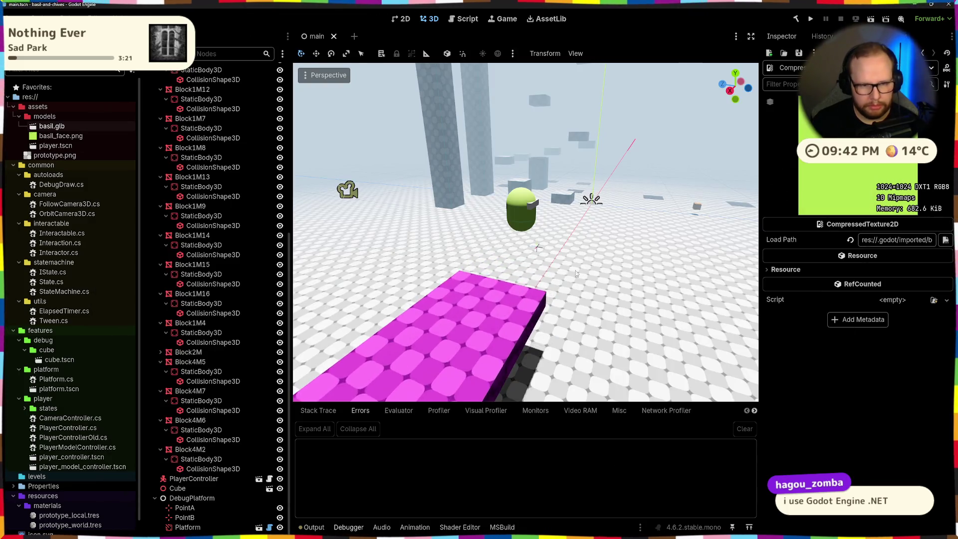
Recheck basil.glb in Downloads via File Explorer, then reopen its import settings in Godot.
{"action": "key", "text": "super+e"}
{"action": "left_click", "coordinate": [445, 239]}
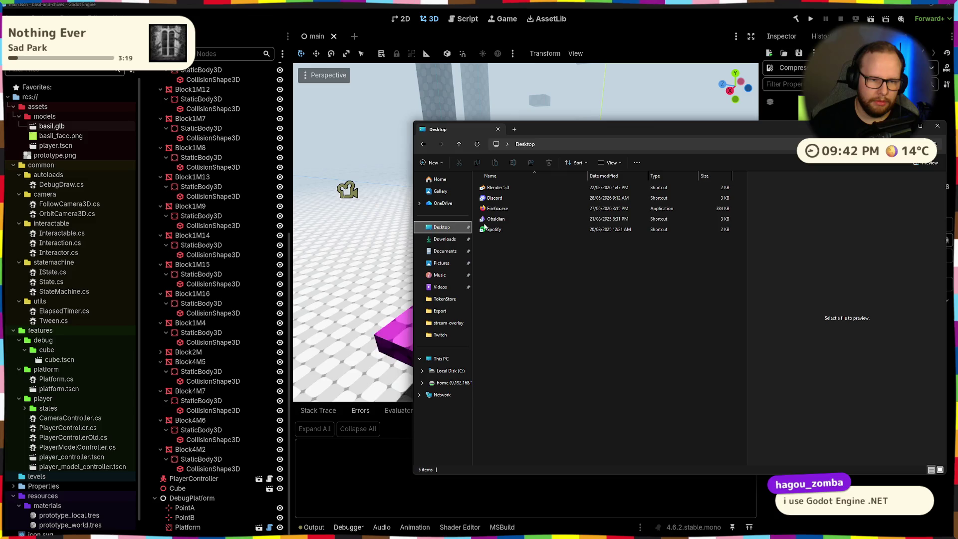
{"action": "left_click", "coordinate": [445, 239]}
{"action": "left_click", "coordinate": [495, 198]}
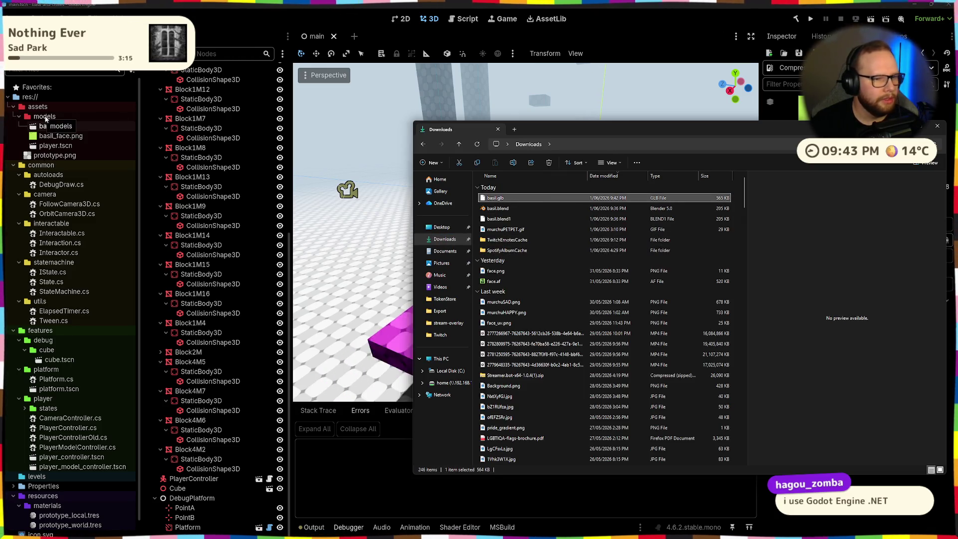
{"action": "left_click", "coordinate": [80, 129]}
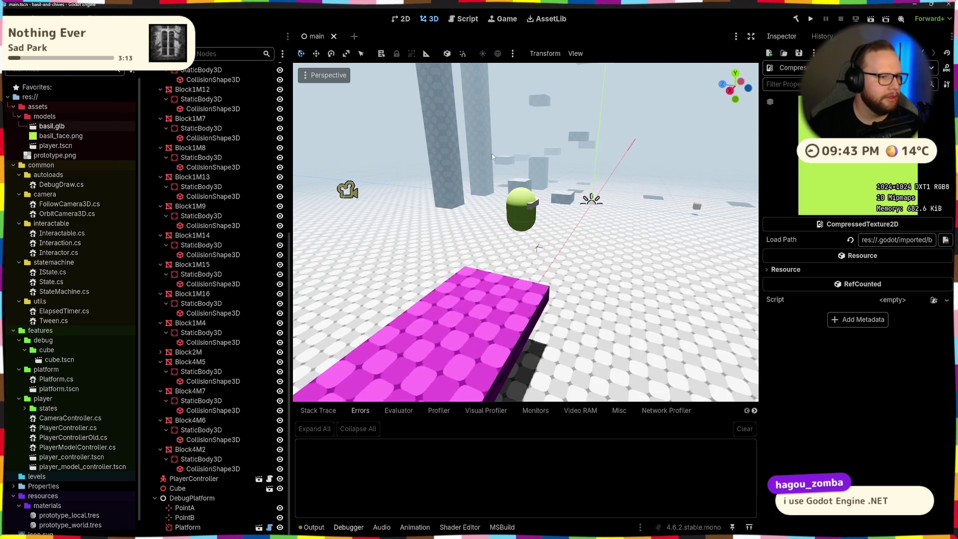
{"action": "double_click", "coordinate": [80, 129]}
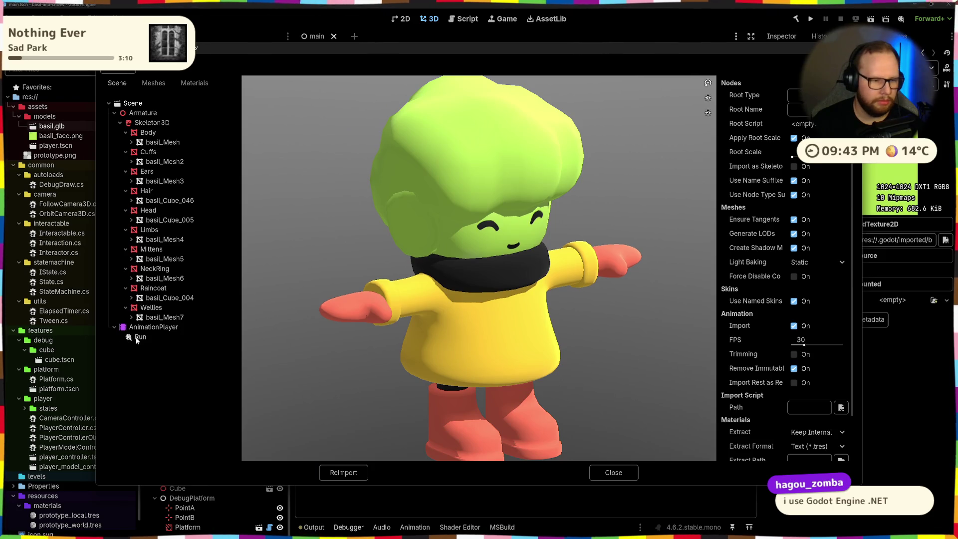
Select the Run animation and replay it several times, turning the character front and back.
{"action": "left_click", "coordinate": [136, 339]}
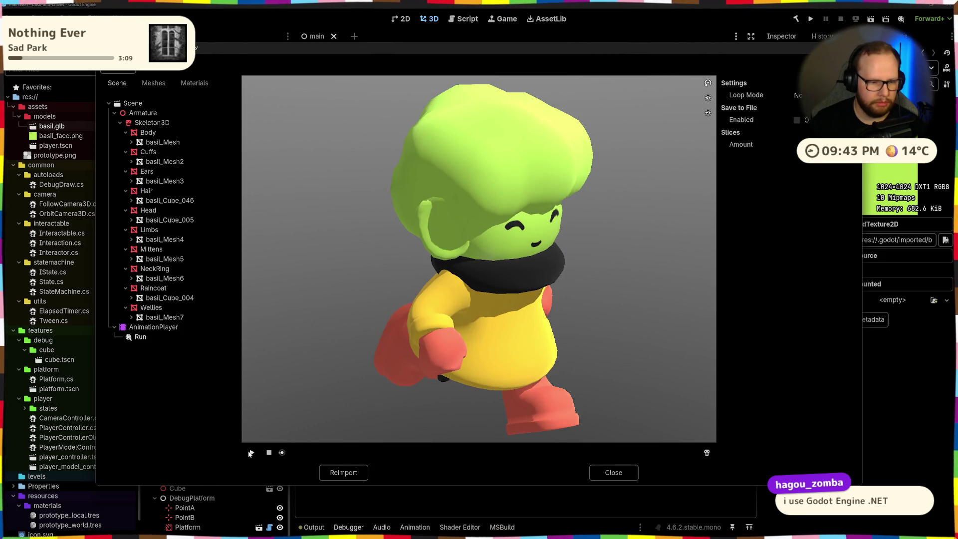
{"action": "left_click", "coordinate": [250, 453]}
{"action": "mouse_move", "coordinate": [463, 345]}
{"action": "left_mouse_down"}
{"action": "mouse_move", "coordinate": [512, 303]}
{"action": "mouse_move", "coordinate": [447, 361]}
{"action": "left_mouse_up"}
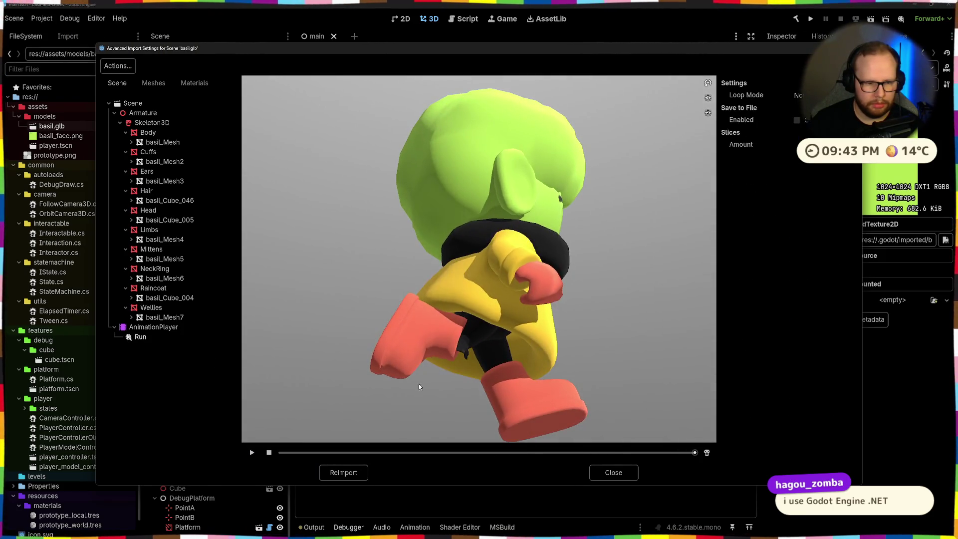
{"action": "left_click_drag", "start_coordinate": [389, 389], "coordinate": [440, 413]}
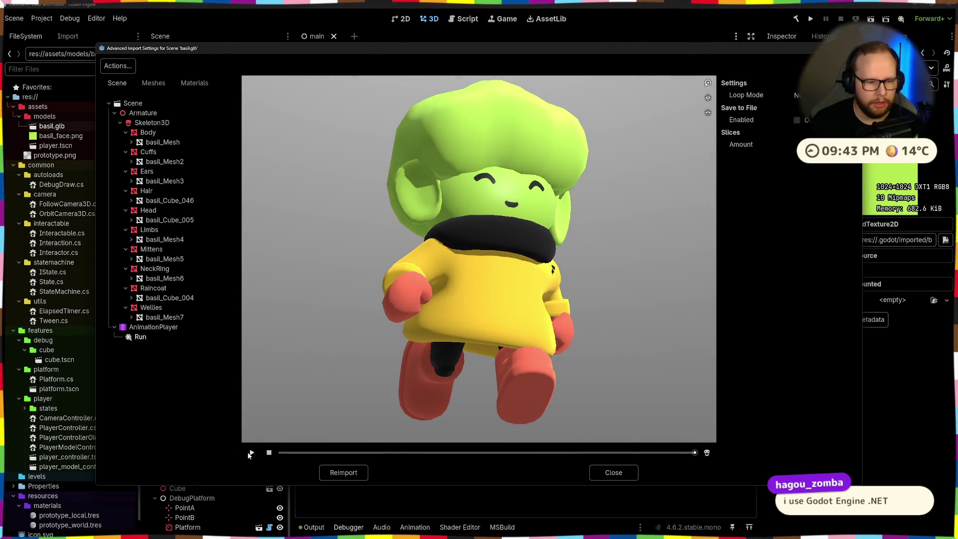
{"action": "left_click", "coordinate": [249, 452]}
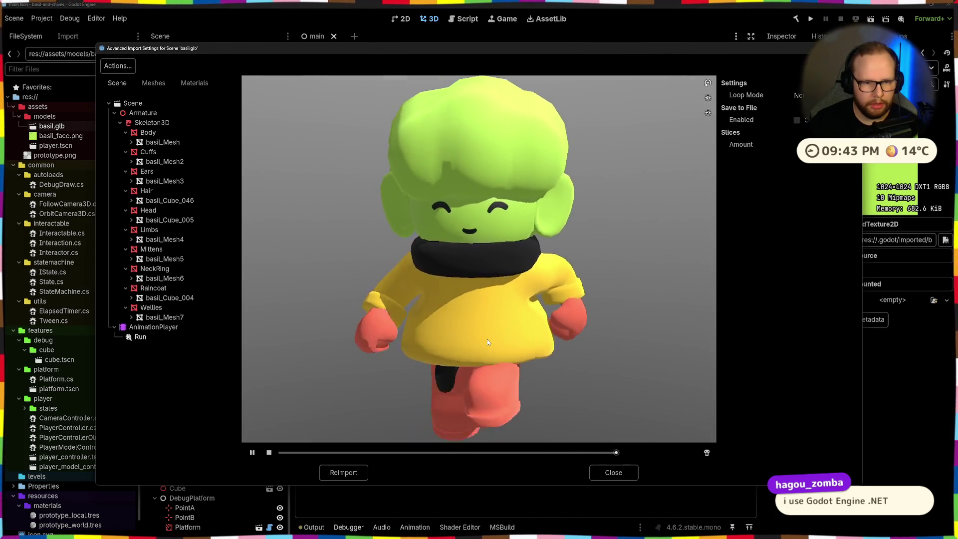
{"action": "left_click", "coordinate": [251, 452]}
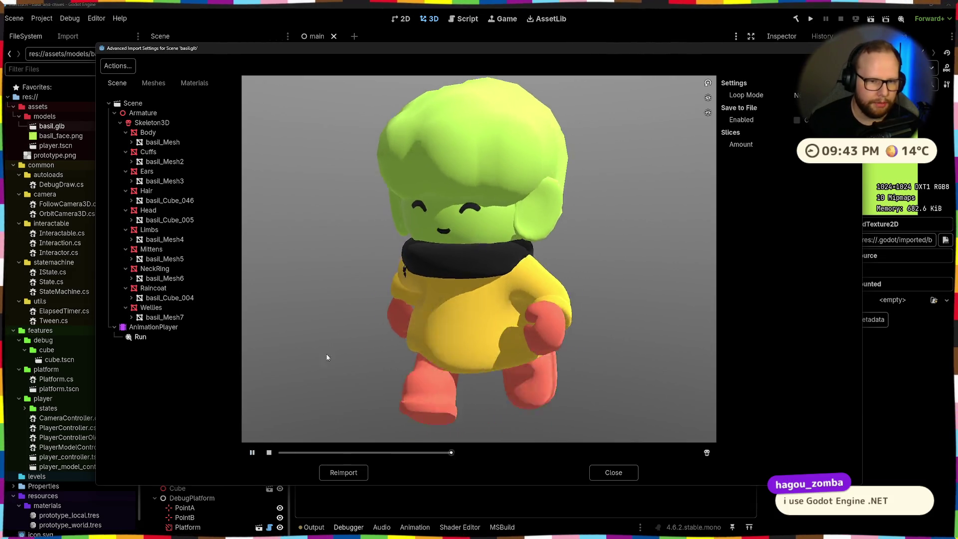
{"action": "left_click", "coordinate": [251, 453]}
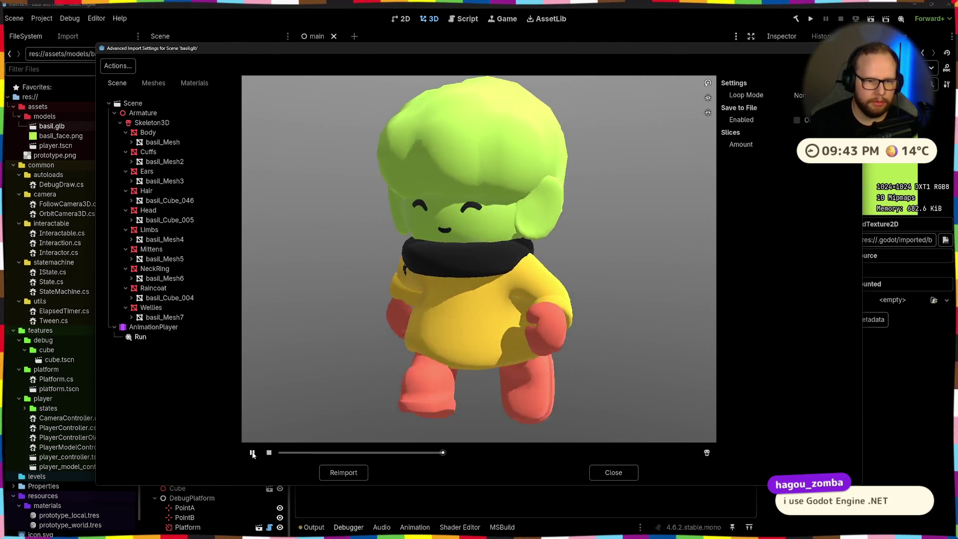
Set Run's Loop Mode to Linear, watch it loop from below and around, pause it and close the settings.
{"action": "left_click", "coordinate": [808, 123]}
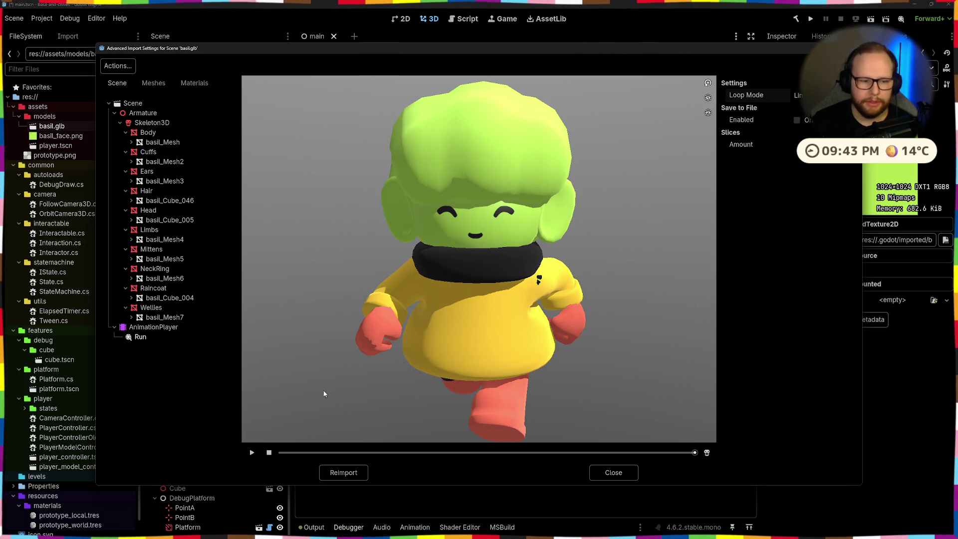
{"action": "left_click", "coordinate": [250, 453]}
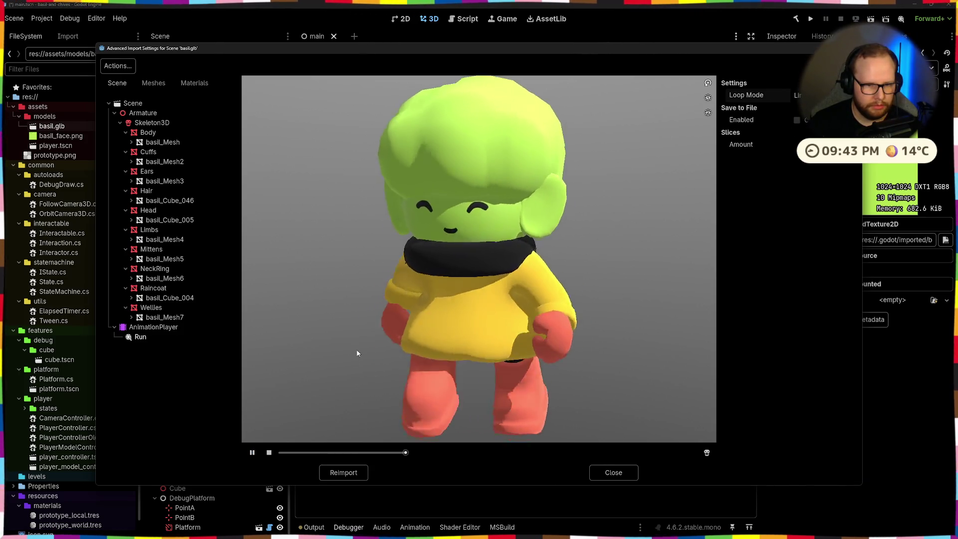
{"action": "mouse_move", "coordinate": [357, 352]}
{"action": "left_mouse_down"}
{"action": "mouse_move", "coordinate": [415, 316]}
{"action": "mouse_move", "coordinate": [368, 389]}
{"action": "mouse_move", "coordinate": [299, 421]}
{"action": "mouse_move", "coordinate": [529, 336]}
{"action": "mouse_move", "coordinate": [594, 326]}
{"action": "mouse_move", "coordinate": [599, 343]}
{"action": "mouse_move", "coordinate": [550, 377]}
{"action": "mouse_move", "coordinate": [499, 355]}
{"action": "mouse_move", "coordinate": [464, 362]}
{"action": "left_mouse_up"}
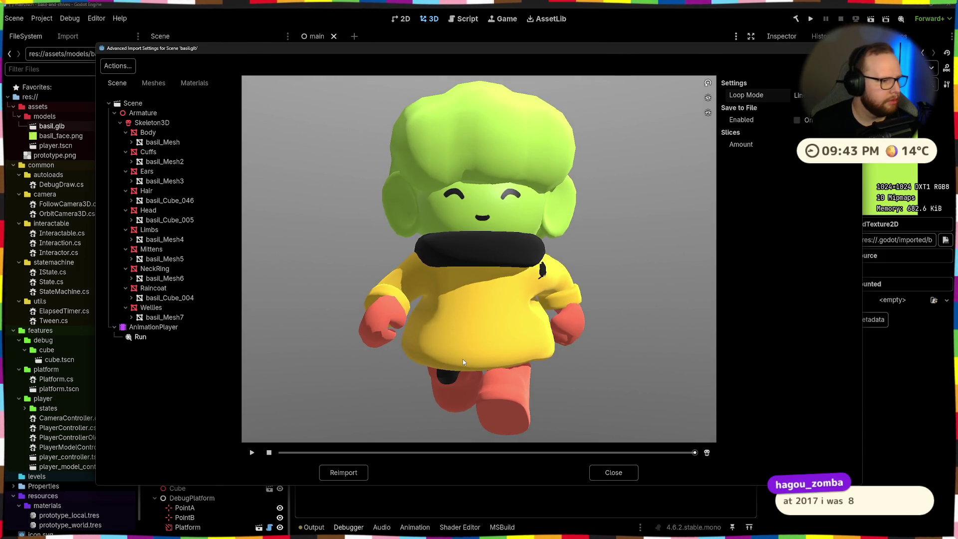
{"action": "scroll", "coordinate": [465, 362], "scroll_direction": "down", "scroll_amount": 3}
{"action": "scroll", "coordinate": [468, 360], "scroll_direction": "up", "scroll_amount": 2}
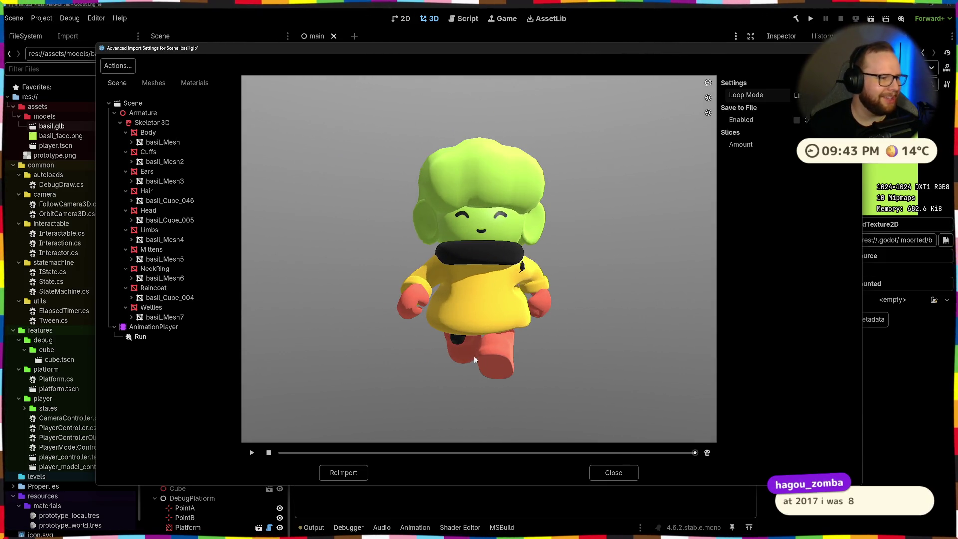
{"action": "scroll", "coordinate": [475, 359], "scroll_direction": "down", "scroll_amount": 2}
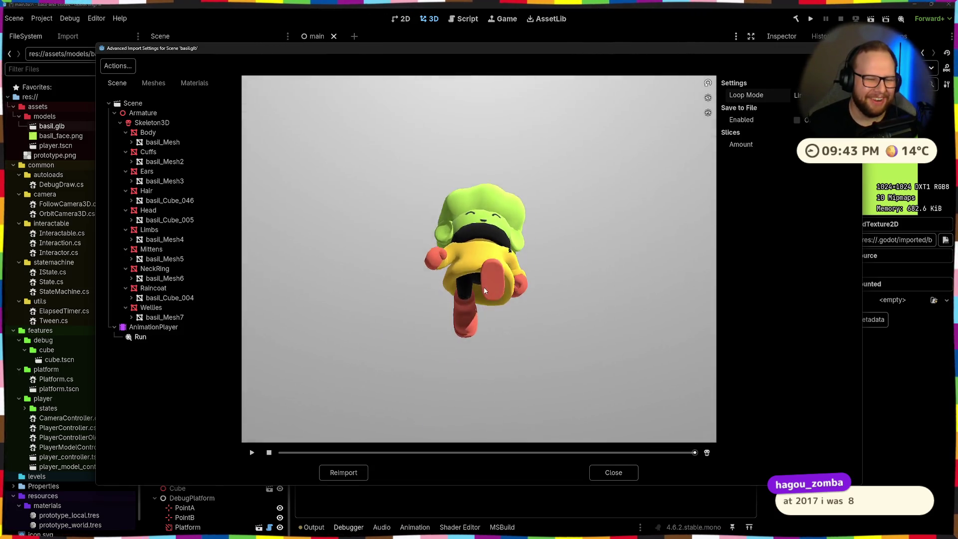
{"action": "mouse_move", "coordinate": [482, 302]}
{"action": "left_mouse_down"}
{"action": "mouse_move", "coordinate": [512, 284]}
{"action": "mouse_move", "coordinate": [510, 292]}
{"action": "left_mouse_up"}
{"action": "scroll", "coordinate": [513, 284], "scroll_direction": "up", "scroll_amount": 3}
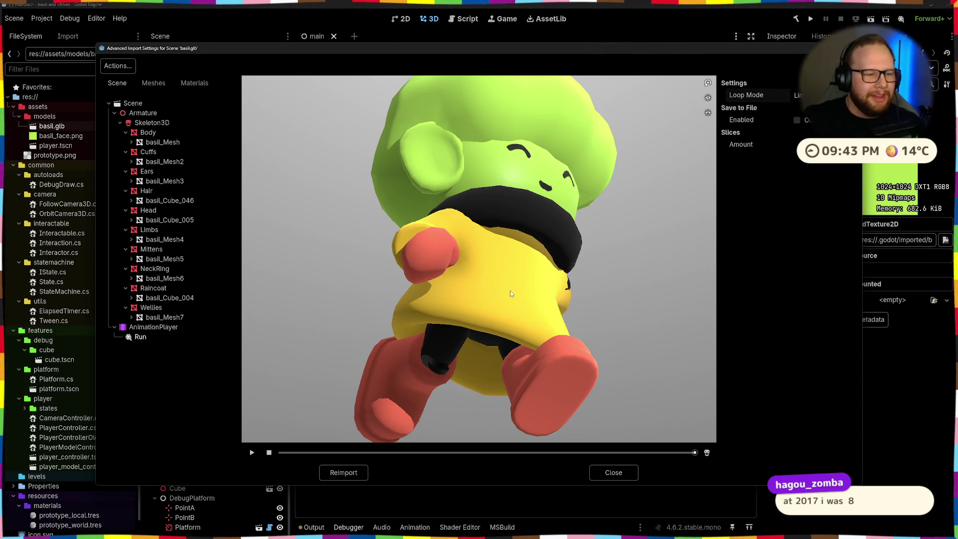
{"action": "left_click", "coordinate": [250, 452]}
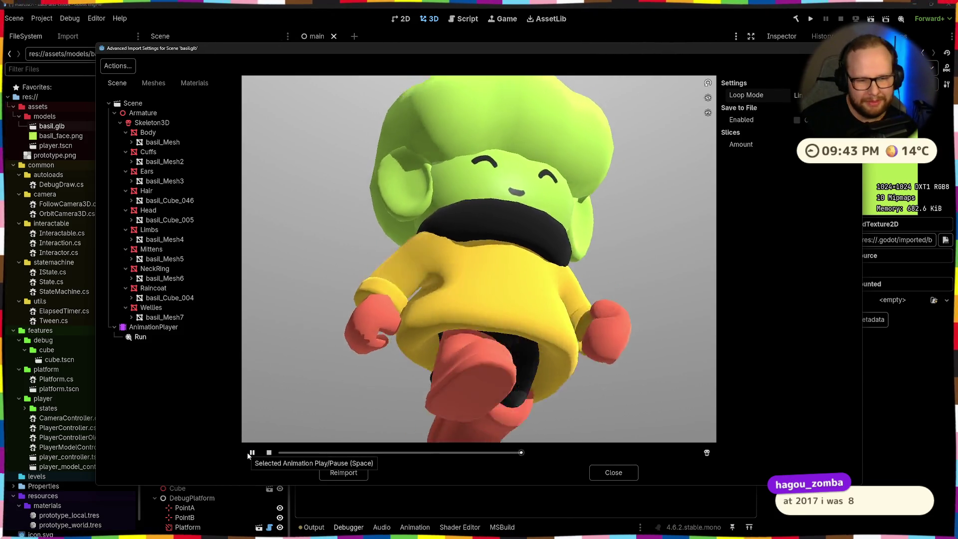
{"action": "mouse_move", "coordinate": [315, 389]}
{"action": "left_mouse_down"}
{"action": "mouse_move", "coordinate": [406, 387]}
{"action": "mouse_move", "coordinate": [442, 365]}
{"action": "left_mouse_up"}
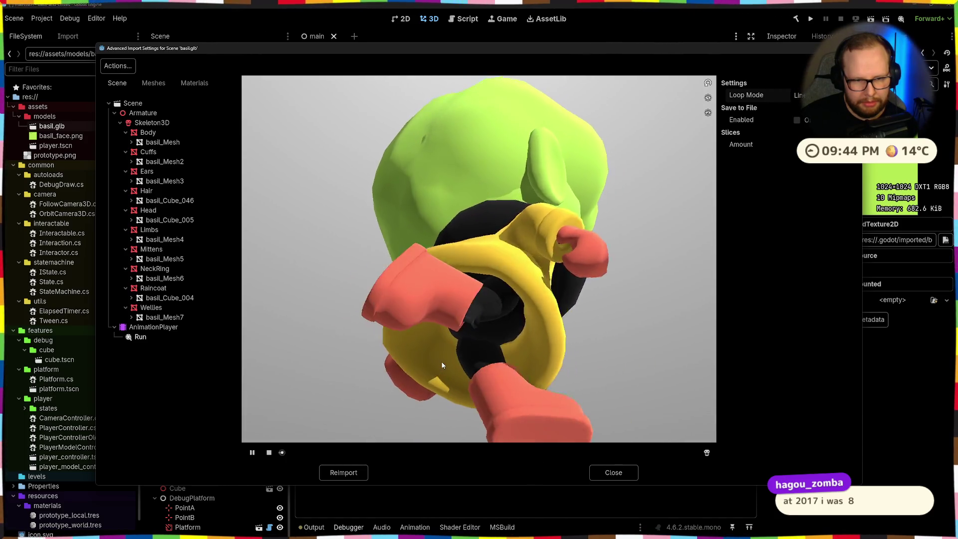
{"action": "left_click", "coordinate": [251, 453]}
{"action": "mouse_move", "coordinate": [479, 353]}
{"action": "left_mouse_down"}
{"action": "mouse_move", "coordinate": [544, 306]}
{"action": "mouse_move", "coordinate": [558, 328]}
{"action": "left_mouse_up"}
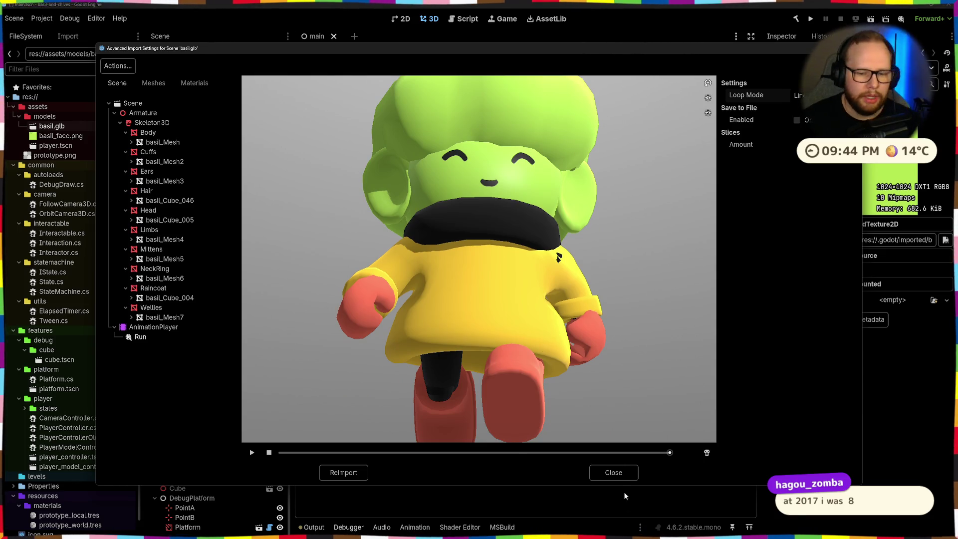
{"action": "left_click", "coordinate": [620, 472]}
Back in Blender, hide the red Wellies mesh.
{"action": "key", "text": "alt+Tab"}
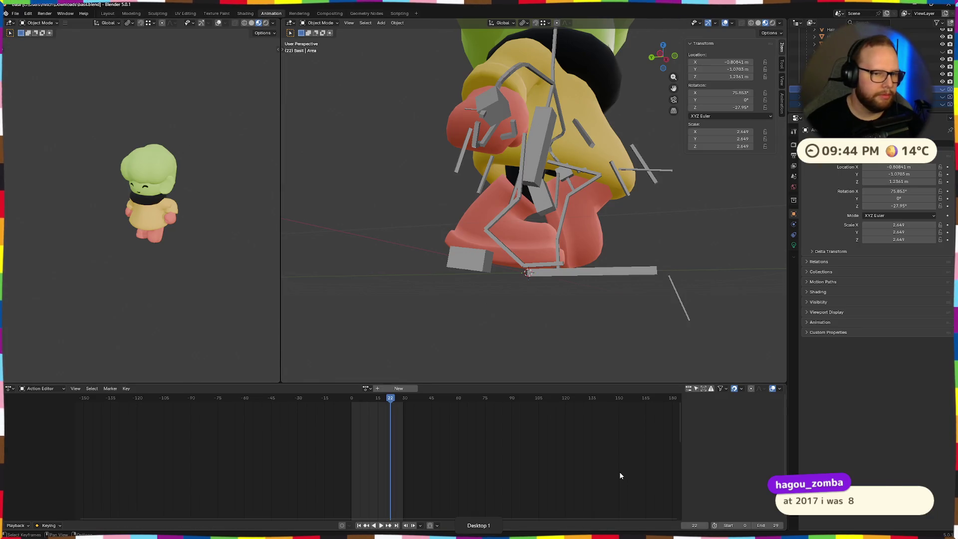
{"action": "mouse_move", "coordinate": [370, 250]}
{"action": "middle_mouse_down"}
{"action": "mouse_move", "coordinate": [454, 250]}
{"action": "mouse_move", "coordinate": [426, 239]}
{"action": "middle_mouse_up"}
{"action": "left_click", "coordinate": [420, 235]}
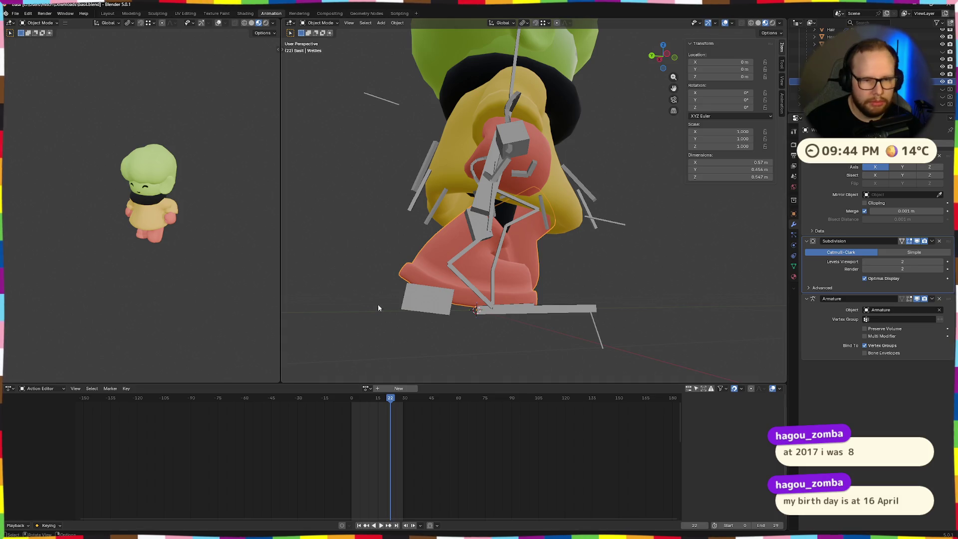
{"action": "key", "text": "h"}
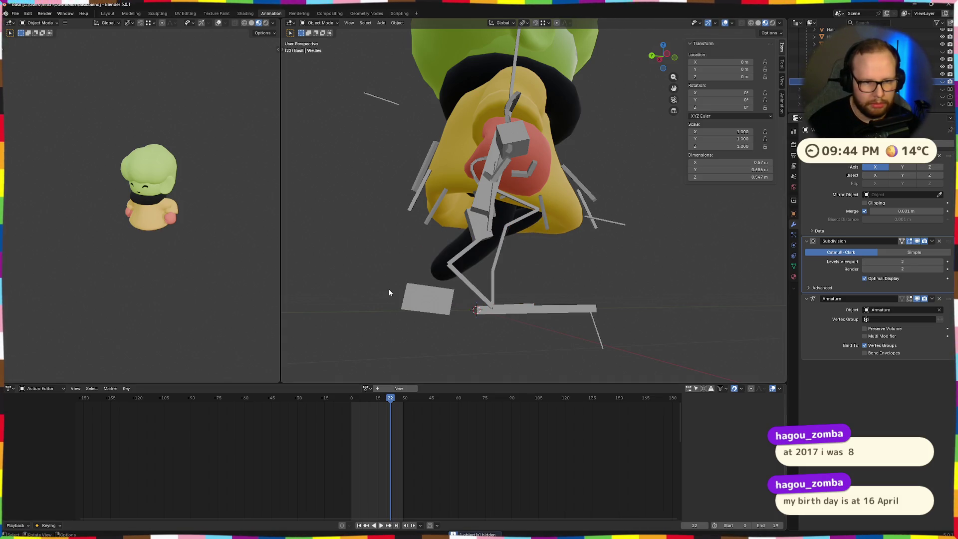
{"action": "mouse_move", "coordinate": [376, 243]}
{"action": "middle_mouse_down"}
{"action": "mouse_move", "coordinate": [447, 297]}
{"action": "mouse_move", "coordinate": [400, 326]}
{"action": "mouse_move", "coordinate": [489, 318]}
{"action": "mouse_move", "coordinate": [502, 306]}
{"action": "mouse_move", "coordinate": [395, 299]}
{"action": "mouse_move", "coordinate": [520, 301]}
{"action": "mouse_move", "coordinate": [454, 316]}
{"action": "mouse_move", "coordinate": [530, 309]}
{"action": "mouse_move", "coordinate": [402, 318]}
{"action": "mouse_move", "coordinate": [584, 311]}
{"action": "mouse_move", "coordinate": [491, 315]}
{"action": "mouse_move", "coordinate": [536, 333]}
{"action": "mouse_move", "coordinate": [465, 301]}
{"action": "middle_mouse_up"}
Inspect the armature and black Limbs mesh, then switch to the Modeling workspace.
{"action": "left_click", "coordinate": [399, 325]}
{"action": "left_click", "coordinate": [488, 318]}
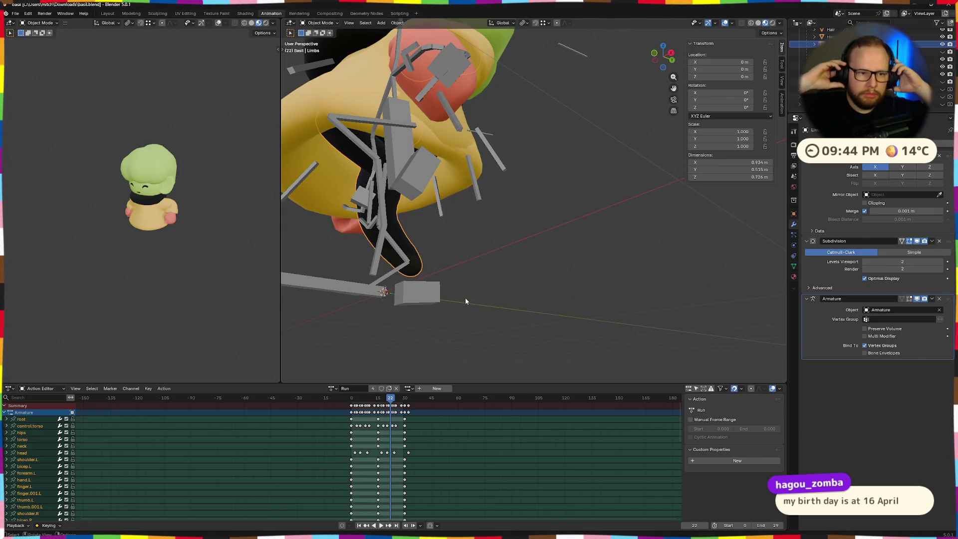
{"action": "mouse_move", "coordinate": [315, 267]}
{"action": "middle_mouse_down"}
{"action": "mouse_move", "coordinate": [649, 255]}
{"action": "mouse_move", "coordinate": [511, 265]}
{"action": "mouse_move", "coordinate": [468, 248]}
{"action": "mouse_move", "coordinate": [510, 246]}
{"action": "middle_mouse_up"}
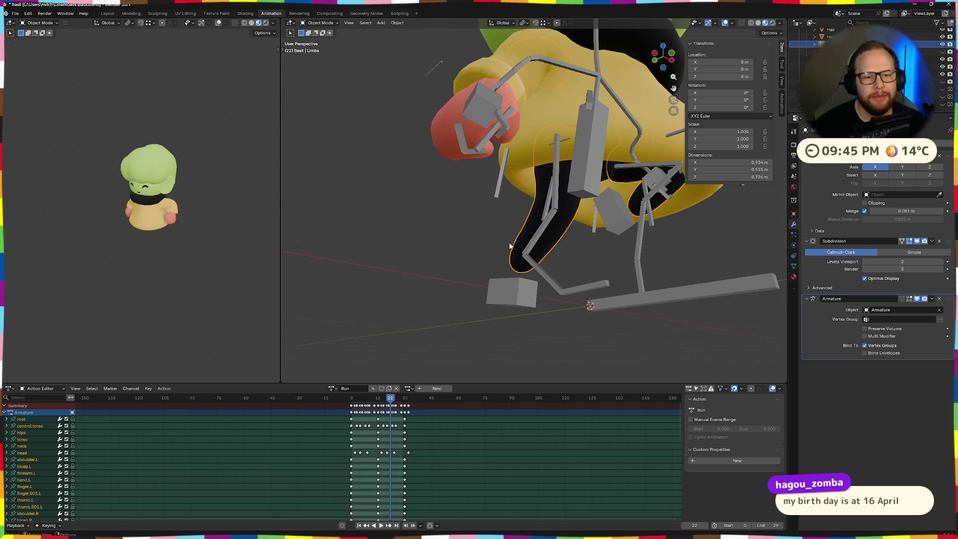
{"action": "mouse_move", "coordinate": [438, 259]}
{"action": "middle_mouse_down"}
{"action": "mouse_move", "coordinate": [583, 309]}
{"action": "mouse_move", "coordinate": [535, 290]}
{"action": "mouse_move", "coordinate": [510, 302]}
{"action": "mouse_move", "coordinate": [599, 280]}
{"action": "mouse_move", "coordinate": [582, 278]}
{"action": "mouse_move", "coordinate": [605, 251]}
{"action": "middle_mouse_up"}
{"action": "left_click", "coordinate": [130, 13]}
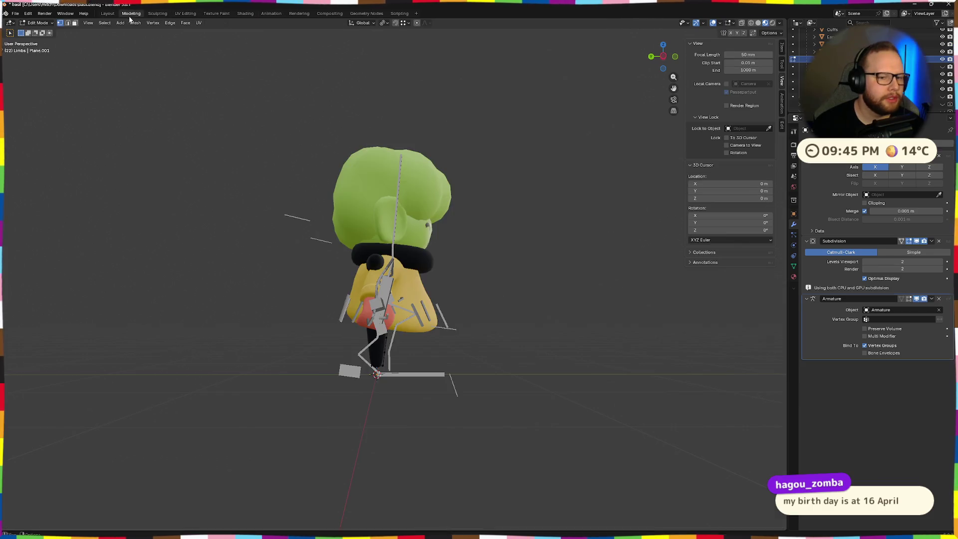
Look over the Limbs leg mesh in and out of Edit Mode, leaving it in Object Mode.
{"action": "middle_click_drag", "start_coordinate": [516, 302], "coordinate": [389, 358]}
{"action": "scroll", "coordinate": [389, 358], "scroll_direction": "up", "scroll_amount": 2}
{"action": "scroll", "coordinate": [404, 337], "scroll_direction": "up", "scroll_amount": 2}
{"action": "scroll", "coordinate": [427, 307], "scroll_direction": "up", "scroll_amount": 2}
{"action": "key", "text": "Tab"}
{"action": "left_click", "coordinate": [440, 286]}
{"action": "key", "text": "Tab"}
{"action": "mouse_move", "coordinate": [441, 287]}
{"action": "middle_mouse_down"}
{"action": "mouse_move", "coordinate": [384, 275]}
{"action": "mouse_move", "coordinate": [344, 290]}
{"action": "mouse_move", "coordinate": [450, 271]}
{"action": "mouse_move", "coordinate": [424, 320]}
{"action": "middle_mouse_up"}
{"action": "scroll", "coordinate": [424, 320], "scroll_direction": "up", "scroll_amount": 3}
{"action": "scroll", "coordinate": [425, 319], "scroll_direction": "up", "scroll_amount": 3}
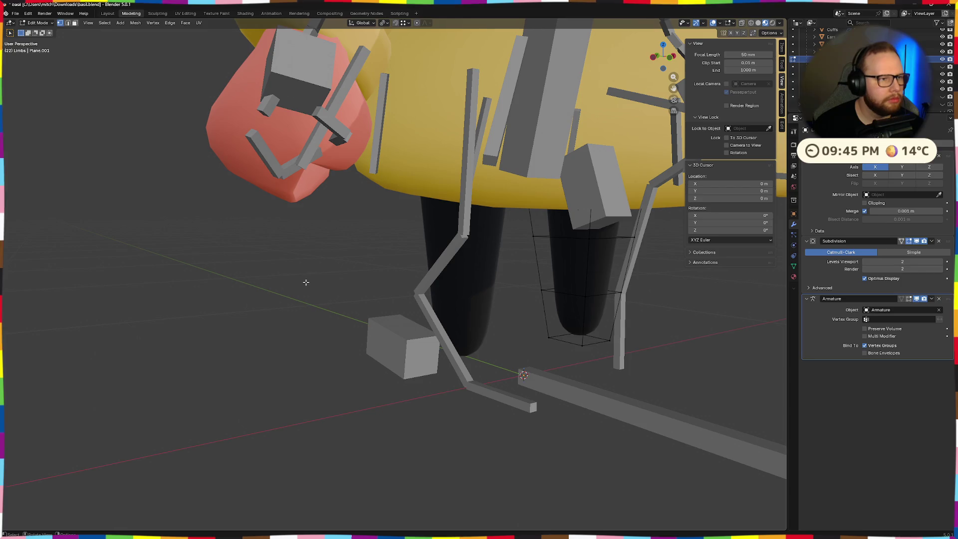
{"action": "key", "text": "Tab"}
{"action": "key", "text": "ctrl+Tab"}
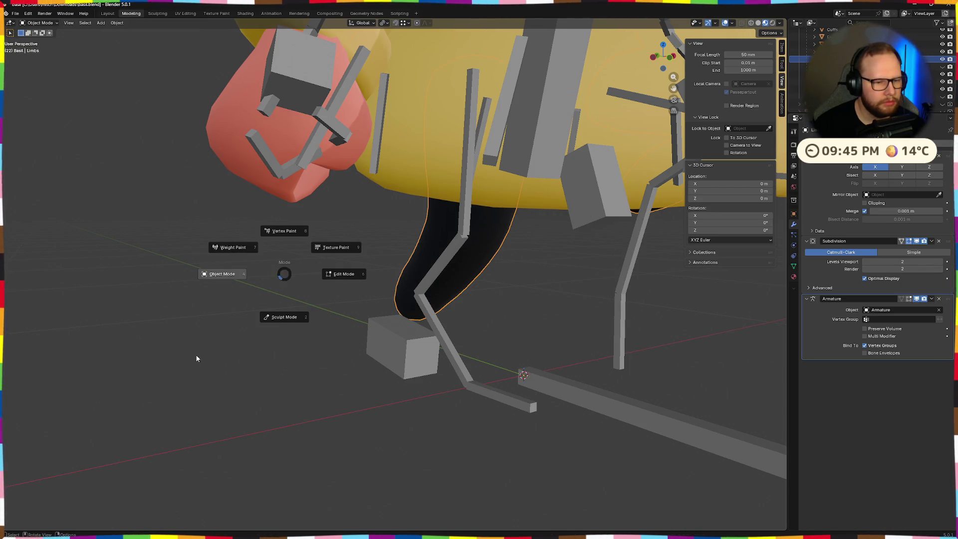
{"action": "left_click", "coordinate": [200, 350]}
{"action": "scroll", "coordinate": [550, 320], "scroll_direction": "down", "scroll_amount": 3}
{"action": "middle_click_drag", "start_coordinate": [534, 315], "coordinate": [439, 278]}
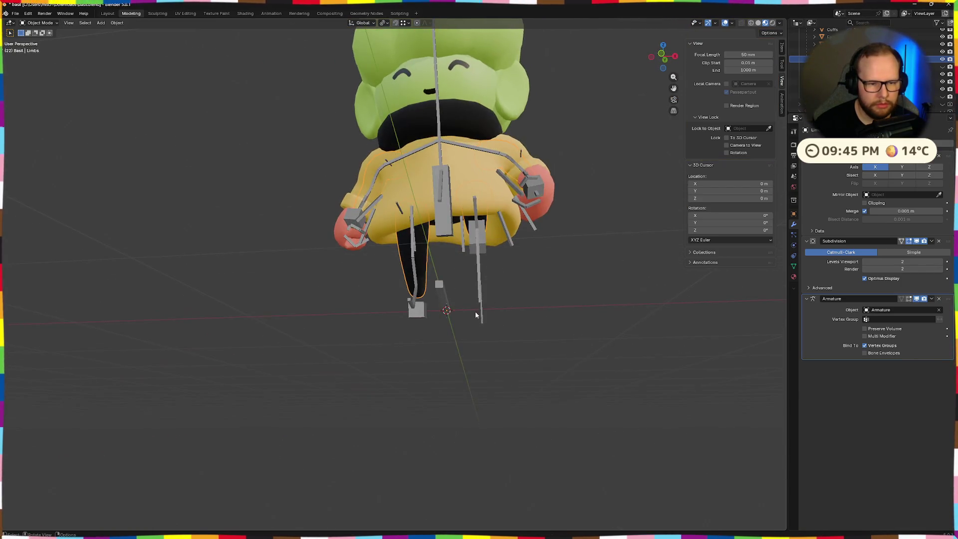
{"action": "scroll", "coordinate": [438, 277], "scroll_direction": "up", "scroll_amount": 2}
{"action": "scroll", "coordinate": [428, 326], "scroll_direction": "up", "scroll_amount": 2}
{"action": "key", "text": "ctrl+Tab"}
{"action": "key", "text": "Escape"}
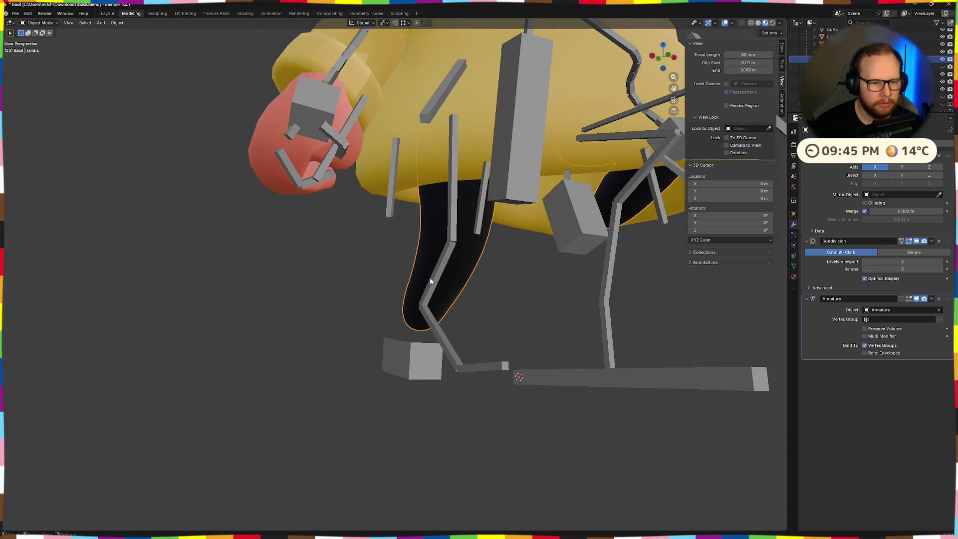
Check the armature in Pose and Edit Mode, then select it with Limbs active and bring up the mode pie.
{"action": "left_click", "coordinate": [431, 279]}
{"action": "key", "text": "ctrl+Tab"}
{"action": "scroll", "coordinate": [431, 279], "scroll_direction": "down", "scroll_amount": 3}
{"action": "mouse_move", "coordinate": [431, 278]}
{"action": "middle_mouse_down"}
{"action": "mouse_move", "coordinate": [442, 308]}
{"action": "mouse_move", "coordinate": [444, 286]}
{"action": "middle_mouse_up"}
{"action": "scroll", "coordinate": [419, 307], "scroll_direction": "up", "scroll_amount": 3}
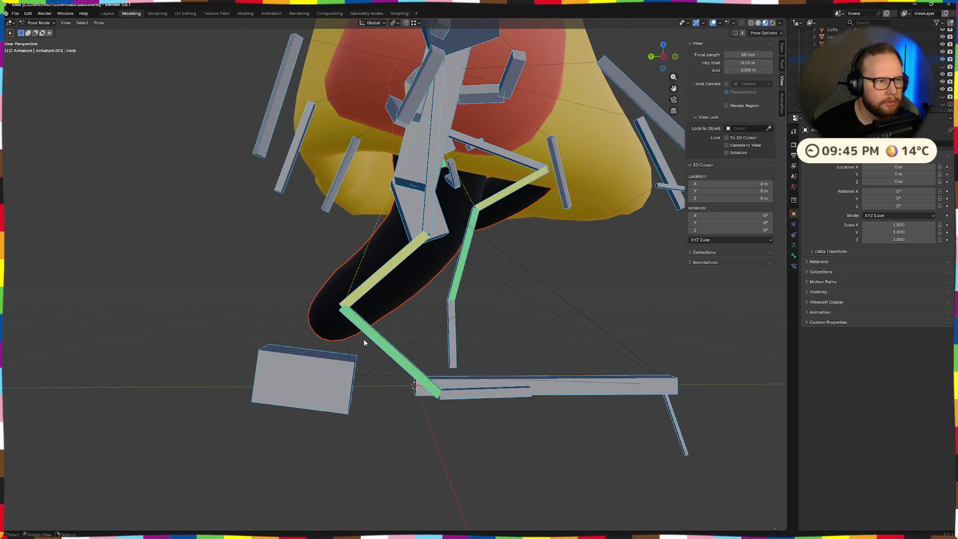
{"action": "left_click", "coordinate": [337, 304]}
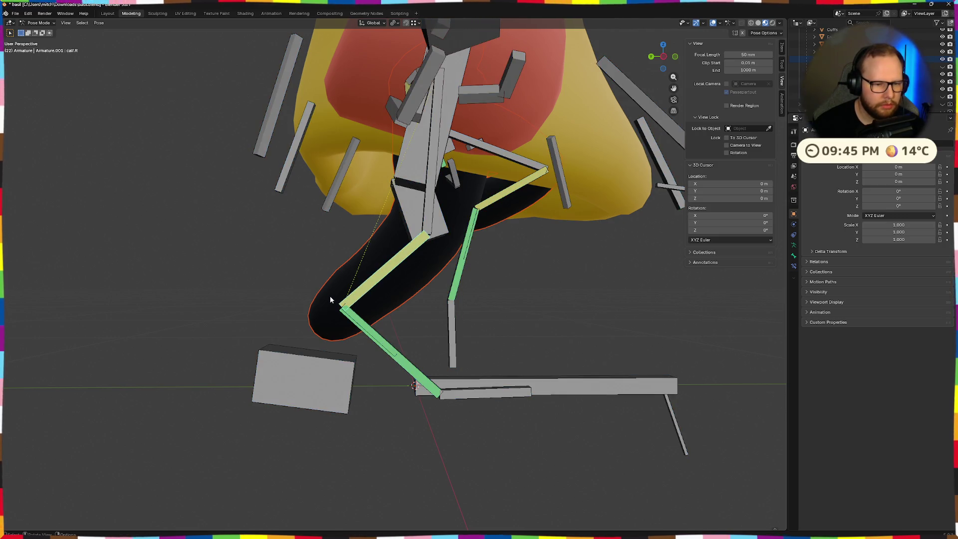
{"action": "key", "text": "Tab"}
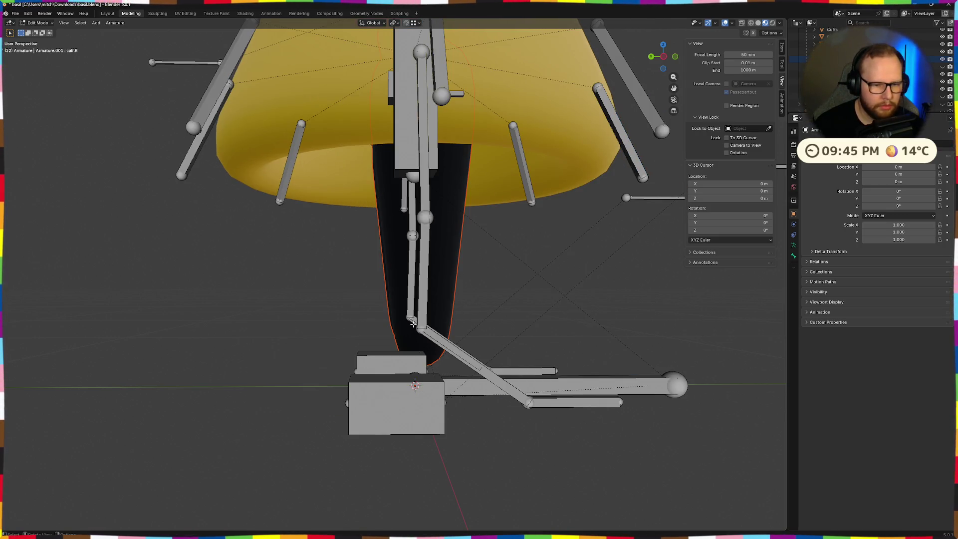
{"action": "key", "text": "ctrl+Tab"}
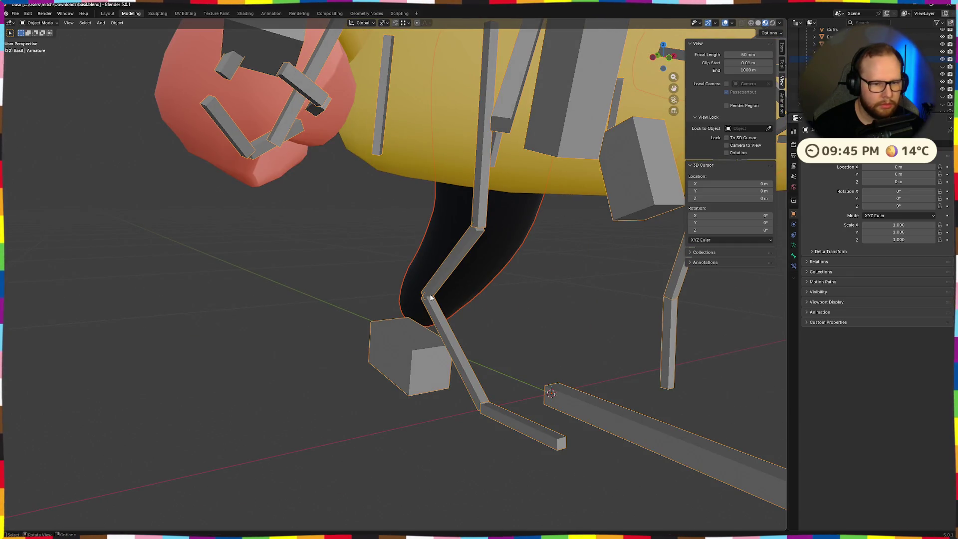
{"action": "left_click", "coordinate": [476, 282], "text": "shift"}
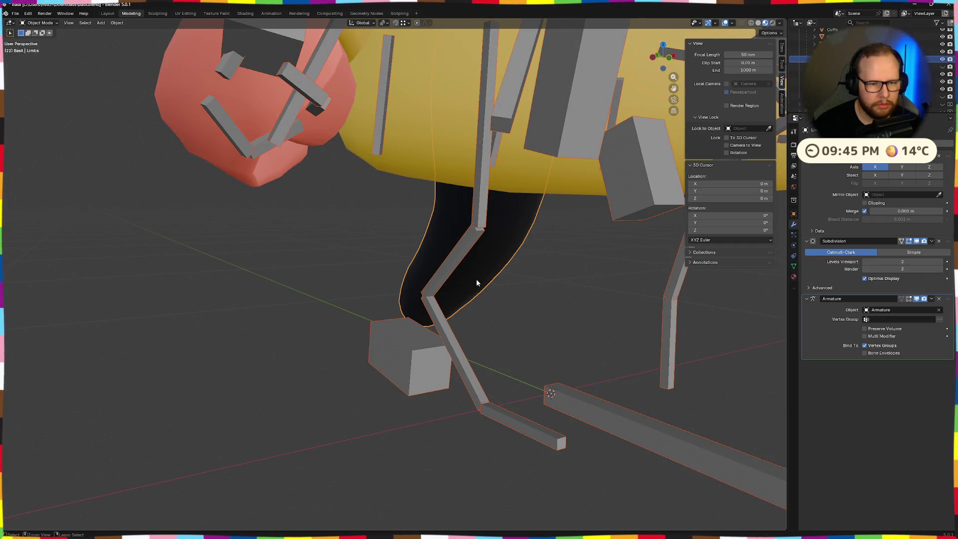
{"action": "key", "text": "ctrl+Tab"}
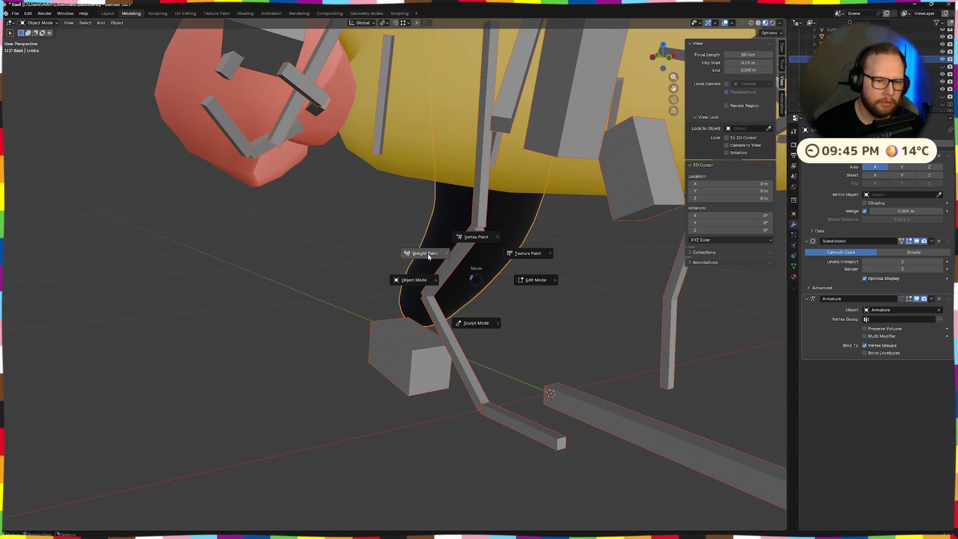
Enter Weight Paint on Limbs and inspect foot.R, calf.R, thigh.R and root bone weights on the leg.
{"action": "left_click", "coordinate": [428, 256]}
{"action": "middle_click_drag", "start_coordinate": [428, 255], "coordinate": [373, 325]}
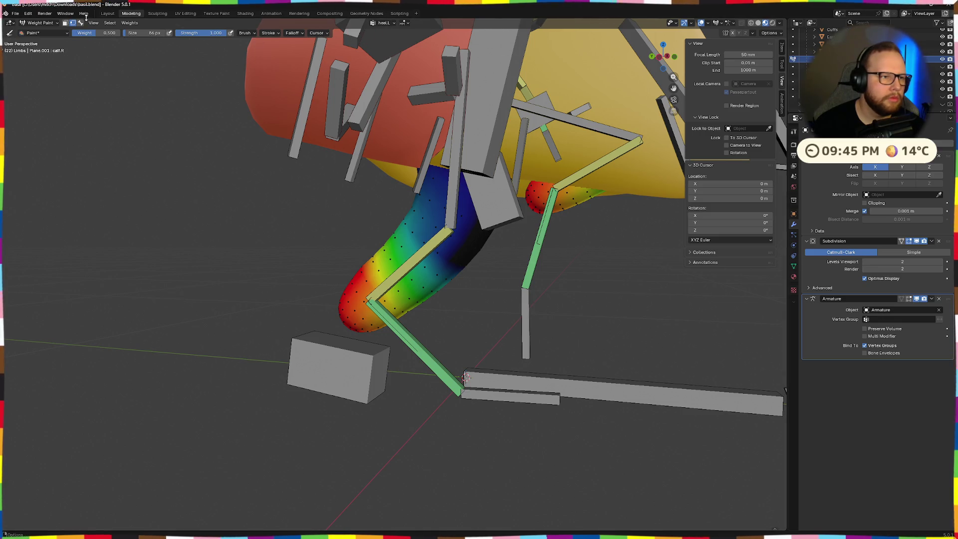
{"action": "left_click", "coordinate": [427, 352], "text": "ctrl"}
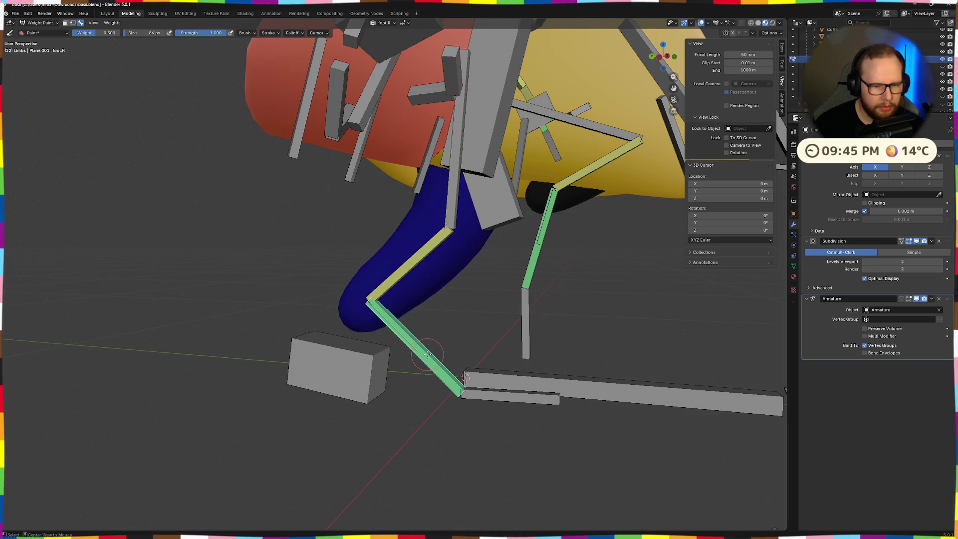
{"action": "left_click", "coordinate": [383, 301], "text": "ctrl"}
{"action": "middle_click_drag", "start_coordinate": [384, 301], "coordinate": [419, 247]}
{"action": "left_click", "coordinate": [464, 180], "text": "ctrl"}
{"action": "mouse_move", "coordinate": [465, 180]}
{"action": "middle_mouse_down"}
{"action": "mouse_move", "coordinate": [479, 382]}
{"action": "mouse_move", "coordinate": [585, 405]}
{"action": "mouse_move", "coordinate": [494, 362]}
{"action": "middle_mouse_up"}
{"action": "left_click", "coordinate": [479, 368], "text": "ctrl"}
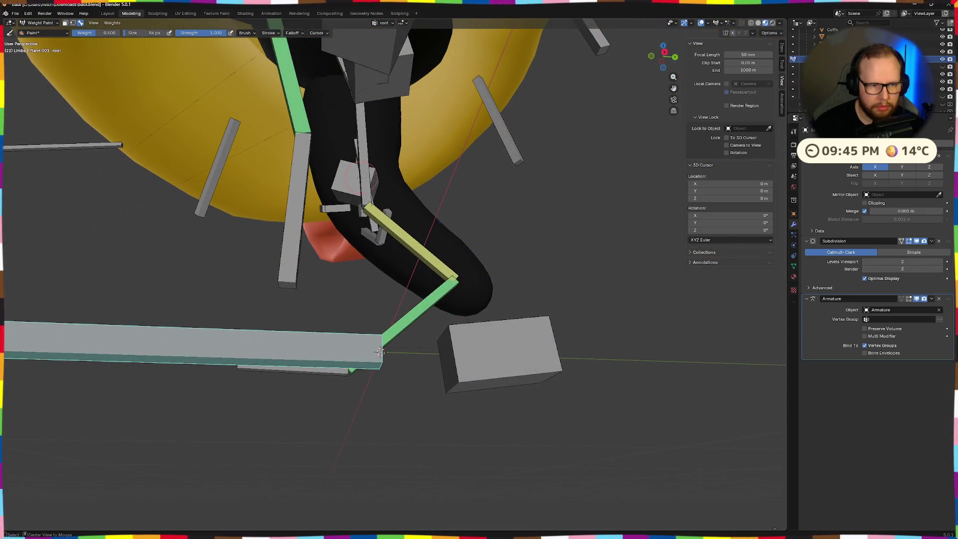
{"action": "left_click", "coordinate": [385, 344], "text": "ctrl"}
{"action": "middle_click_drag", "start_coordinate": [385, 344], "coordinate": [455, 299]}
Inspect upper-body influences: ik.hand.R, coat.001.R, control.torso, bicep.L, ik.hand.L and target.arm.R.
{"action": "left_click", "coordinate": [432, 175], "text": "ctrl"}
{"action": "middle_click_drag", "start_coordinate": [431, 176], "coordinate": [342, 191]}
{"action": "left_click", "coordinate": [343, 190], "text": "ctrl"}
{"action": "left_click", "coordinate": [392, 163], "text": "ctrl"}
{"action": "middle_click_drag", "start_coordinate": [392, 163], "coordinate": [415, 187]}
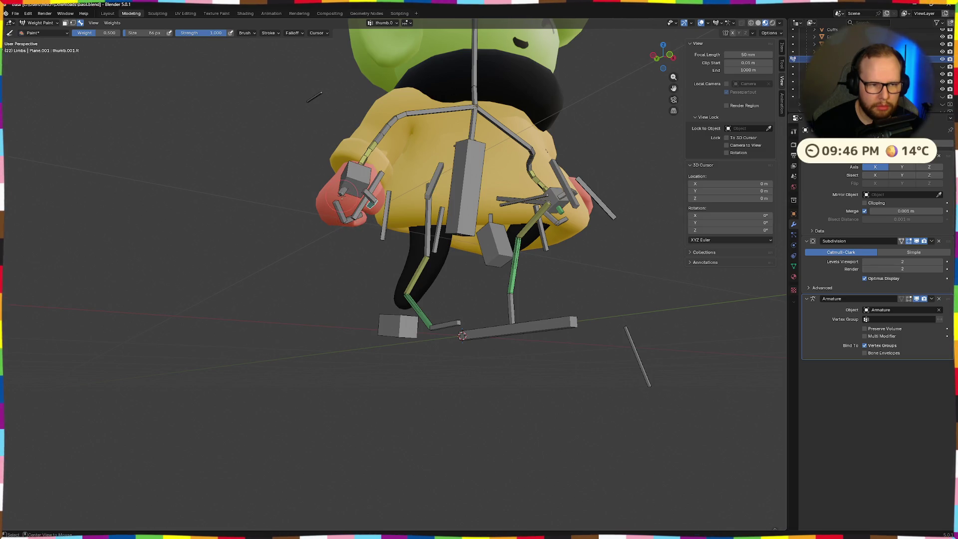
{"action": "middle_click_drag", "start_coordinate": [357, 191], "coordinate": [361, 156]}
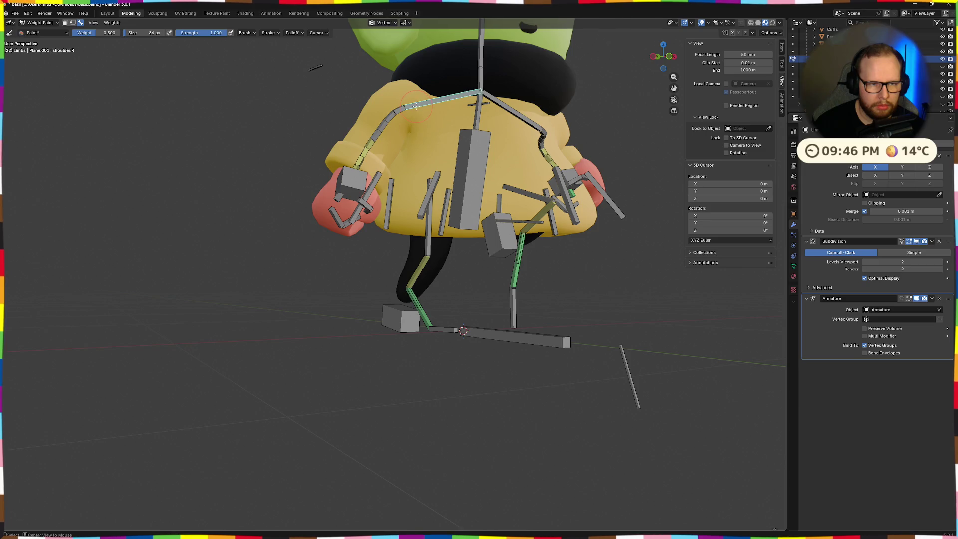
{"action": "left_click", "coordinate": [471, 157], "text": "ctrl"}
{"action": "middle_click_drag", "start_coordinate": [472, 158], "coordinate": [467, 153]}
{"action": "left_click", "coordinate": [583, 115], "text": "ctrl"}
{"action": "left_click", "coordinate": [623, 177], "text": "ctrl"}
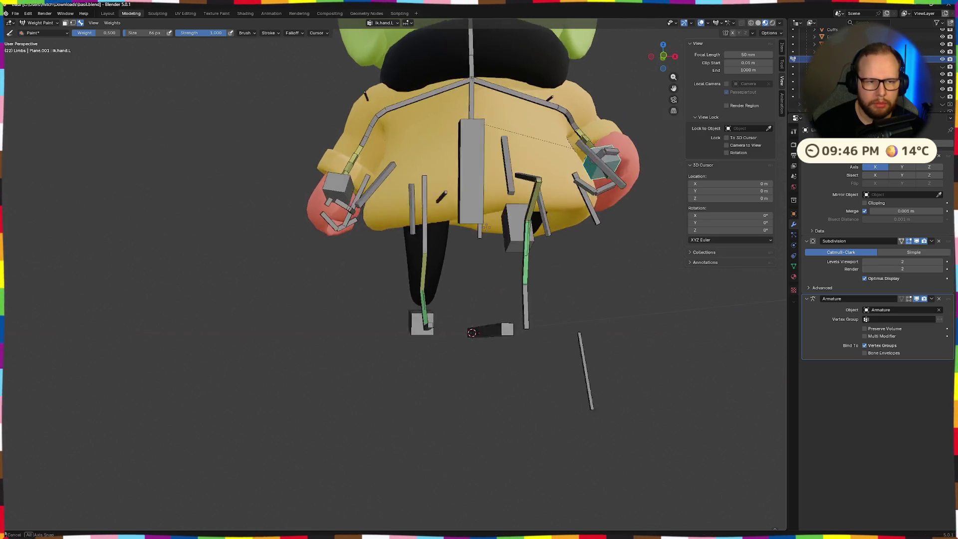
{"action": "middle_click_drag", "start_coordinate": [629, 297], "coordinate": [306, 64]}
{"action": "left_click", "coordinate": [310, 84], "text": "ctrl"}
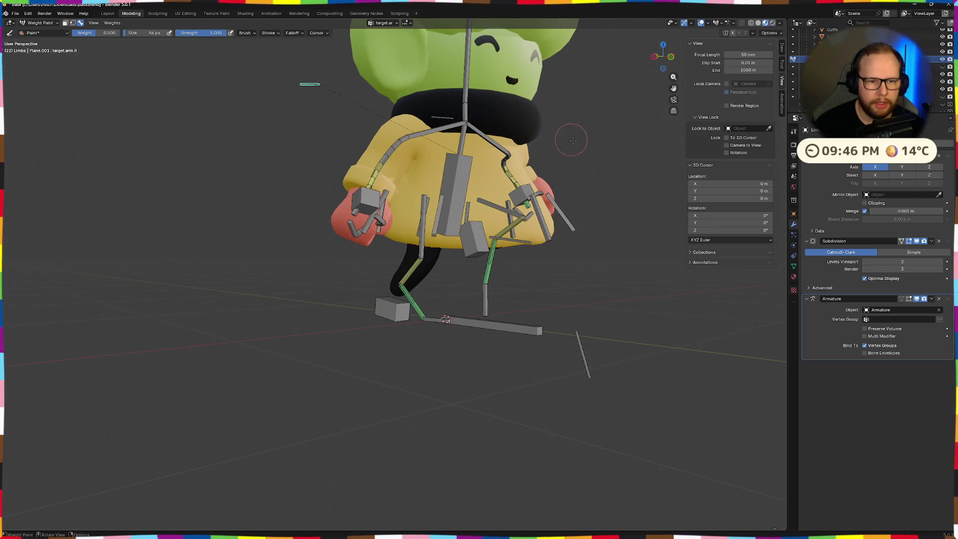
{"action": "middle_click_drag", "start_coordinate": [567, 137], "coordinate": [486, 124]}
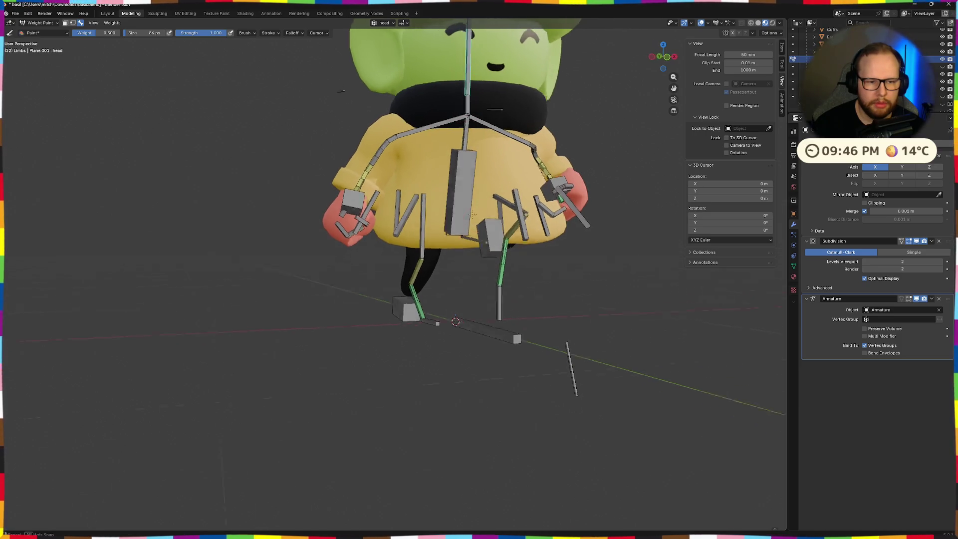
{"action": "middle_click_drag", "start_coordinate": [468, 90], "coordinate": [475, 107]}
{"action": "scroll", "coordinate": [475, 108], "scroll_direction": "down", "scroll_amount": 3}
{"action": "scroll", "coordinate": [430, 192], "scroll_direction": "up", "scroll_amount": 1}
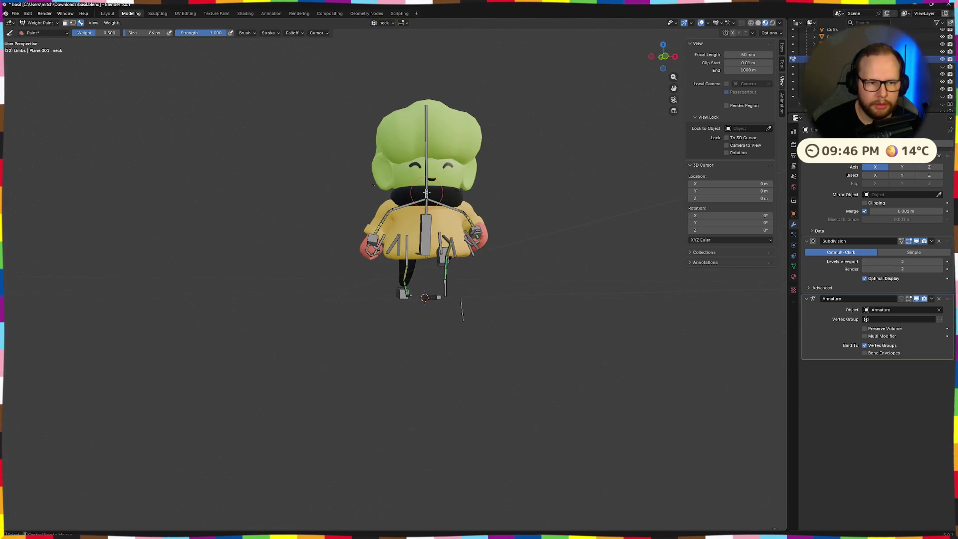
{"action": "scroll", "coordinate": [426, 191], "scroll_direction": "up", "scroll_amount": 5}
Compare further leg bones' weights, including one with no influence, from low tilted angles.
{"action": "mouse_move", "coordinate": [426, 192]}
{"action": "middle_mouse_down"}
{"action": "mouse_move", "coordinate": [441, 302]}
{"action": "mouse_move", "coordinate": [481, 370]}
{"action": "mouse_move", "coordinate": [466, 359]}
{"action": "middle_mouse_up"}
{"action": "left_click", "coordinate": [439, 304]}
{"action": "scroll", "coordinate": [439, 304], "scroll_direction": "up", "scroll_amount": 3}
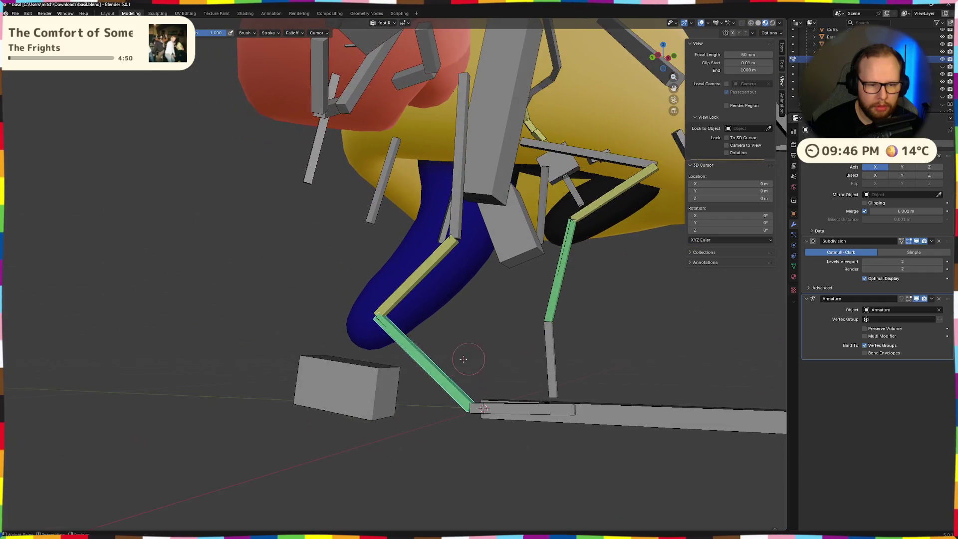
{"action": "left_click", "coordinate": [399, 335], "text": "ctrl"}
{"action": "mouse_move", "coordinate": [399, 334]}
{"action": "middle_mouse_down"}
{"action": "mouse_move", "coordinate": [430, 233]}
{"action": "mouse_move", "coordinate": [475, 289]}
{"action": "mouse_move", "coordinate": [547, 275]}
{"action": "mouse_move", "coordinate": [449, 322]}
{"action": "mouse_move", "coordinate": [539, 343]}
{"action": "mouse_move", "coordinate": [542, 332]}
{"action": "mouse_move", "coordinate": [486, 304]}
{"action": "middle_mouse_up"}
{"action": "left_click", "coordinate": [428, 234], "text": "ctrl"}
{"action": "left_click", "coordinate": [449, 322], "text": "ctrl"}
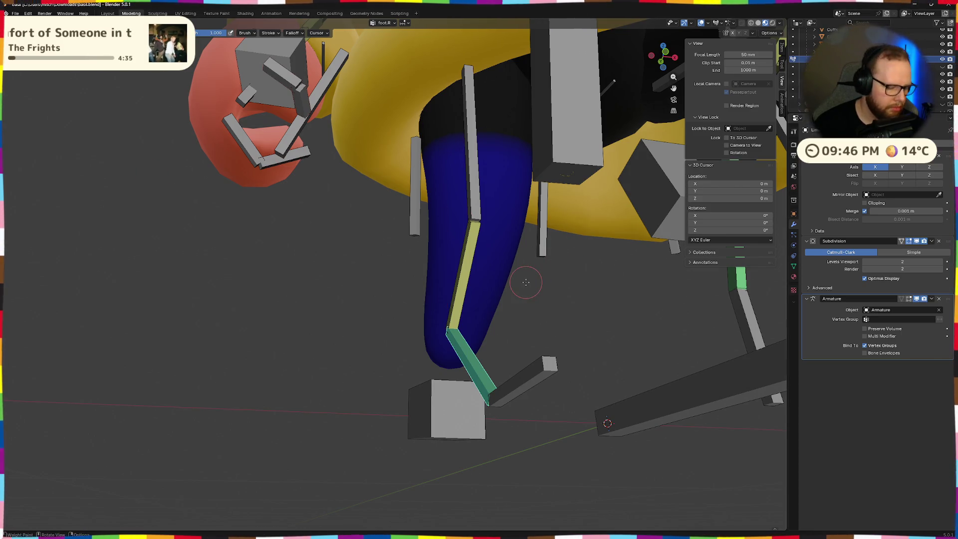
{"action": "mouse_move", "coordinate": [525, 278]}
{"action": "middle_mouse_down"}
{"action": "mouse_move", "coordinate": [590, 288]}
{"action": "mouse_move", "coordinate": [530, 265]}
{"action": "middle_mouse_up"}
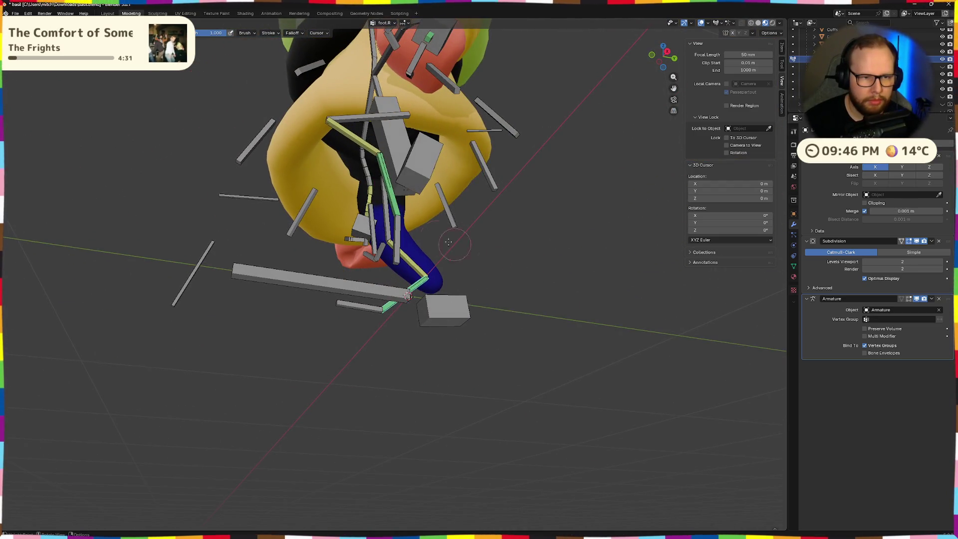
{"action": "mouse_move", "coordinate": [531, 265]}
{"action": "middle_mouse_down"}
{"action": "mouse_move", "coordinate": [505, 207]}
{"action": "mouse_move", "coordinate": [516, 211]}
{"action": "middle_mouse_up"}
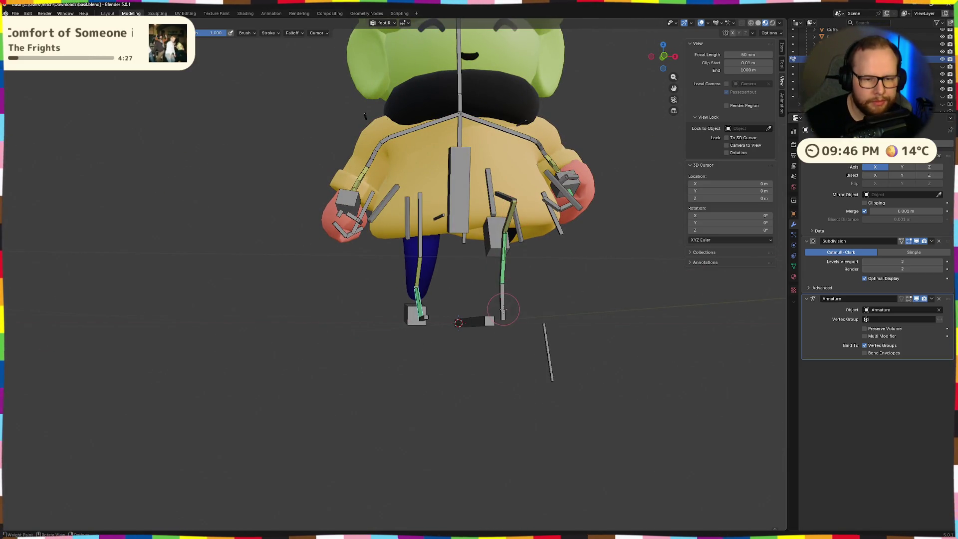
{"action": "mouse_move", "coordinate": [504, 303]}
{"action": "middle_mouse_down"}
{"action": "mouse_move", "coordinate": [355, 275]}
{"action": "mouse_move", "coordinate": [516, 242]}
{"action": "middle_mouse_up"}
Briefly visit edit and object mode on Limbs, then return to weight painting.
{"action": "key", "text": "Tab"}
{"action": "key", "text": "Tab"}
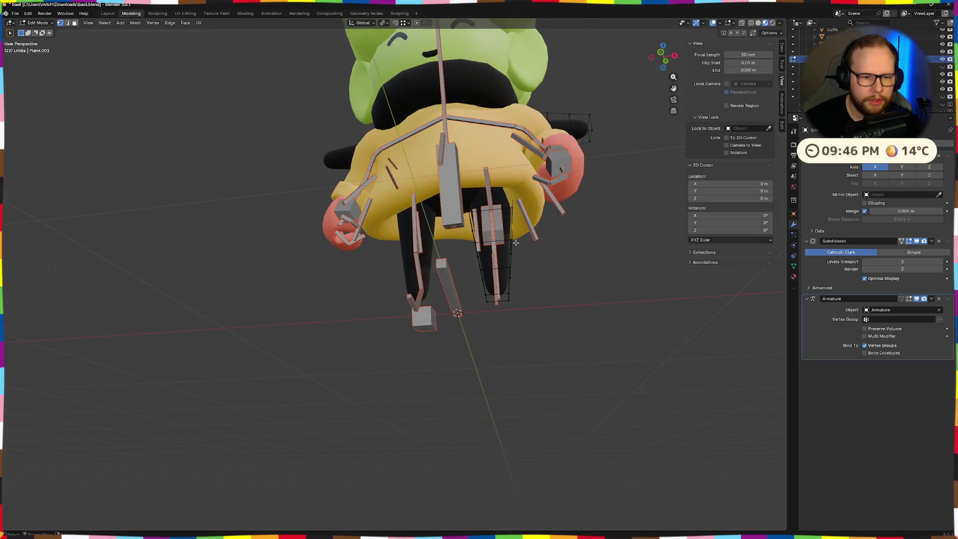
{"action": "key", "text": "ctrl+Tab"}
{"action": "left_click", "coordinate": [454, 243]}
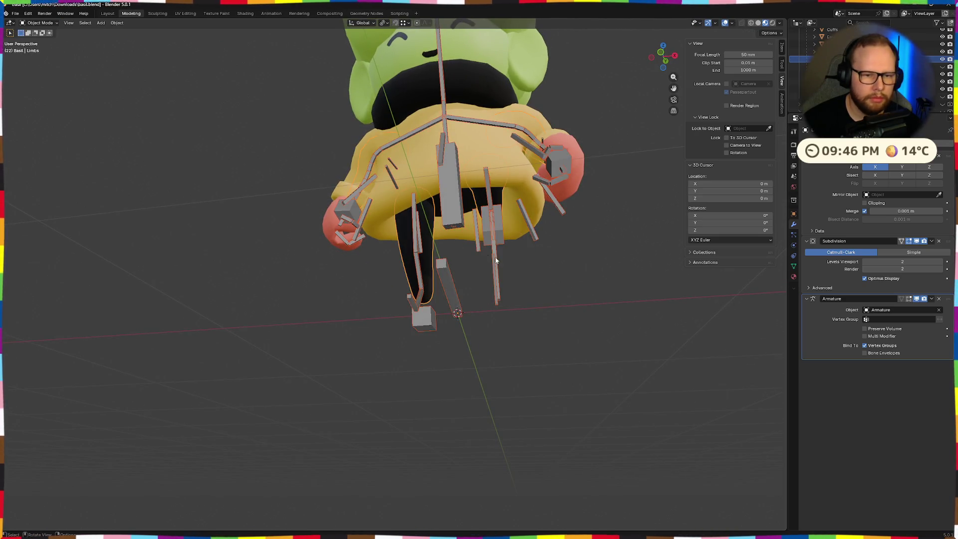
{"action": "scroll", "coordinate": [527, 263], "scroll_direction": "up", "scroll_amount": 5}
{"action": "mouse_move", "coordinate": [528, 263]}
{"action": "middle_mouse_down"}
{"action": "mouse_move", "coordinate": [596, 234]}
{"action": "mouse_move", "coordinate": [600, 206]}
{"action": "middle_mouse_up"}
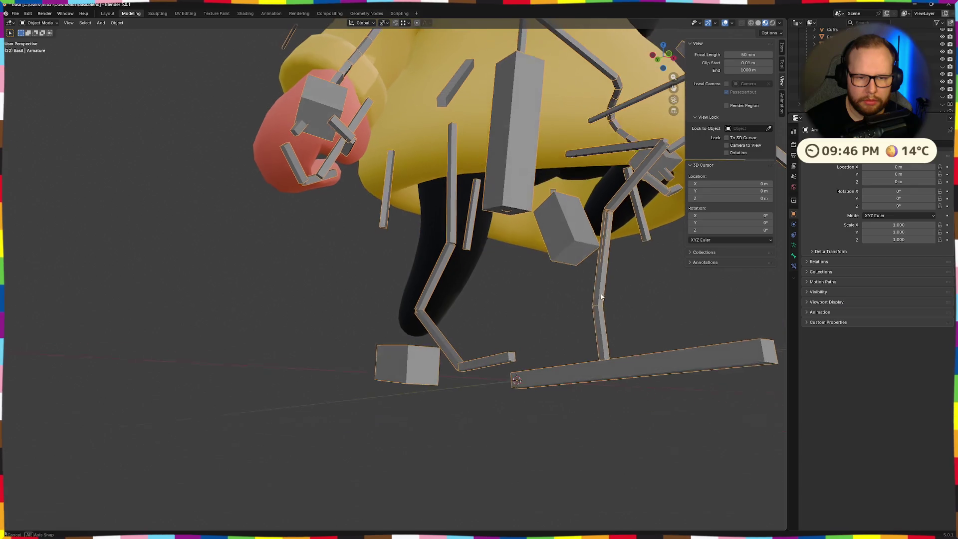
{"action": "mouse_move", "coordinate": [650, 236]}
{"action": "middle_mouse_down"}
{"action": "mouse_move", "coordinate": [614, 273]}
{"action": "mouse_move", "coordinate": [554, 287]}
{"action": "mouse_move", "coordinate": [494, 239]}
{"action": "mouse_move", "coordinate": [523, 221]}
{"action": "mouse_move", "coordinate": [507, 306]}
{"action": "middle_mouse_up"}
{"action": "key", "text": "ctrl+Tab"}
{"action": "left_click", "coordinate": [608, 209]}
Check the left and right shin, foot and thigh bones' weights on the legs.
{"action": "left_click", "coordinate": [492, 234], "text": "ctrl"}
{"action": "left_click", "coordinate": [442, 342], "text": "ctrl"}
{"action": "left_click", "coordinate": [467, 371], "text": "ctrl"}
{"action": "middle_click_drag", "start_coordinate": [468, 371], "coordinate": [605, 284]}
{"action": "left_click", "coordinate": [604, 283], "text": "ctrl"}
{"action": "left_click", "coordinate": [613, 202], "text": "ctrl"}
{"action": "mouse_move", "coordinate": [614, 202]}
{"action": "middle_mouse_down"}
{"action": "mouse_move", "coordinate": [420, 296]}
{"action": "mouse_move", "coordinate": [412, 368]}
{"action": "middle_mouse_up"}
{"action": "left_click", "coordinate": [419, 296], "text": "ctrl"}
{"action": "left_click", "coordinate": [412, 344], "text": "ctrl"}
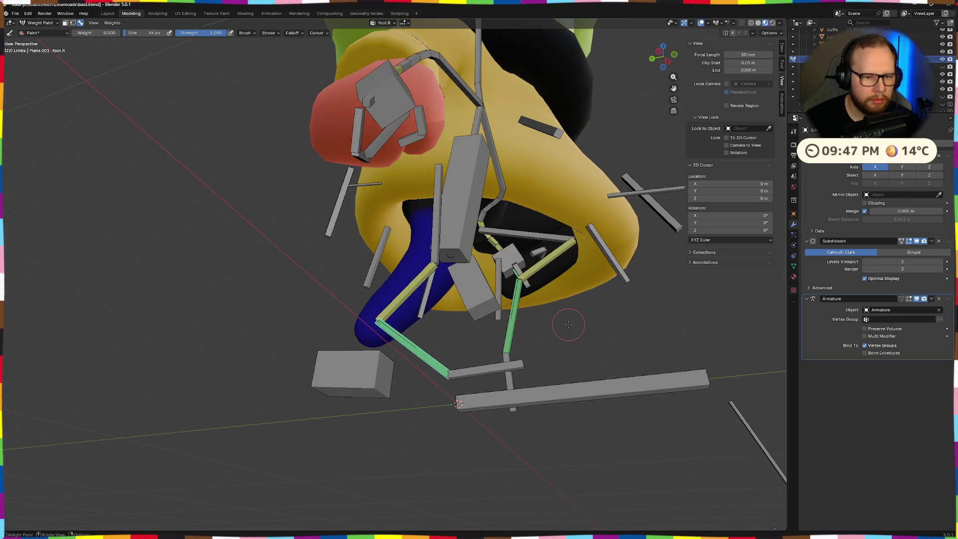
{"action": "middle_click_drag", "start_coordinate": [568, 324], "coordinate": [491, 369]}
{"action": "left_click", "coordinate": [562, 295], "text": "ctrl"}
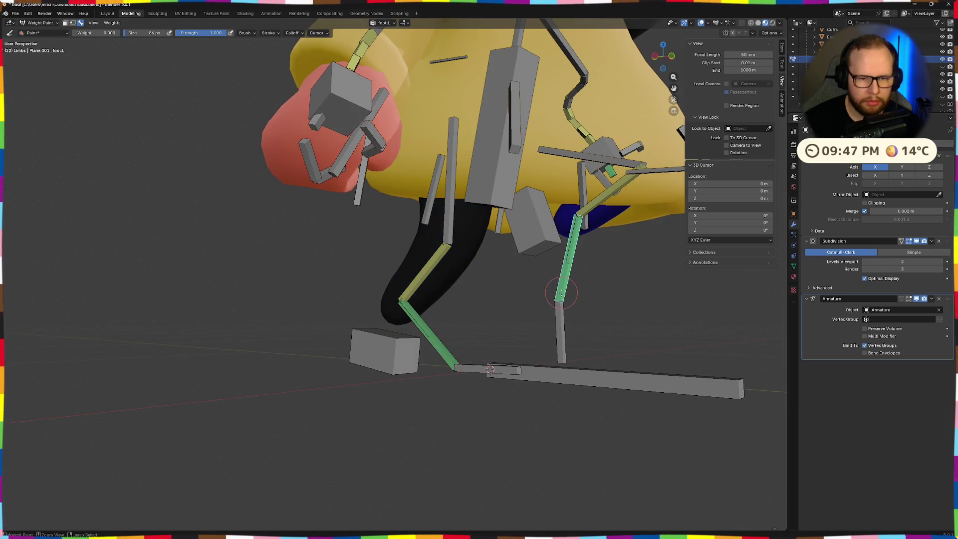
{"action": "mouse_move", "coordinate": [563, 295]}
{"action": "middle_mouse_down"}
{"action": "mouse_move", "coordinate": [459, 342]}
{"action": "mouse_move", "coordinate": [496, 352]}
{"action": "middle_mouse_up"}
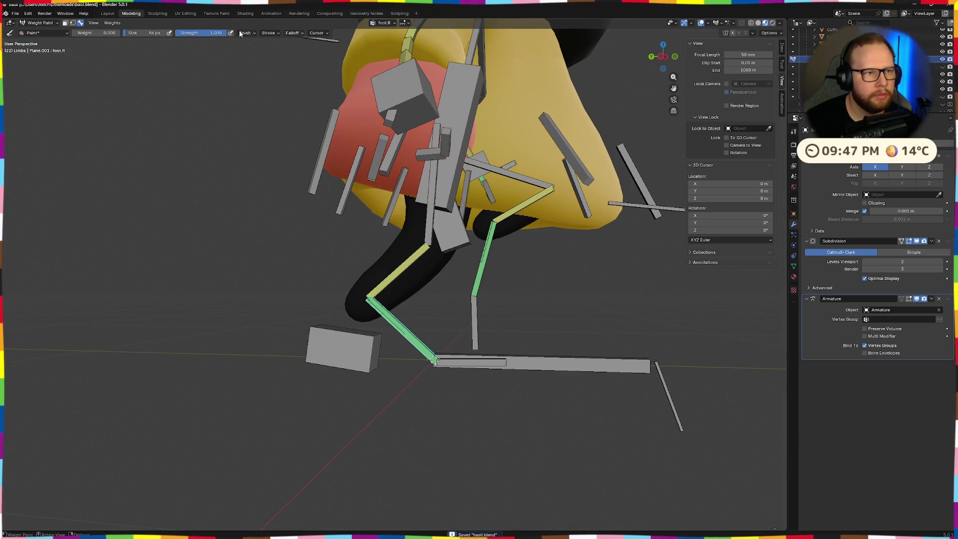
In the Animation workspace, play and stop the Run action and inspect the pose.
{"action": "left_click", "coordinate": [270, 12]}
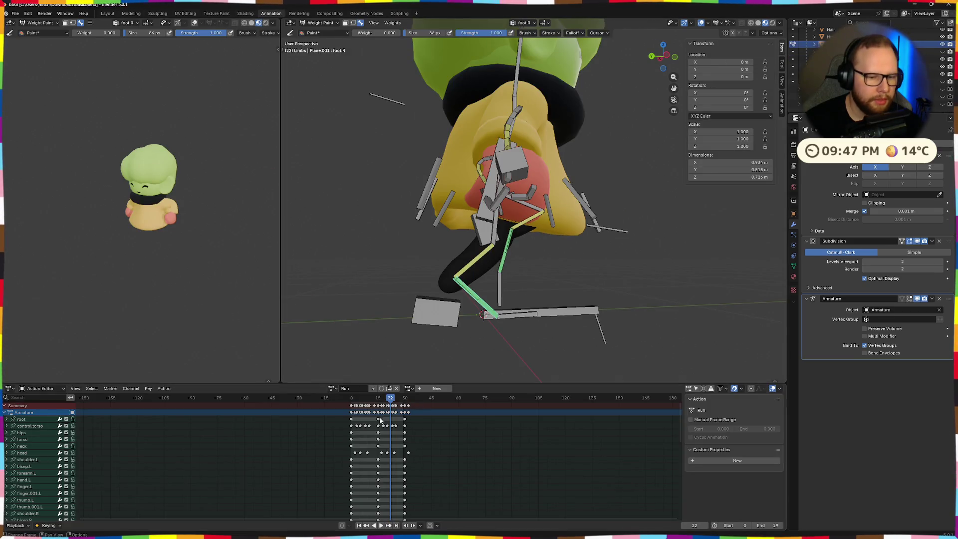
{"action": "key", "text": "space"}
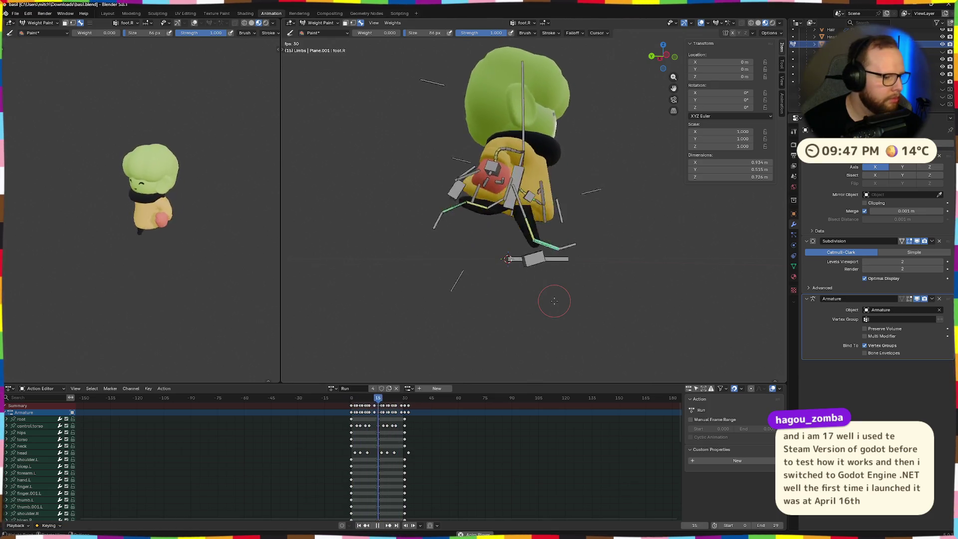
{"action": "key", "text": "space"}
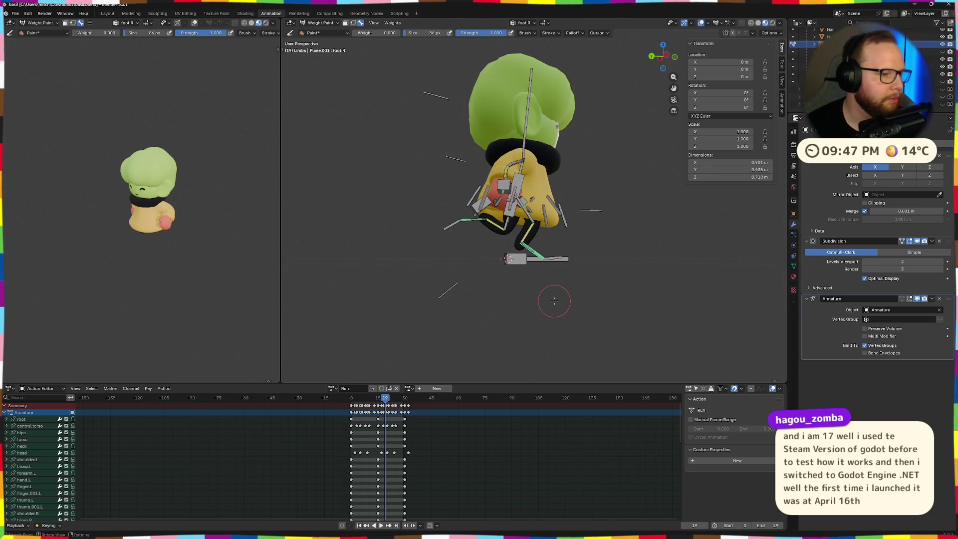
{"action": "scroll", "coordinate": [585, 291], "scroll_direction": "up", "scroll_amount": 5}
{"action": "scroll", "coordinate": [585, 292], "scroll_direction": "down", "scroll_amount": 5}
{"action": "mouse_move", "coordinate": [585, 292]}
{"action": "middle_mouse_down"}
{"action": "mouse_move", "coordinate": [614, 325]}
{"action": "mouse_move", "coordinate": [560, 252]}
{"action": "middle_mouse_up"}
{"action": "scroll", "coordinate": [523, 225], "scroll_direction": "up", "scroll_amount": 3}
{"action": "scroll", "coordinate": [498, 208], "scroll_direction": "up", "scroll_amount": 2}
{"action": "mouse_move", "coordinate": [498, 207]}
{"action": "middle_mouse_down"}
{"action": "mouse_move", "coordinate": [588, 197]}
{"action": "mouse_move", "coordinate": [669, 214]}
{"action": "mouse_move", "coordinate": [523, 296]}
{"action": "mouse_move", "coordinate": [504, 295]}
{"action": "mouse_move", "coordinate": [530, 304]}
{"action": "mouse_move", "coordinate": [517, 270]}
{"action": "mouse_move", "coordinate": [456, 240]}
{"action": "mouse_move", "coordinate": [484, 277]}
{"action": "mouse_move", "coordinate": [501, 247]}
{"action": "middle_mouse_up"}
{"action": "scroll", "coordinate": [545, 285], "scroll_direction": "up", "scroll_amount": 3}
{"action": "scroll", "coordinate": [545, 285], "scroll_direction": "down", "scroll_amount": 3}
{"action": "scroll", "coordinate": [491, 264], "scroll_direction": "up", "scroll_amount": 2}
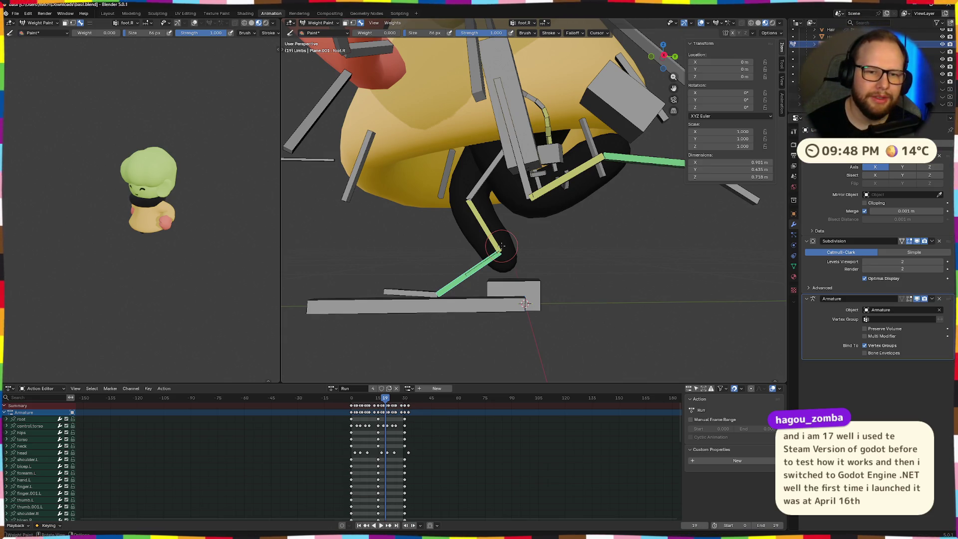
{"action": "scroll", "coordinate": [599, 267], "scroll_direction": "down", "scroll_amount": 3}
{"action": "mouse_move", "coordinate": [599, 267]}
{"action": "middle_mouse_down"}
{"action": "mouse_move", "coordinate": [520, 277]}
{"action": "mouse_move", "coordinate": [568, 264]}
{"action": "middle_mouse_up"}
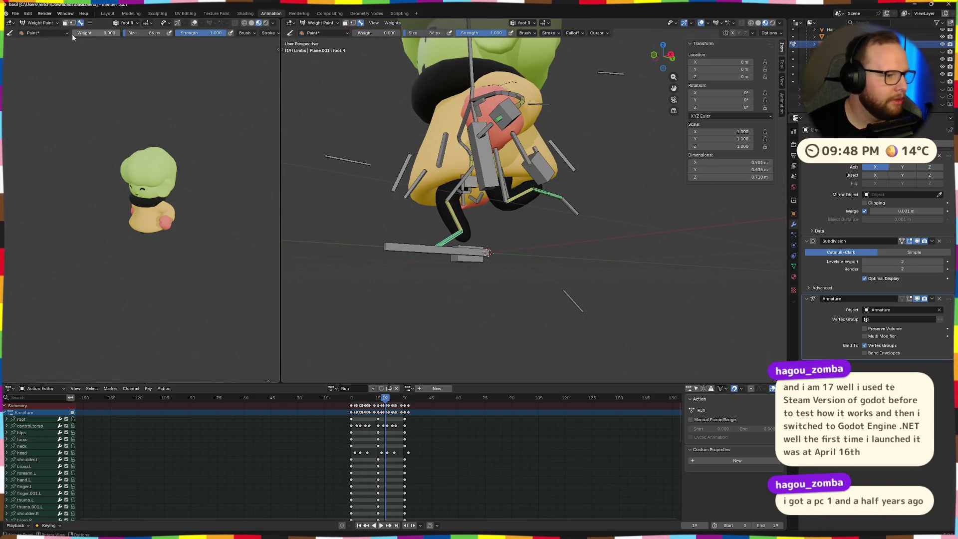
{"action": "left_click", "coordinate": [14, 14]}
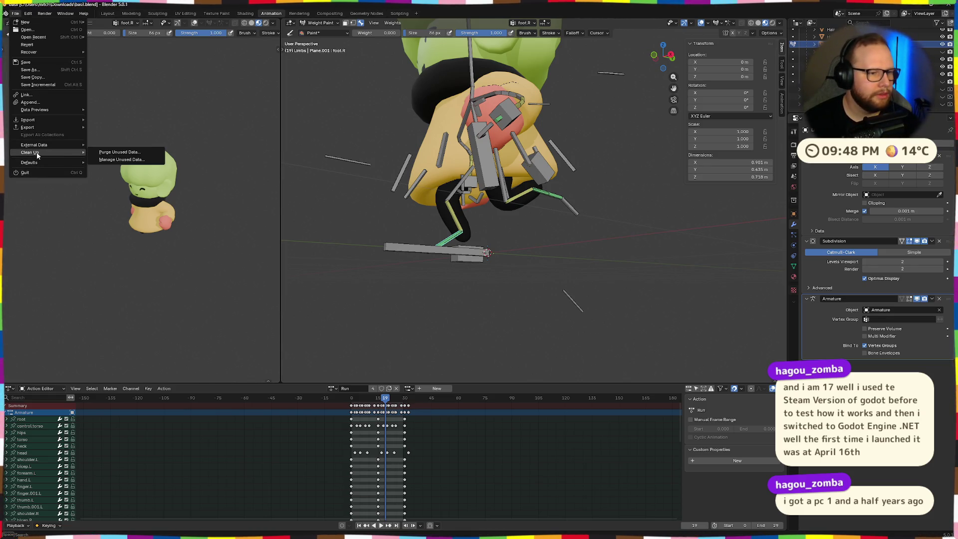
{"action": "mouse_move", "coordinate": [29, 127]}
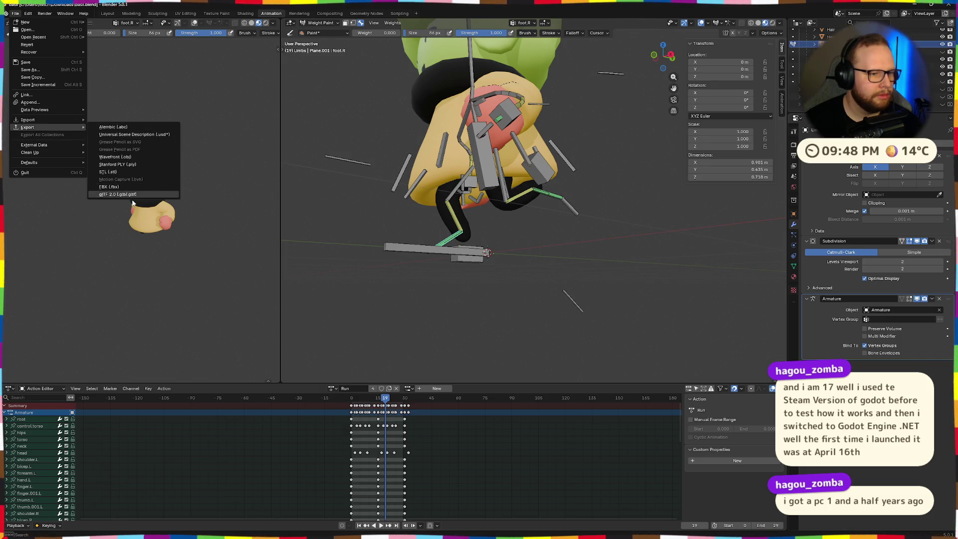
Export as glTF 2.0 binary over basil.glb in Downloads, then leave Blender.
{"action": "left_click", "coordinate": [132, 197]}
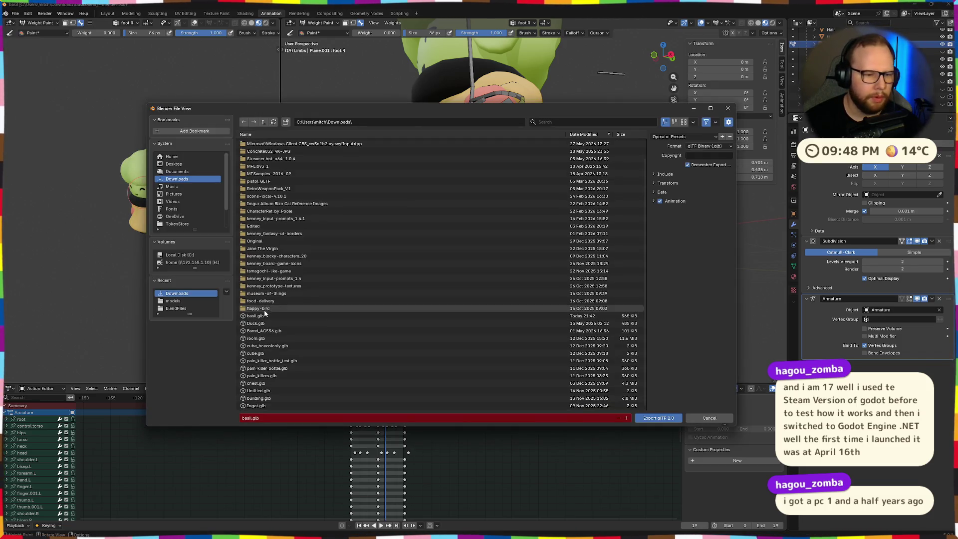
{"action": "left_click", "coordinate": [266, 315]}
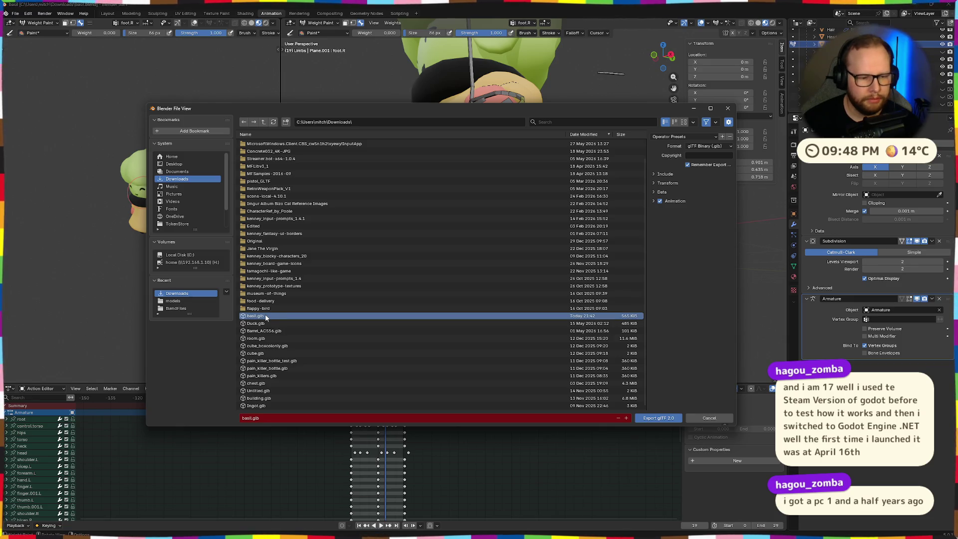
{"action": "left_click", "coordinate": [653, 418]}
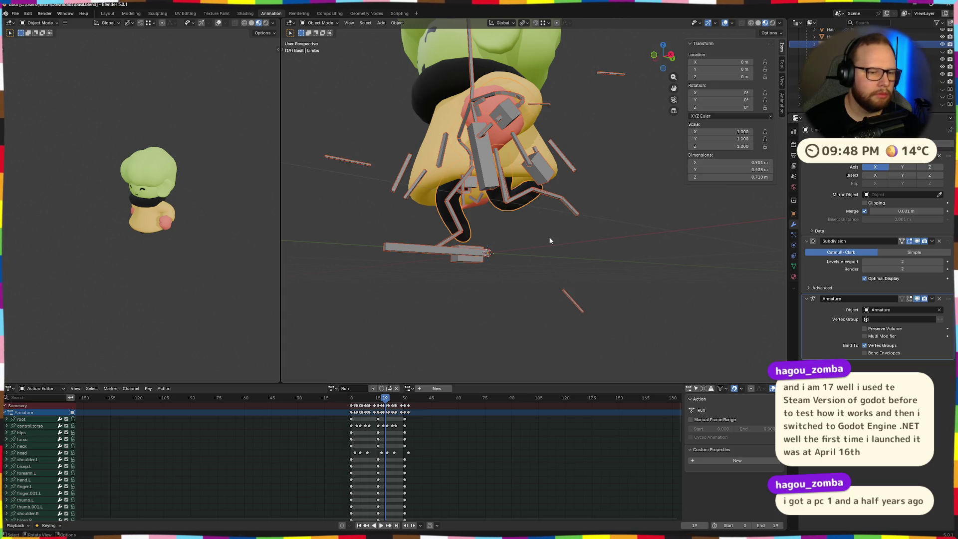
{"action": "key", "text": "alt+Tab"}
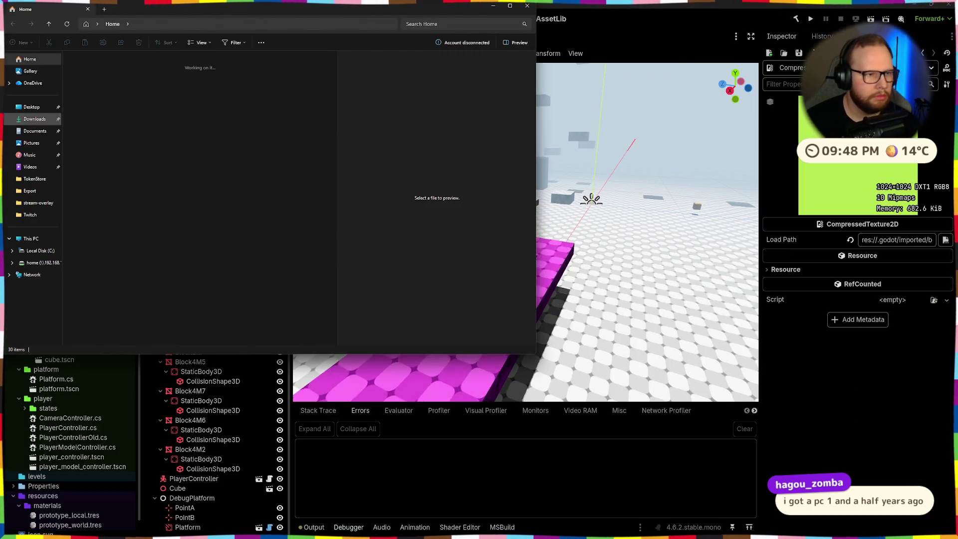
Show Downloads and select the freshly exported basil.glb.
{"action": "left_click", "coordinate": [33, 119]}
{"action": "left_click", "coordinate": [157, 78]}
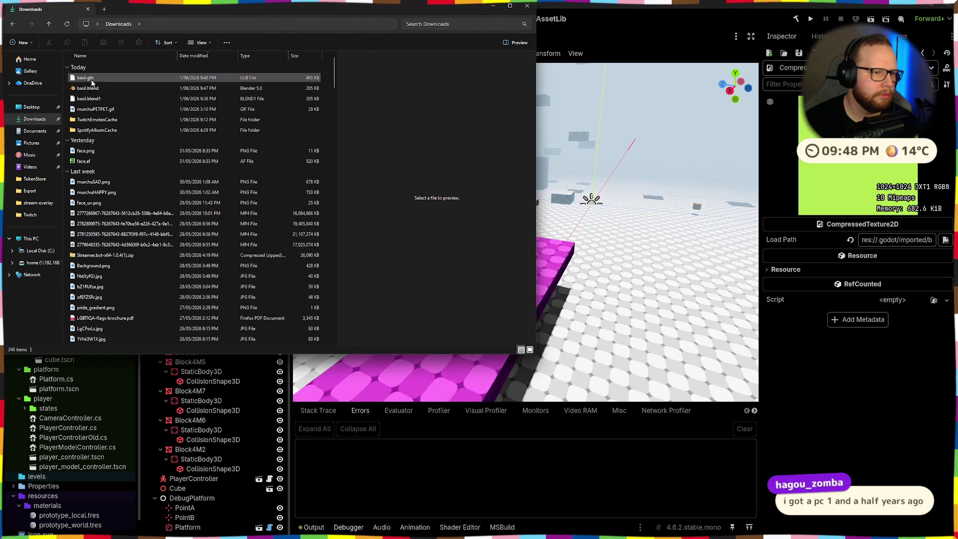
{"action": "left_click_drag", "start_coordinate": [192, 7], "coordinate": [463, 64]}
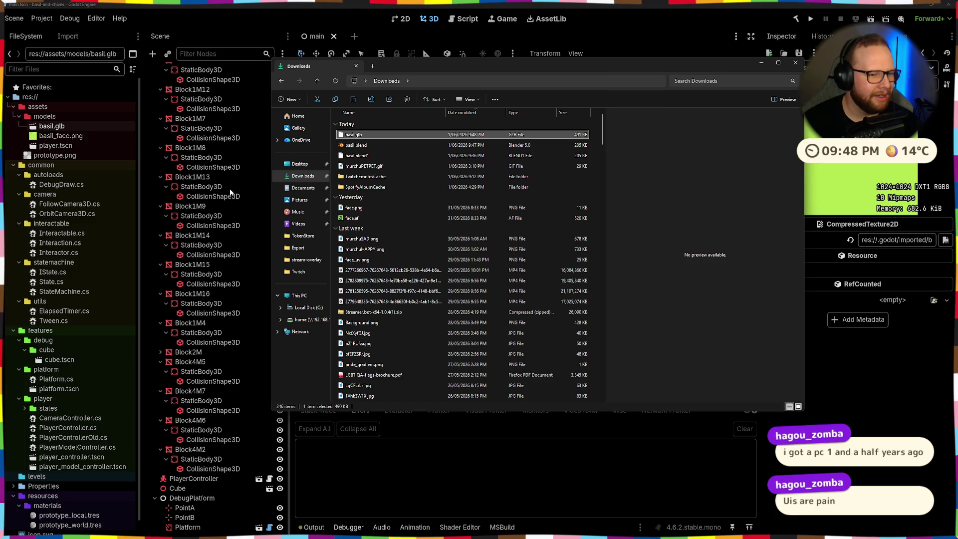
{"action": "scroll", "coordinate": [405, 329], "scroll_direction": "down", "scroll_amount": 3}
{"action": "scroll", "coordinate": [408, 319], "scroll_direction": "down", "scroll_amount": 3}
{"action": "scroll", "coordinate": [412, 310], "scroll_direction": "down", "scroll_amount": 3}
{"action": "scroll", "coordinate": [417, 302], "scroll_direction": "down", "scroll_amount": 4}
Browse older files and open the 20260115 puzzle mp4 for playback.
{"action": "left_click", "coordinate": [383, 197]}
{"action": "left_click", "coordinate": [374, 166]}
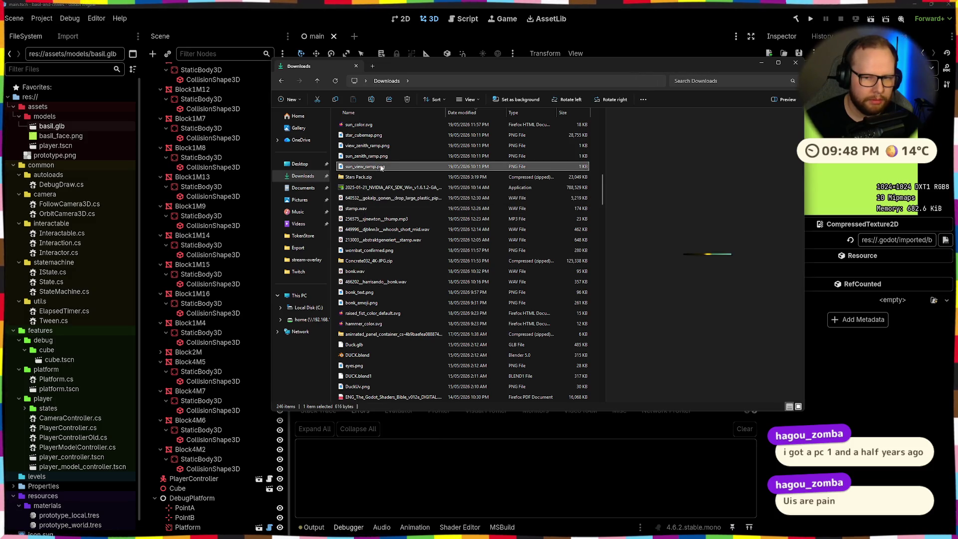
{"action": "scroll", "coordinate": [405, 287], "scroll_direction": "down", "scroll_amount": 3}
{"action": "scroll", "coordinate": [406, 284], "scroll_direction": "down", "scroll_amount": 3}
{"action": "scroll", "coordinate": [406, 282], "scroll_direction": "down", "scroll_amount": 3}
{"action": "scroll", "coordinate": [404, 277], "scroll_direction": "down", "scroll_amount": 5}
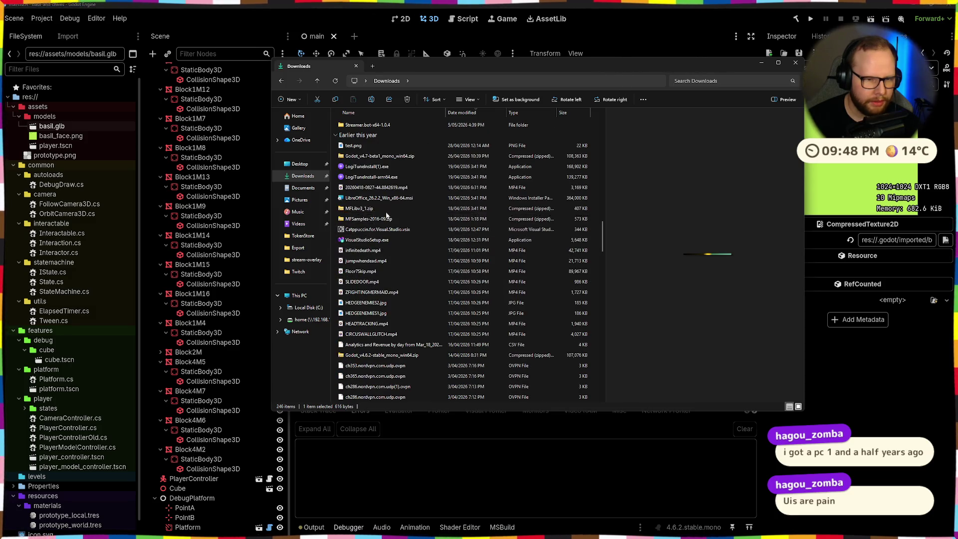
{"action": "left_click", "coordinate": [394, 190]}
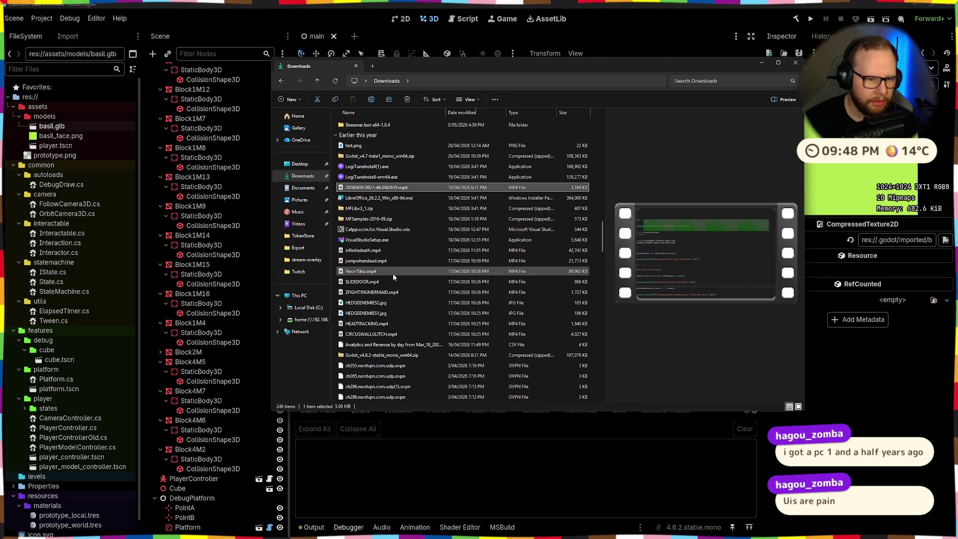
{"action": "scroll", "coordinate": [393, 274], "scroll_direction": "down", "scroll_amount": 3}
{"action": "scroll", "coordinate": [397, 322], "scroll_direction": "down", "scroll_amount": 5}
{"action": "scroll", "coordinate": [413, 343], "scroll_direction": "down", "scroll_amount": 5}
{"action": "left_click", "coordinate": [396, 303]}
{"action": "scroll", "coordinate": [389, 284], "scroll_direction": "down", "scroll_amount": 3}
{"action": "left_click", "coordinate": [377, 260]}
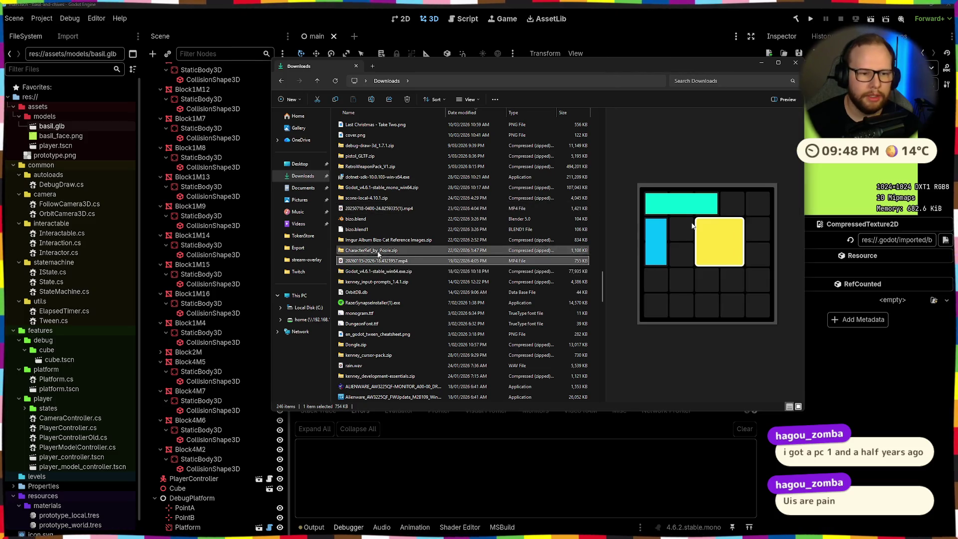
{"action": "double_click", "coordinate": [382, 262]}
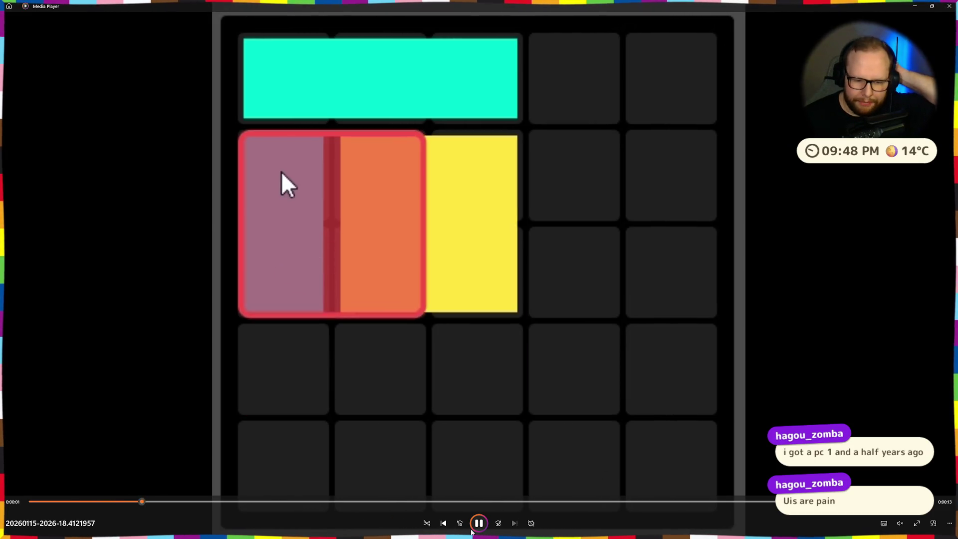
Pause and resume the puzzle clip, then close Media Player.
{"action": "left_click", "coordinate": [472, 527]}
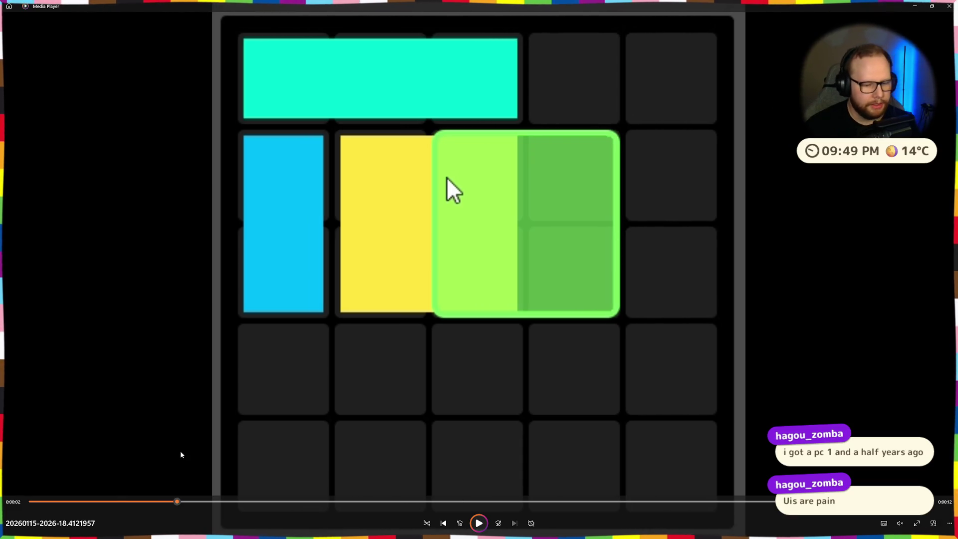
{"action": "left_click", "coordinate": [478, 523]}
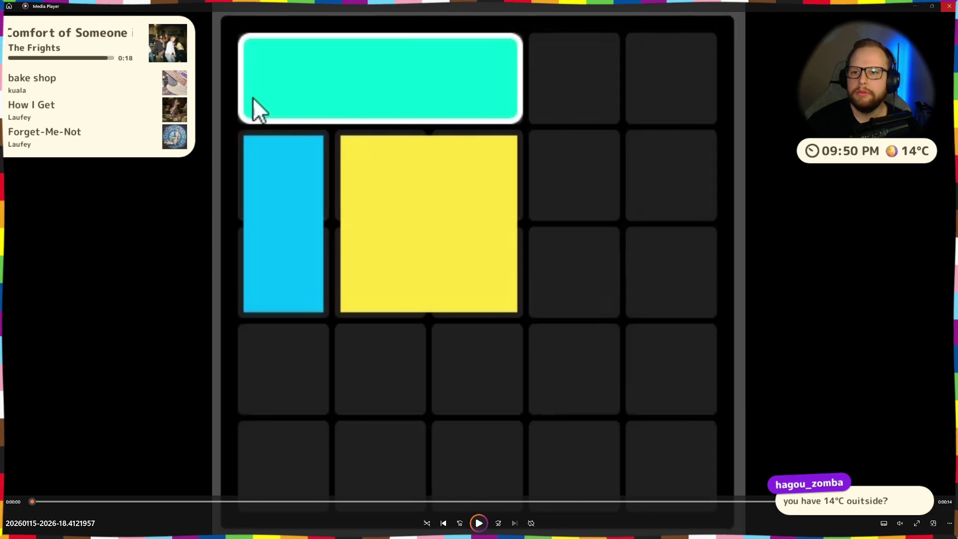
{"action": "key", "text": "alt+F4"}
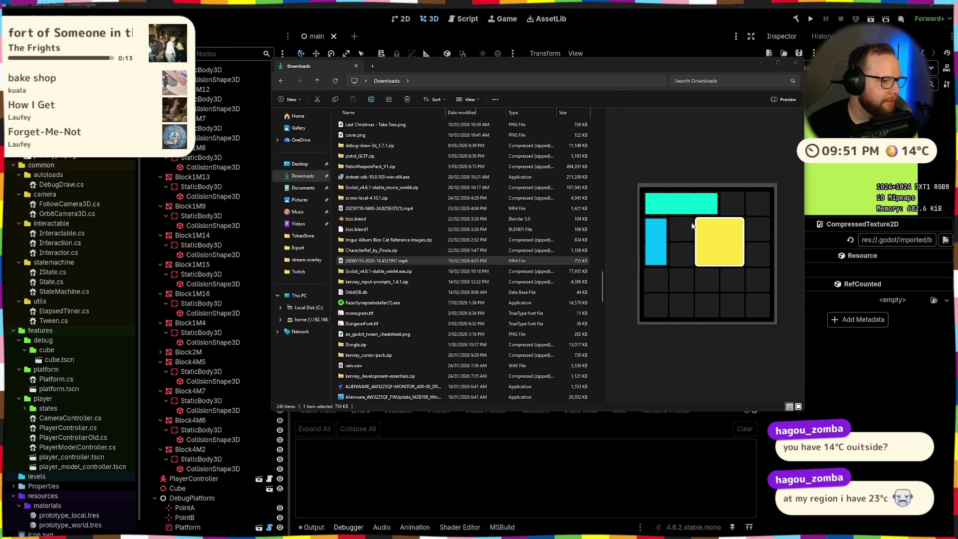
Close Downloads, then preview and scrub basil.glb's Run animation in Godot's import settings.
{"action": "left_click", "coordinate": [551, 59]}
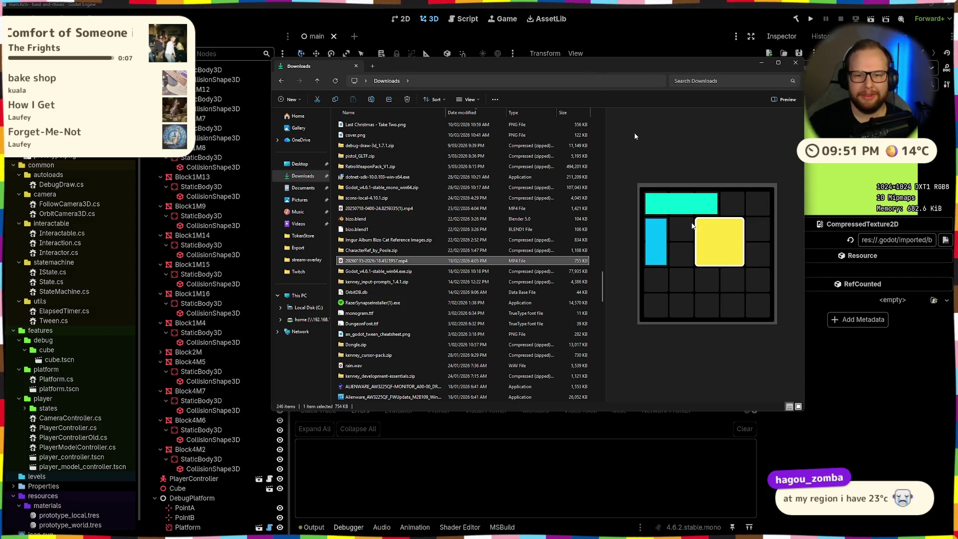
{"action": "left_click", "coordinate": [161, 175]}
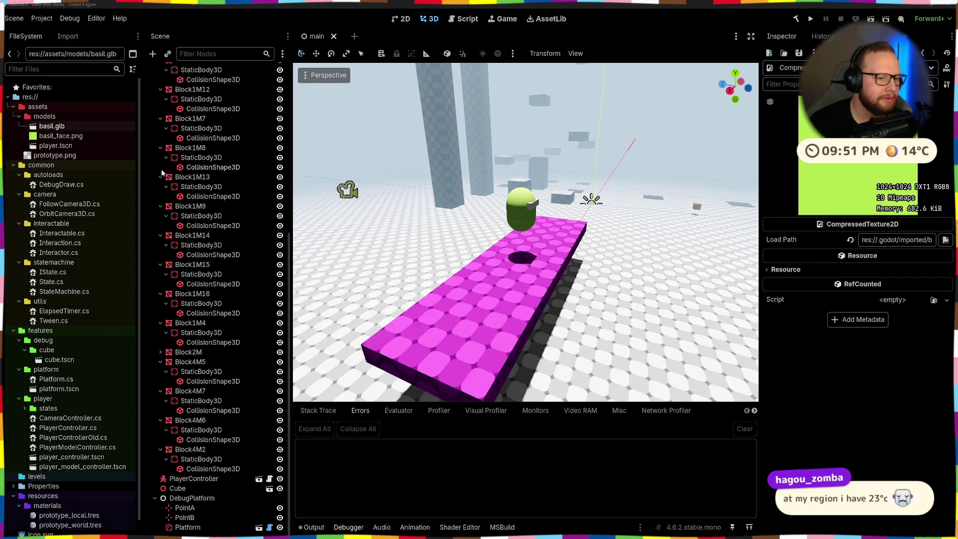
{"action": "double_click", "coordinate": [51, 126]}
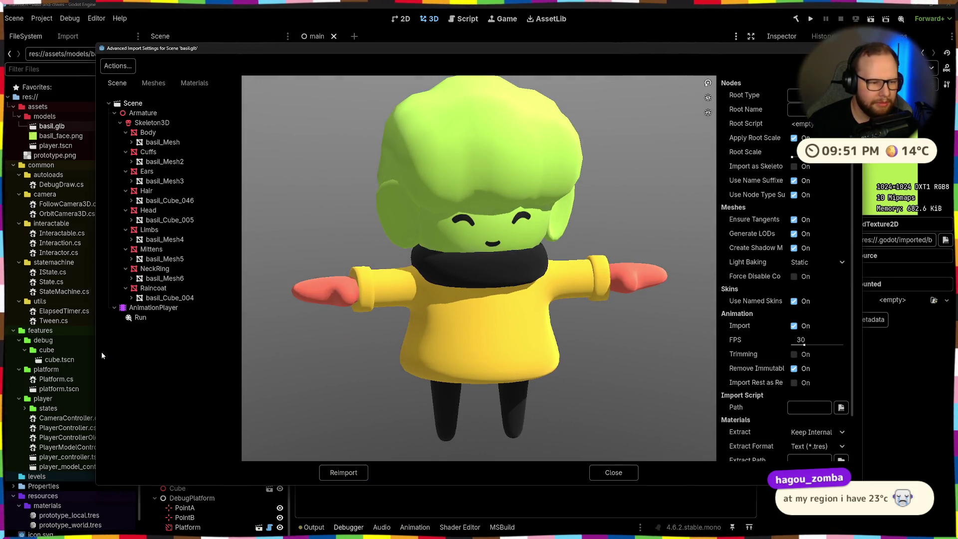
{"action": "left_click", "coordinate": [141, 317]}
{"action": "left_click", "coordinate": [251, 452]}
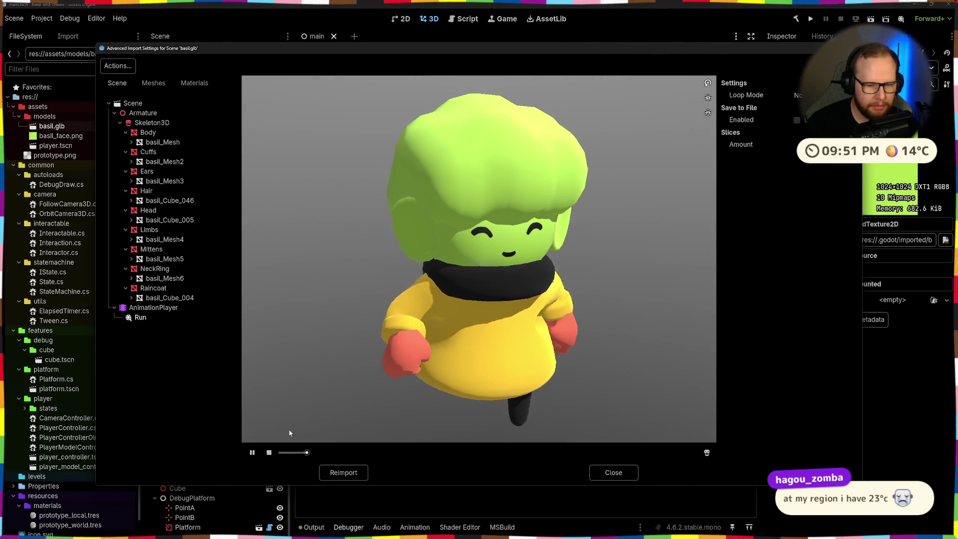
{"action": "left_click_drag", "start_coordinate": [419, 299], "coordinate": [439, 379]}
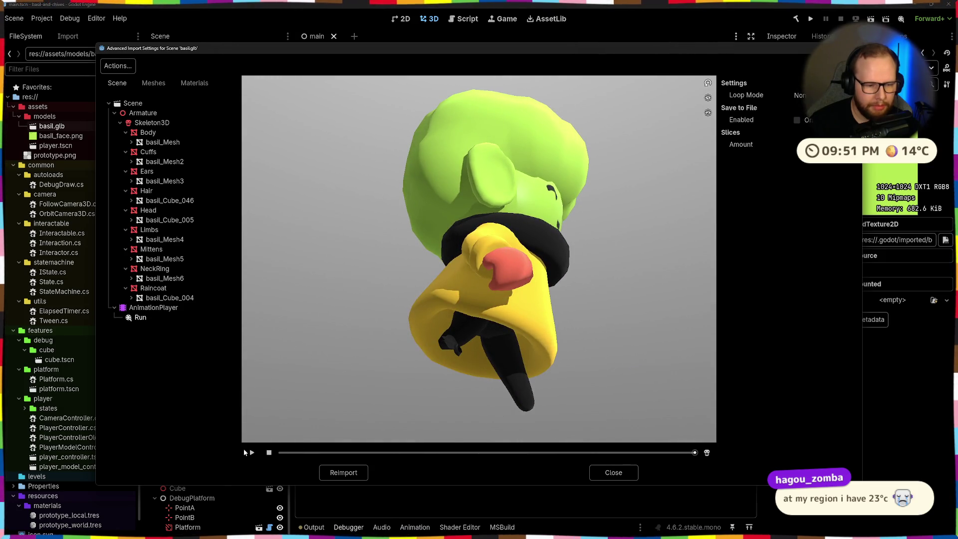
{"action": "left_click_drag", "start_coordinate": [603, 452], "coordinate": [327, 454]}
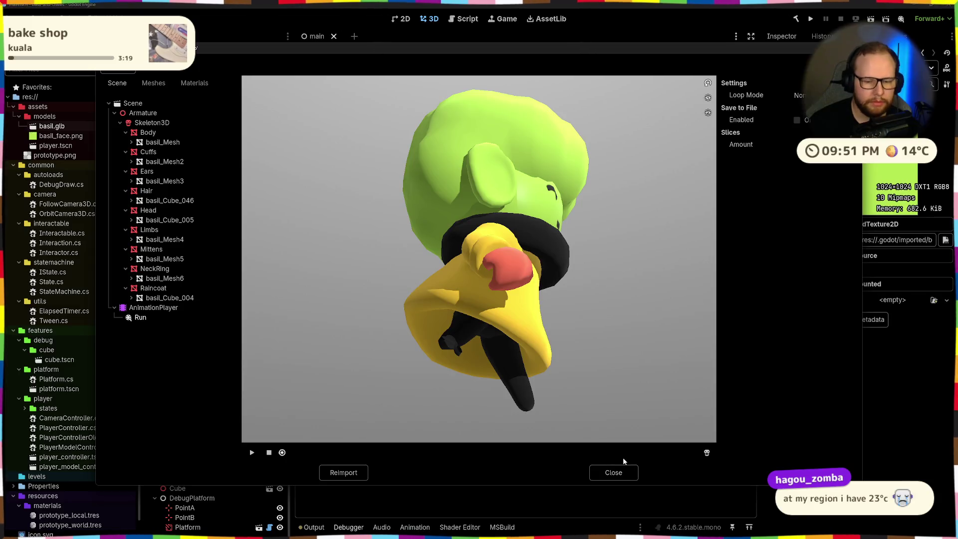
{"action": "left_click", "coordinate": [614, 473]}
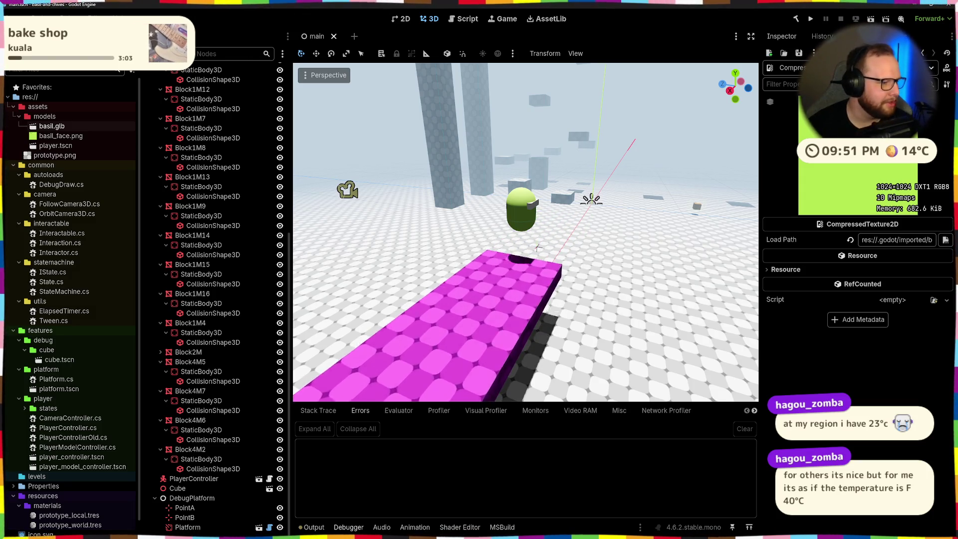
Reopen the import preview to rotate the character, close it and return to Blender.
{"action": "mouse_move", "coordinate": [539, 247]}
{"action": "middle_mouse_down"}
{"action": "mouse_move", "coordinate": [571, 250]}
{"action": "mouse_move", "coordinate": [478, 184]}
{"action": "middle_mouse_up"}
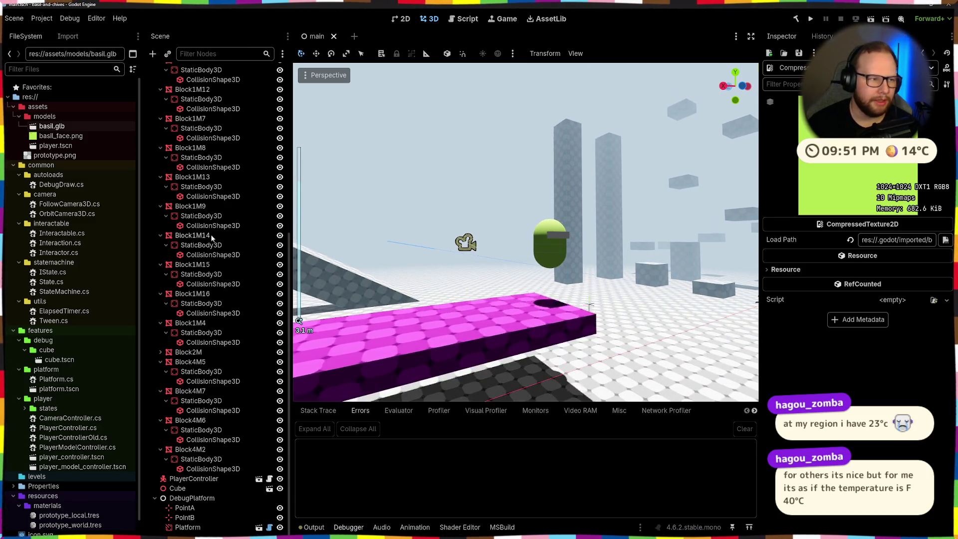
{"action": "scroll", "coordinate": [606, 285], "scroll_direction": "down", "scroll_amount": 5}
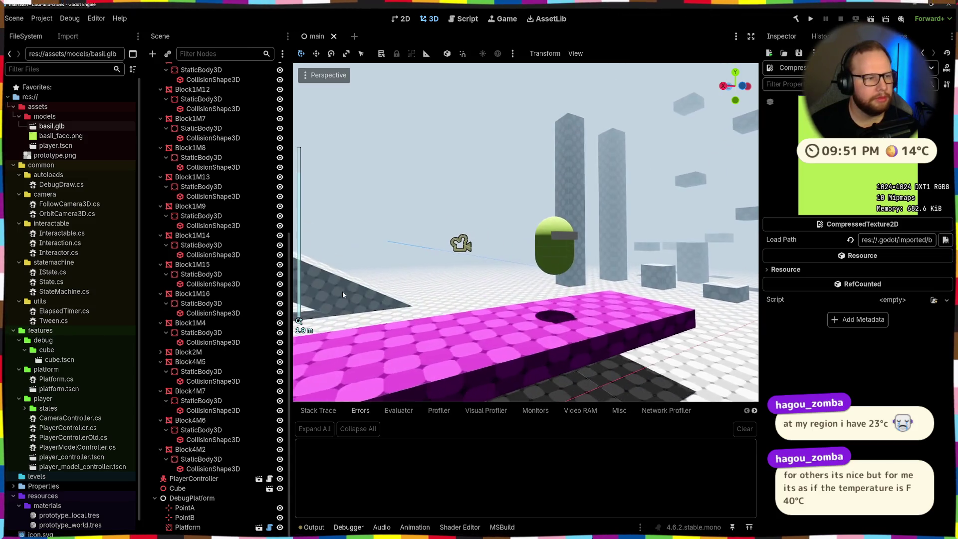
{"action": "double_click", "coordinate": [68, 123]}
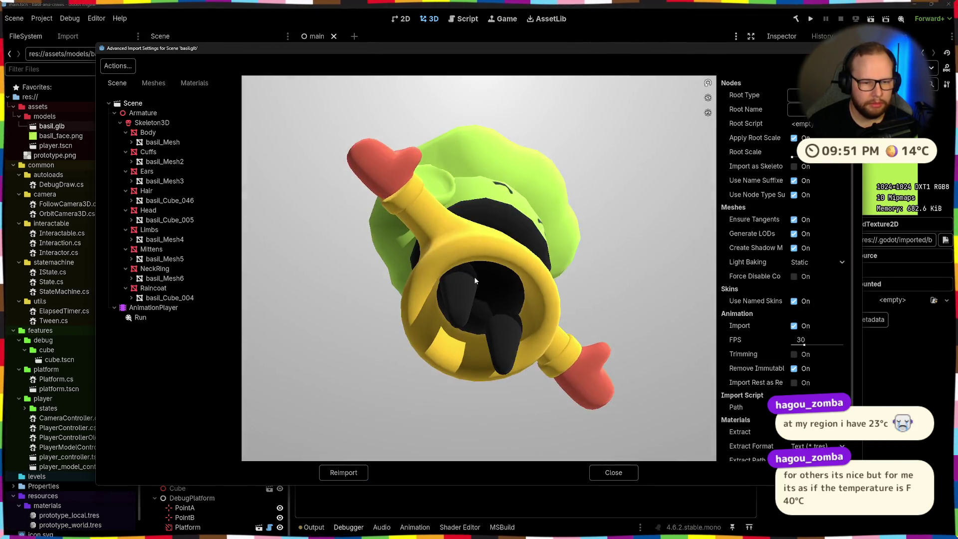
{"action": "left_click_drag", "start_coordinate": [473, 336], "coordinate": [449, 290]}
{"action": "left_click", "coordinate": [613, 472]}
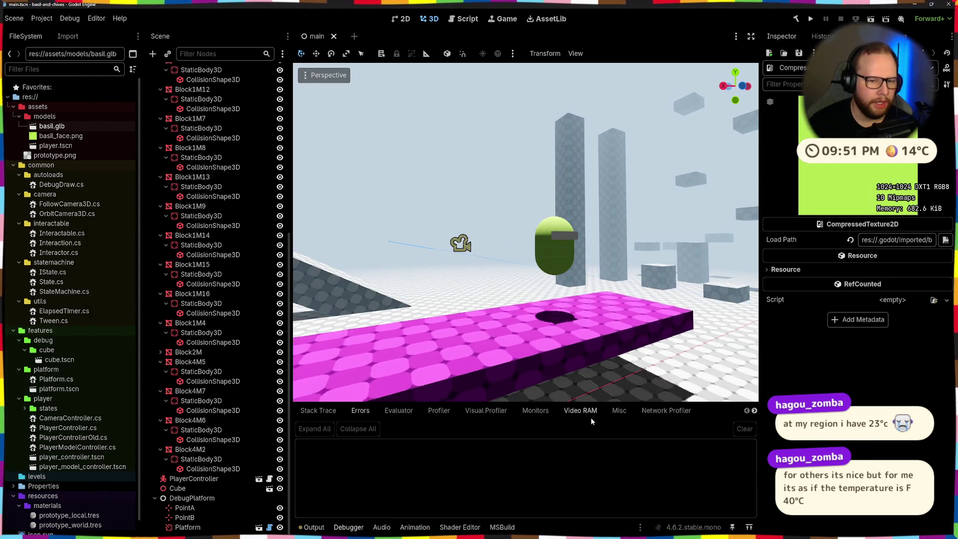
{"action": "key", "text": "alt+Tab"}
{"action": "mouse_move", "coordinate": [314, 247]}
{"action": "middle_mouse_down"}
{"action": "mouse_move", "coordinate": [494, 218]}
{"action": "mouse_move", "coordinate": [449, 187]}
{"action": "middle_mouse_up"}
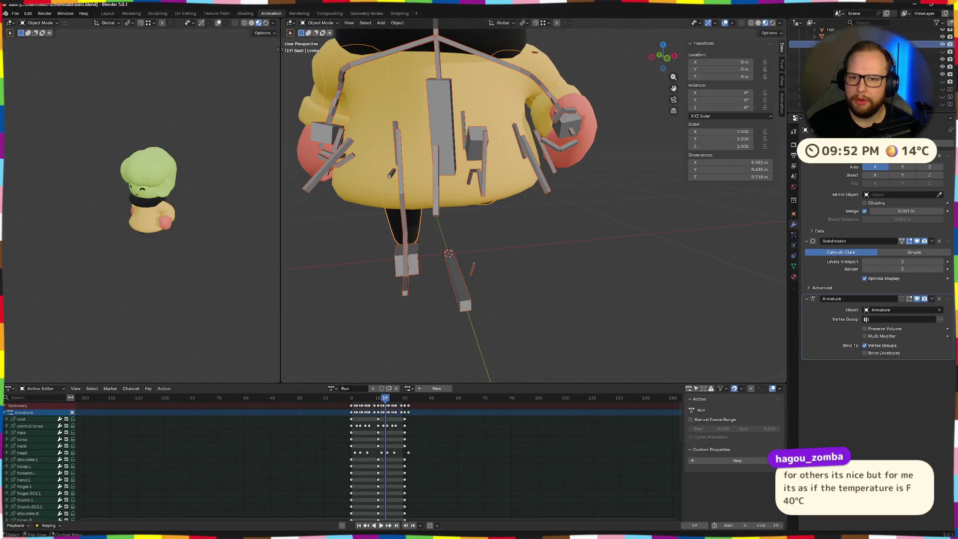
Apply the Mirror modifier on Limbs and play the animation to check it.
{"action": "left_click", "coordinate": [821, 38]}
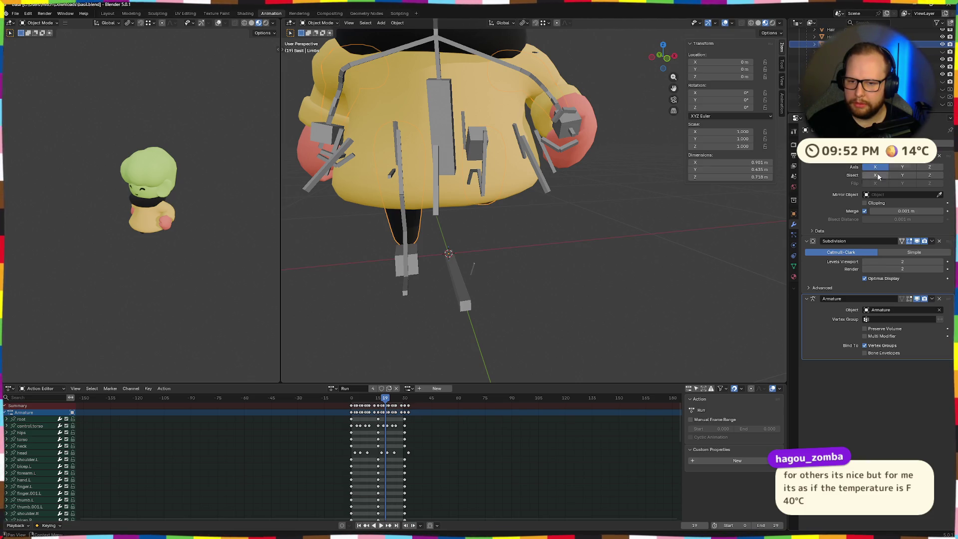
{"action": "mouse_move", "coordinate": [621, 191]}
{"action": "middle_mouse_down"}
{"action": "mouse_move", "coordinate": [623, 181]}
{"action": "mouse_move", "coordinate": [617, 204]}
{"action": "mouse_move", "coordinate": [618, 196]}
{"action": "middle_mouse_up"}
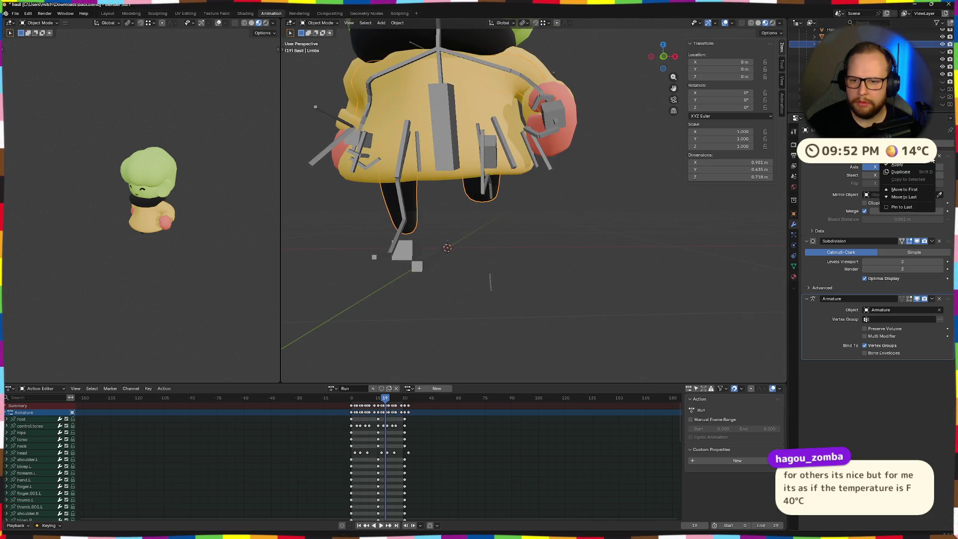
{"action": "left_click", "coordinate": [916, 164]}
{"action": "key", "text": "space"}
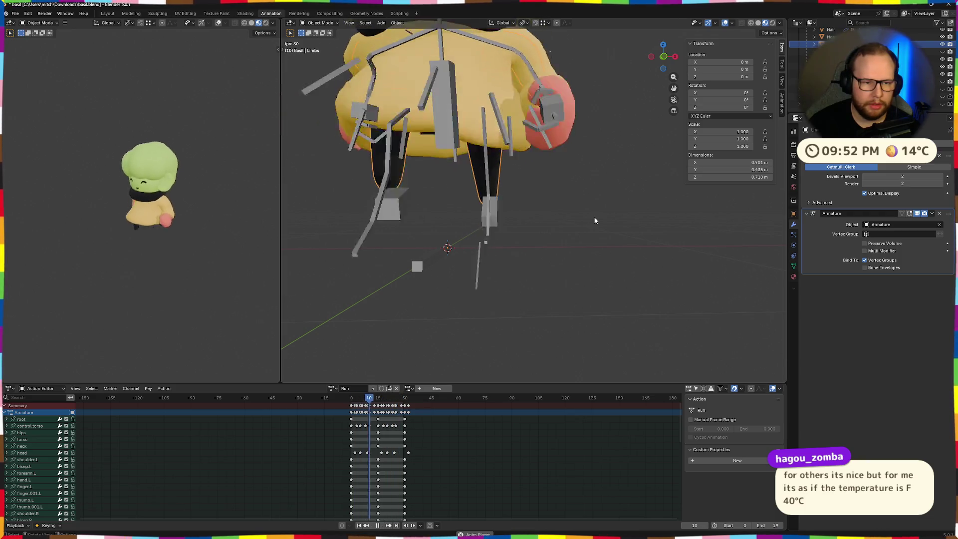
{"action": "middle_click_drag", "start_coordinate": [427, 234], "coordinate": [520, 224]}
{"action": "key", "text": "space"}
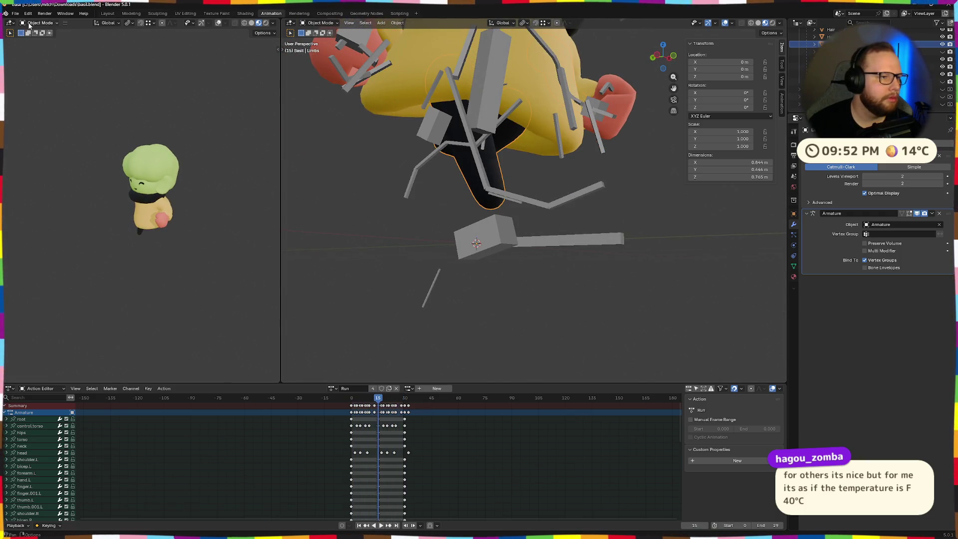
Re-export the character as glTF 2.0 to basil.glb and switch to Godot.
{"action": "left_click", "coordinate": [15, 14]}
{"action": "mouse_move", "coordinate": [30, 127]}
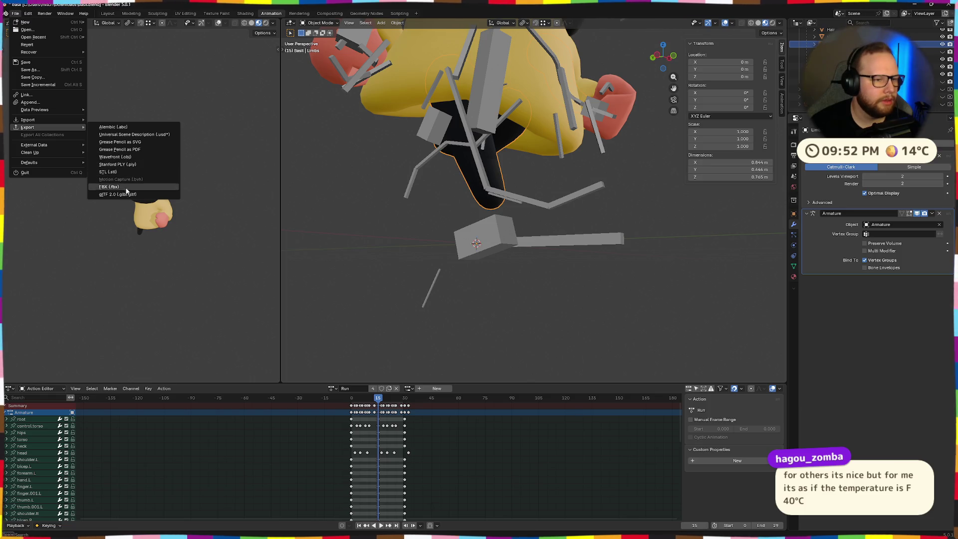
{"action": "left_click", "coordinate": [123, 194]}
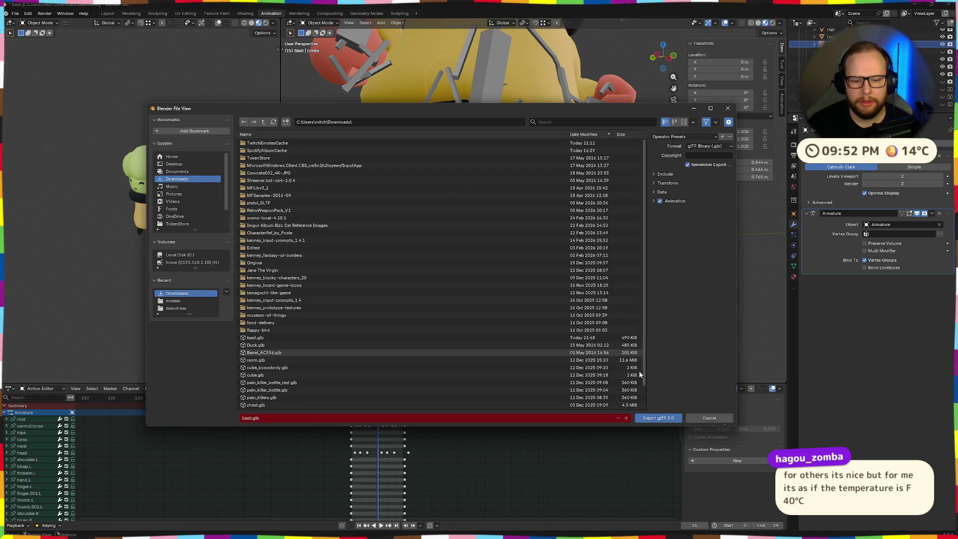
{"action": "left_click", "coordinate": [658, 418]}
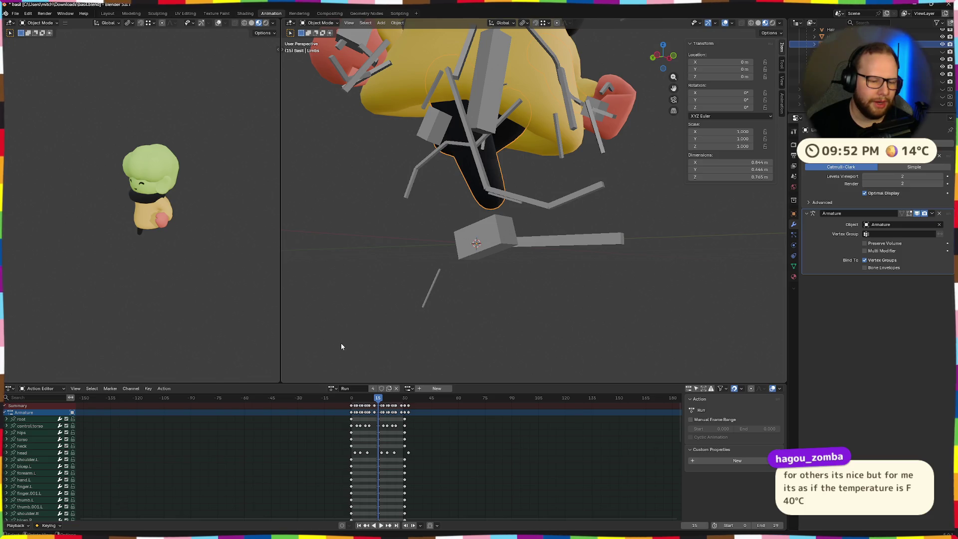
{"action": "key", "text": "ctrl+super+Right"}
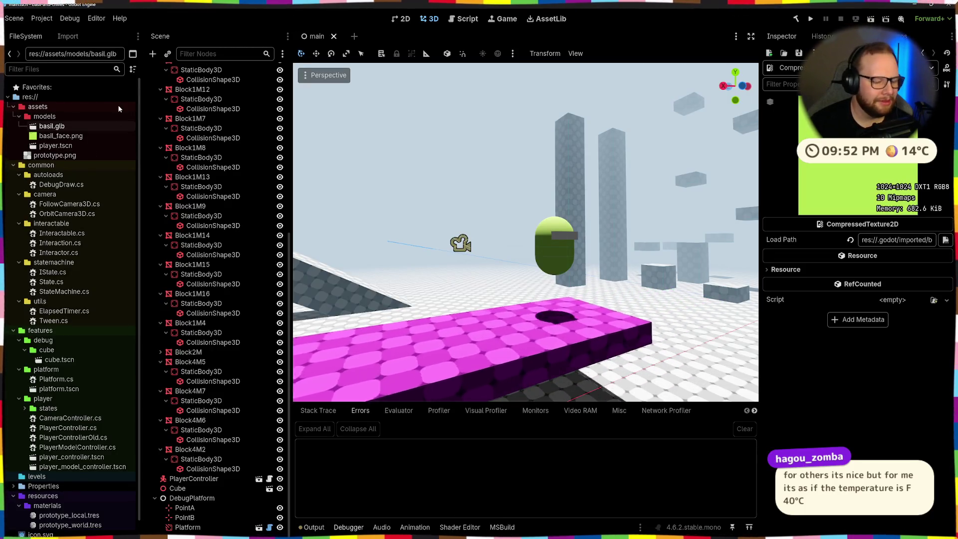
Confirm the fresh basil.glb in the Downloads folder via File Explorer.
{"action": "key", "text": "super+e"}
{"action": "left_click", "coordinate": [303, 175]}
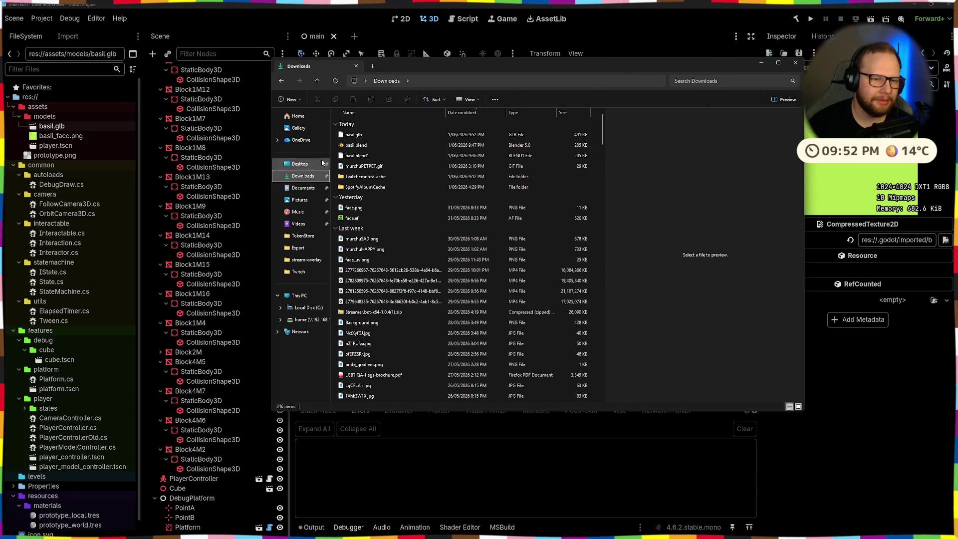
{"action": "left_click", "coordinate": [361, 135]}
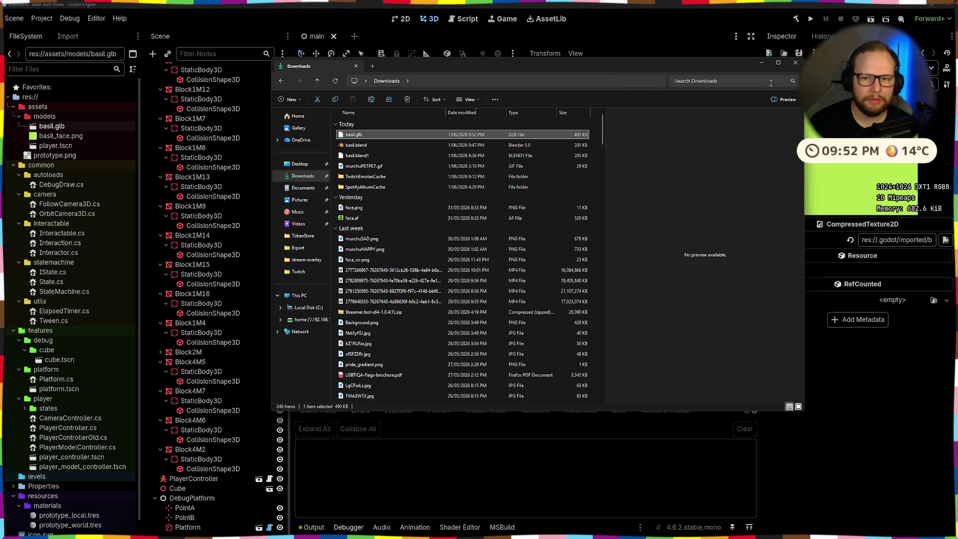
{"action": "left_click", "coordinate": [795, 63]}
Play basil.glb's Run animation in Godot's import preview, then return to Blender.
{"action": "double_click", "coordinate": [52, 126]}
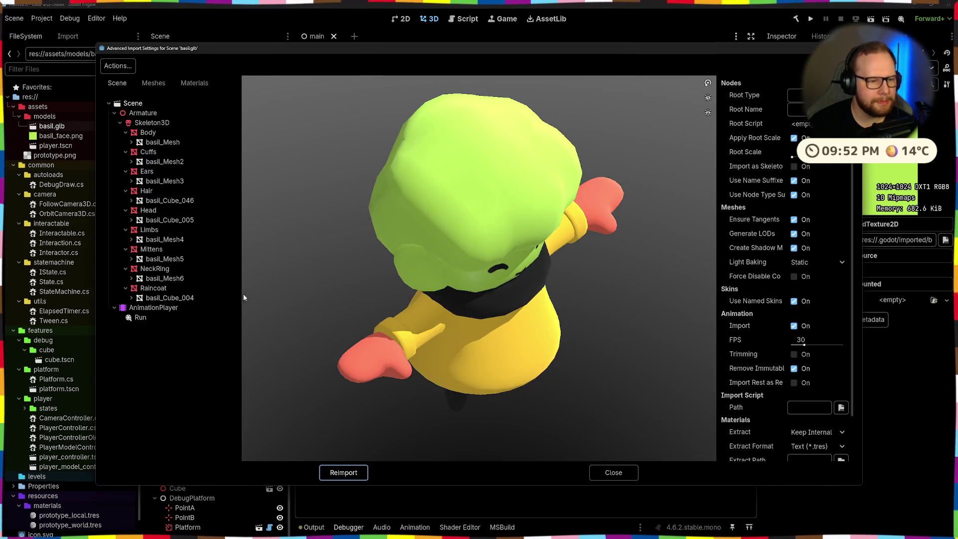
{"action": "left_click", "coordinate": [168, 318]}
{"action": "left_click", "coordinate": [253, 452]}
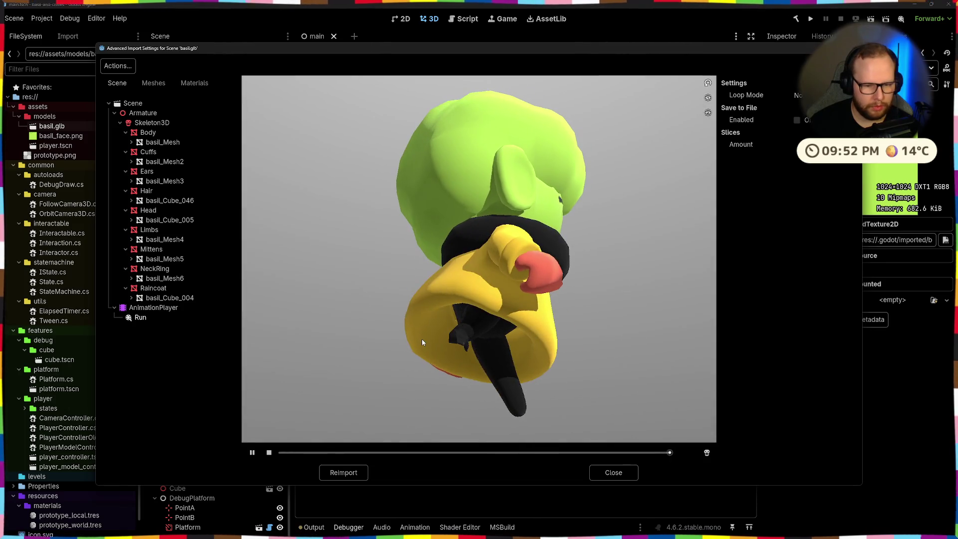
{"action": "key", "text": "Escape"}
{"action": "key", "text": "alt+Tab"}
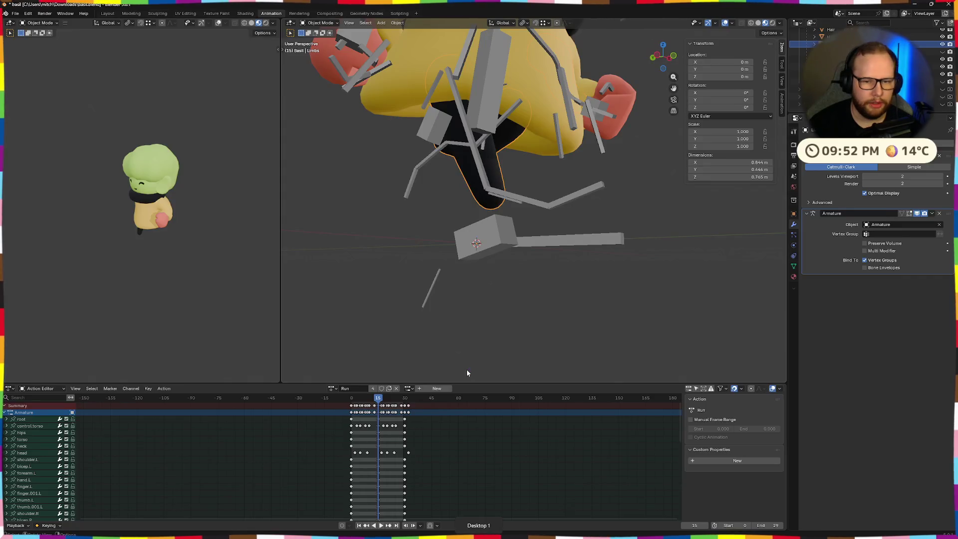
Play the animation and orbit around the character and rig to inspect it.
{"action": "mouse_move", "coordinate": [501, 346]}
{"action": "middle_mouse_down"}
{"action": "mouse_move", "coordinate": [571, 314]}
{"action": "mouse_move", "coordinate": [487, 328]}
{"action": "middle_mouse_up"}
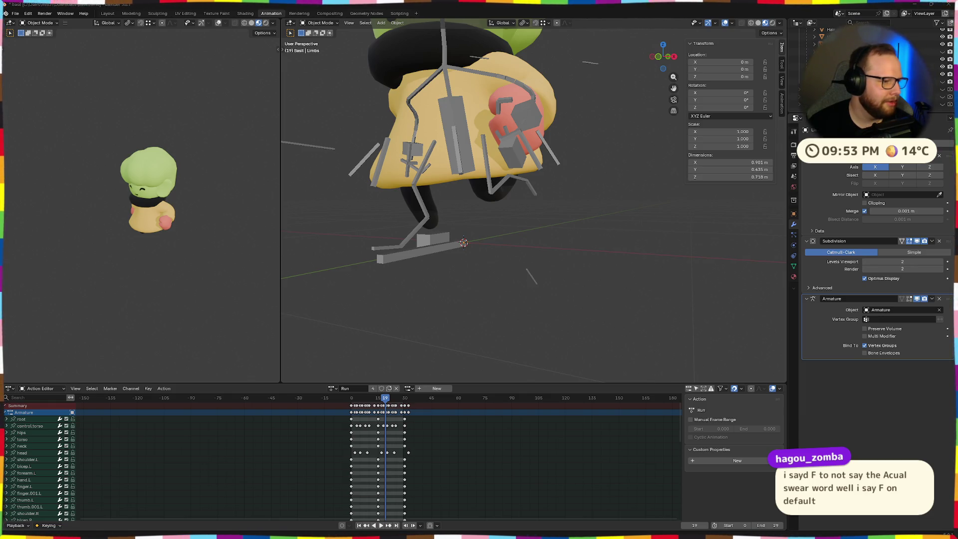
{"action": "middle_click_drag", "start_coordinate": [389, 192], "coordinate": [531, 218]}
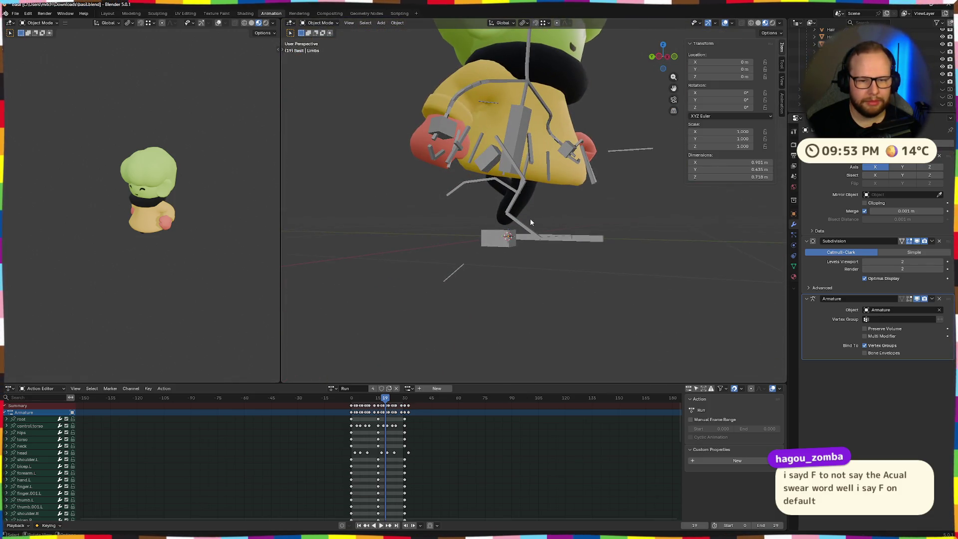
{"action": "scroll", "coordinate": [530, 218], "scroll_direction": "up", "scroll_amount": 4}
{"action": "scroll", "coordinate": [536, 217], "scroll_direction": "down", "scroll_amount": 4}
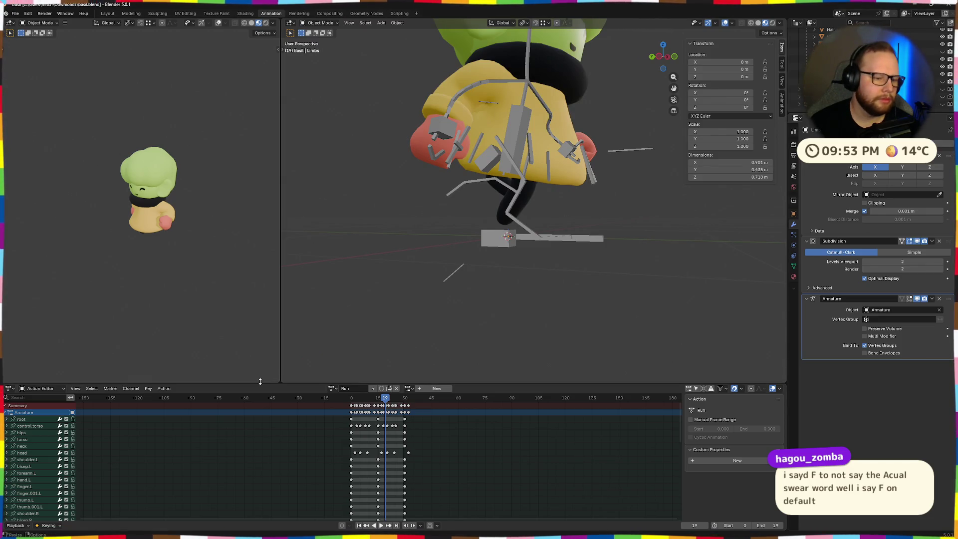
{"action": "key", "text": "space"}
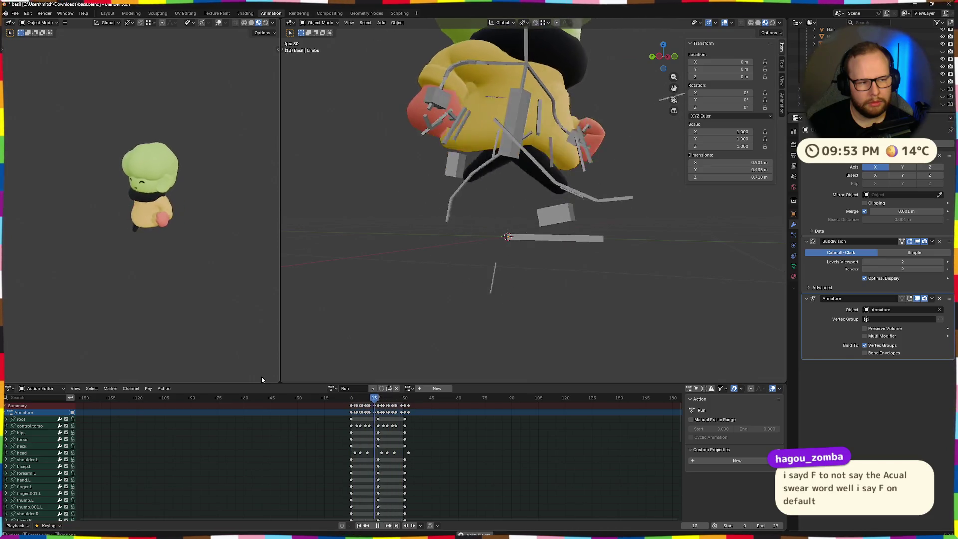
{"action": "key", "text": "space"}
{"action": "mouse_move", "coordinate": [285, 338]}
{"action": "middle_mouse_down"}
{"action": "mouse_move", "coordinate": [483, 308]}
{"action": "mouse_move", "coordinate": [465, 320]}
{"action": "middle_mouse_up"}
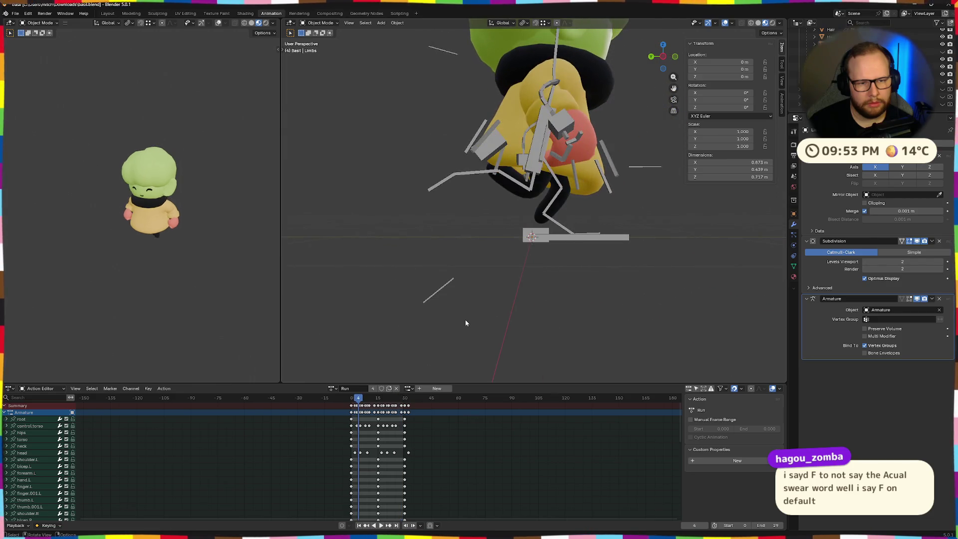
{"action": "scroll", "coordinate": [464, 320], "scroll_direction": "up", "scroll_amount": 3}
{"action": "mouse_move", "coordinate": [465, 320]}
{"action": "middle_mouse_down"}
{"action": "mouse_move", "coordinate": [459, 305]}
{"action": "mouse_move", "coordinate": [456, 316]}
{"action": "middle_mouse_up"}
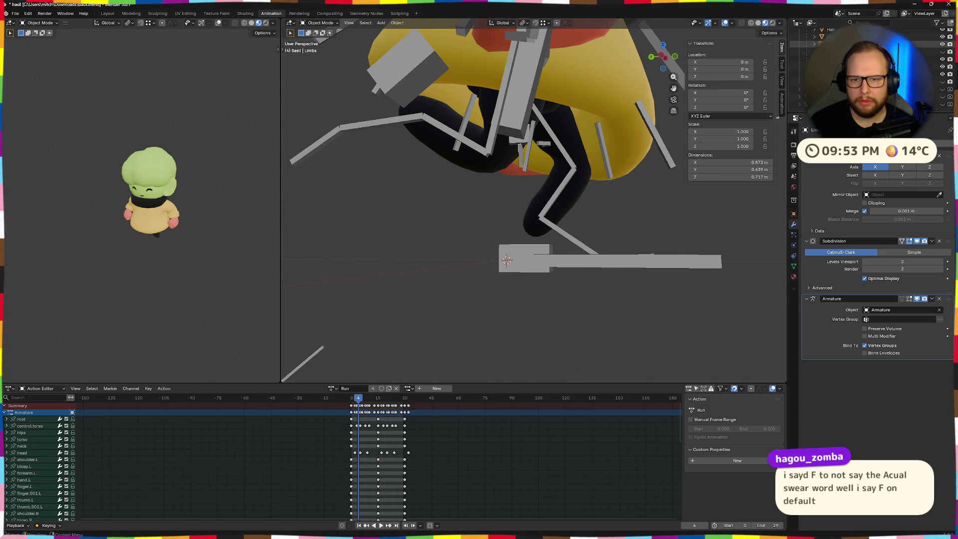
Delete the Limbs Skin object, re-export as glTF 2.0 and switch to Godot.
{"action": "left_click", "coordinate": [823, 52]}
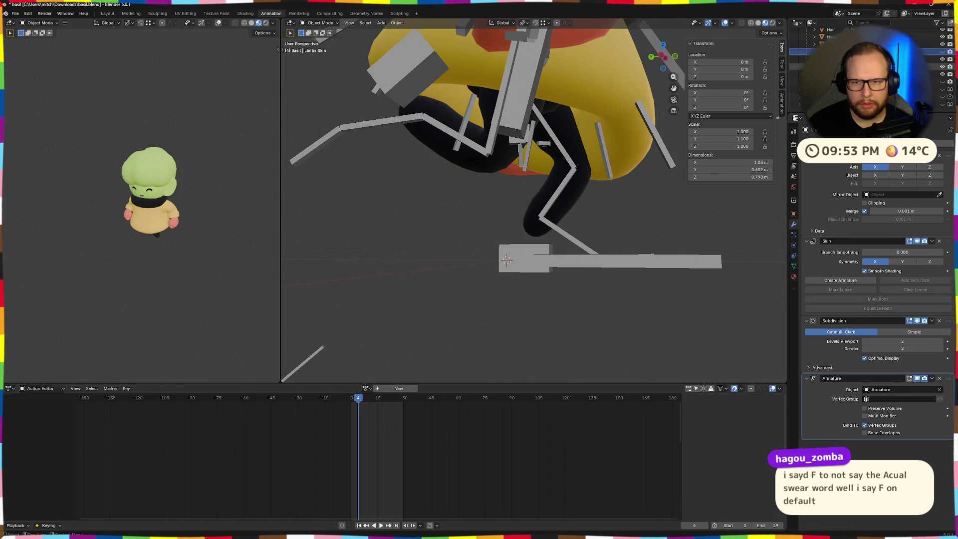
{"action": "key", "text": "Delete"}
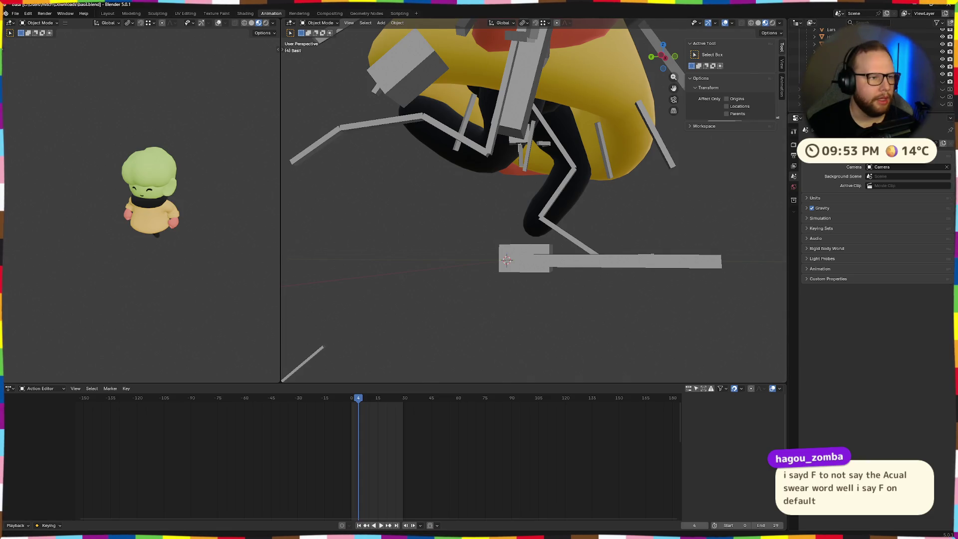
{"action": "left_click", "coordinate": [16, 14]}
{"action": "mouse_move", "coordinate": [27, 128]}
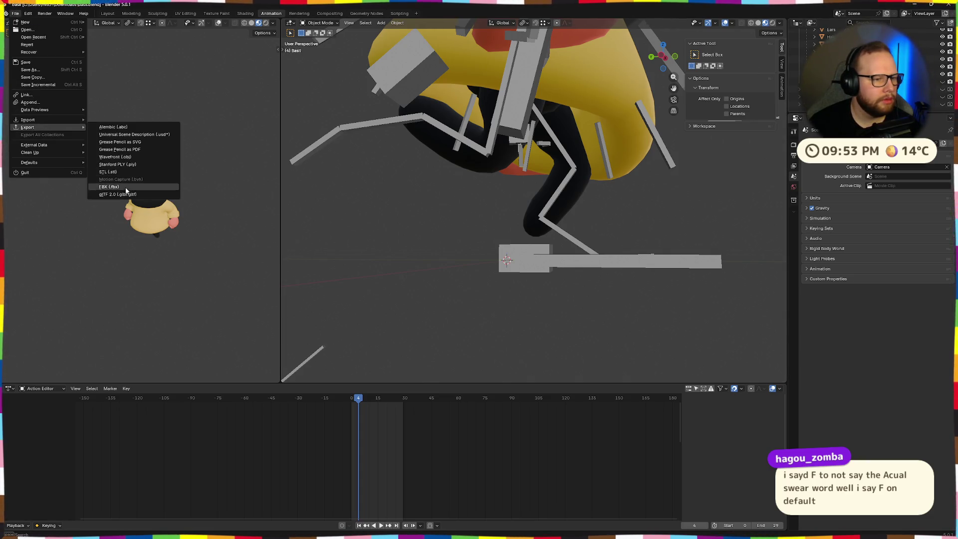
{"action": "left_click", "coordinate": [119, 194]}
{"action": "left_click", "coordinate": [660, 418]}
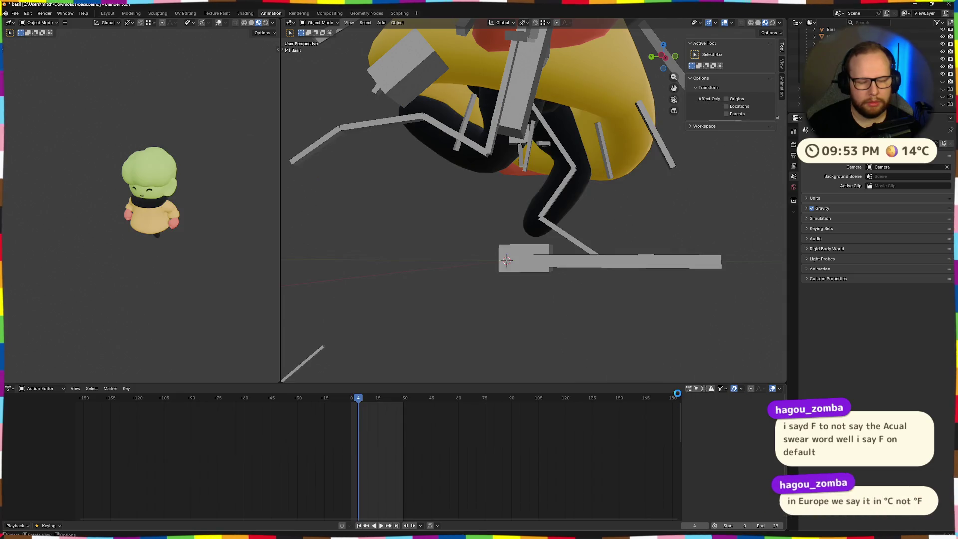
{"action": "key", "text": "ctrl+alt+Right"}
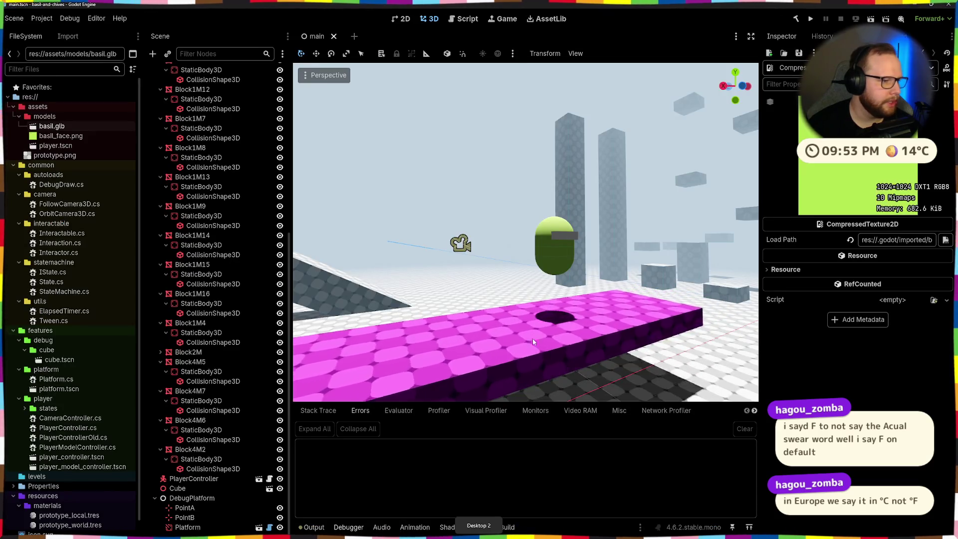
Rotate basil.glb in the import preview, then check Downloads for the file.
{"action": "middle_click_drag", "start_coordinate": [513, 294], "coordinate": [254, 250]}
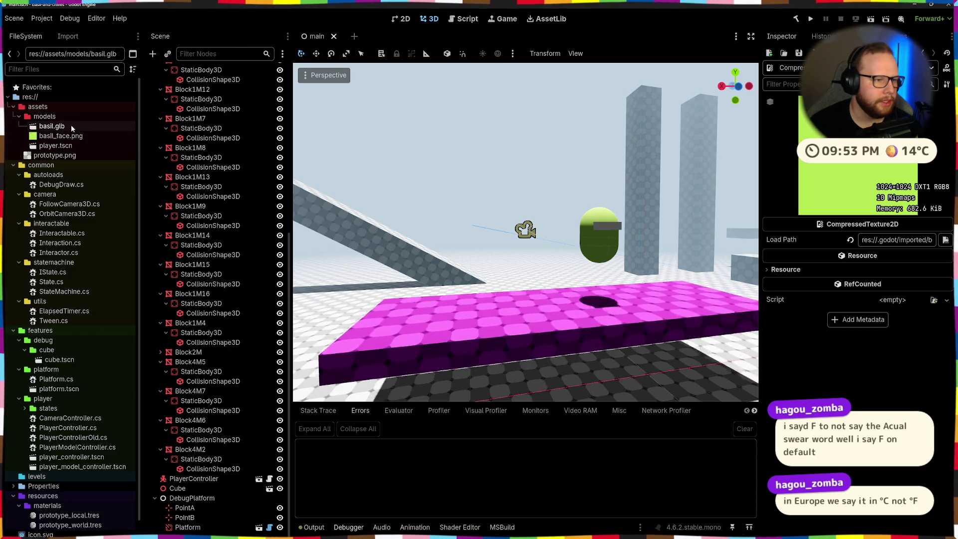
{"action": "double_click", "coordinate": [52, 125]}
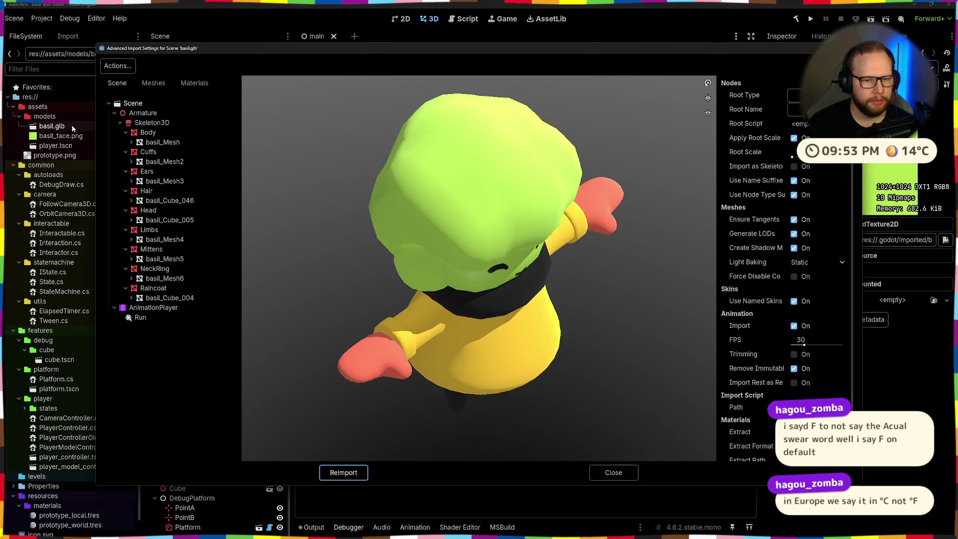
{"action": "left_click_drag", "start_coordinate": [254, 340], "coordinate": [441, 344]}
{"action": "left_click", "coordinate": [608, 470]}
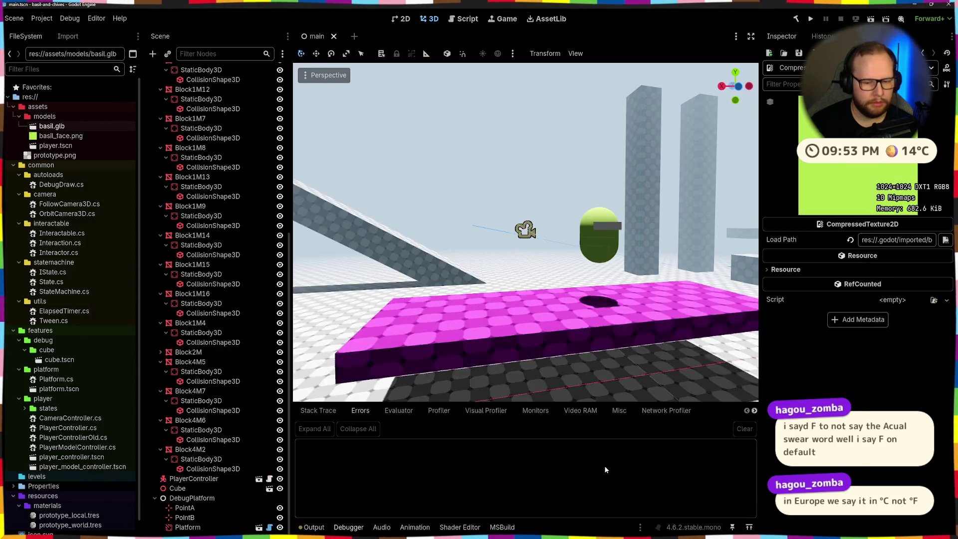
{"action": "key", "text": "super+e"}
{"action": "left_click", "coordinate": [303, 175]}
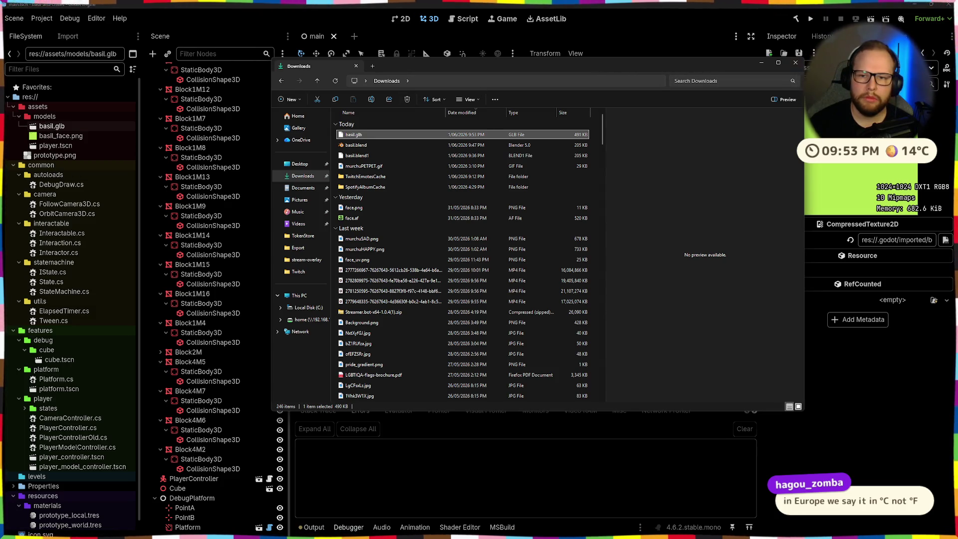
{"action": "left_click", "coordinate": [795, 64]}
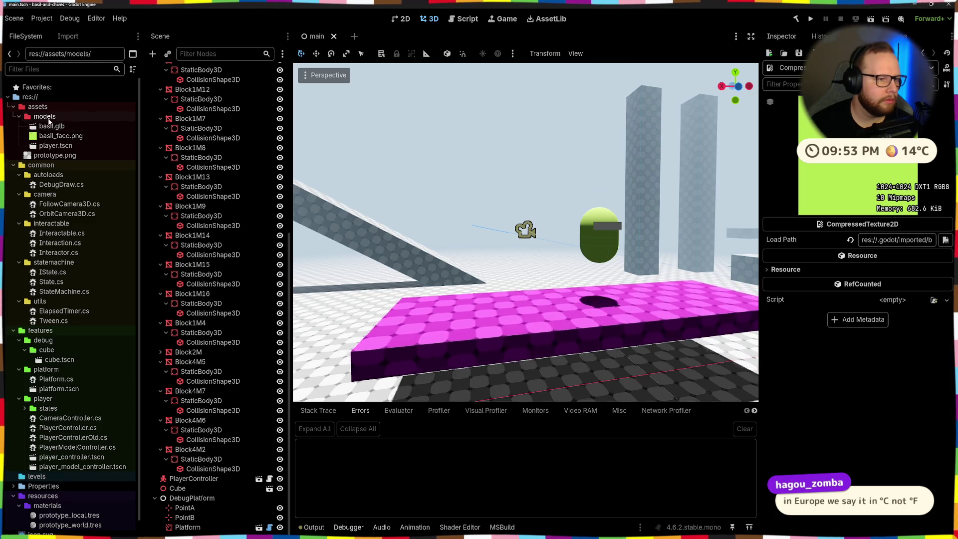
Reopen the import preview and view the Run animation from the side.
{"action": "double_click", "coordinate": [52, 126]}
{"action": "left_click_drag", "start_coordinate": [335, 240], "coordinate": [315, 342]}
{"action": "left_click", "coordinate": [140, 318]}
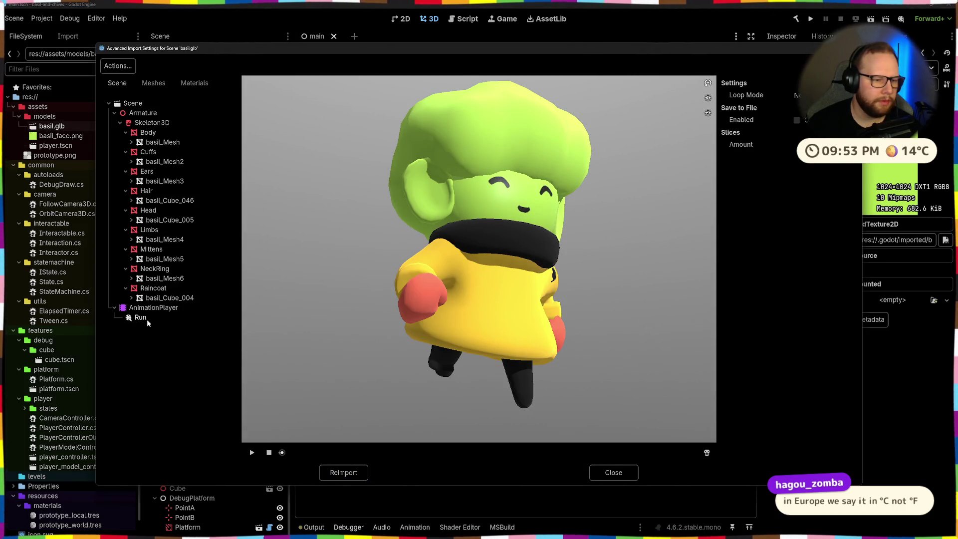
{"action": "mouse_move", "coordinate": [479, 360]}
{"action": "left_mouse_down"}
{"action": "mouse_move", "coordinate": [537, 276]}
{"action": "mouse_move", "coordinate": [522, 309]}
{"action": "left_mouse_up"}
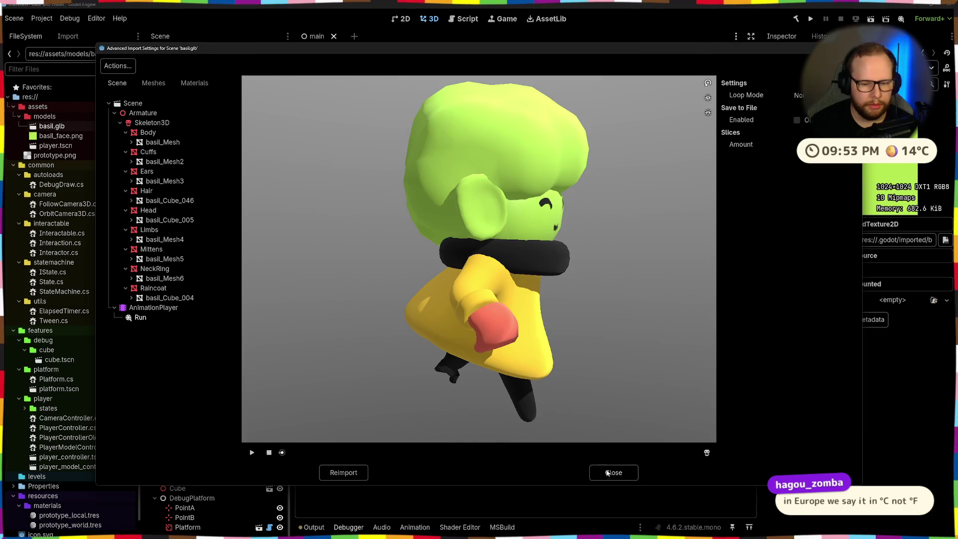
{"action": "left_click", "coordinate": [607, 471]}
Confirm basil.glb in Downloads again and reopen its import settings.
{"action": "key", "text": "super+e"}
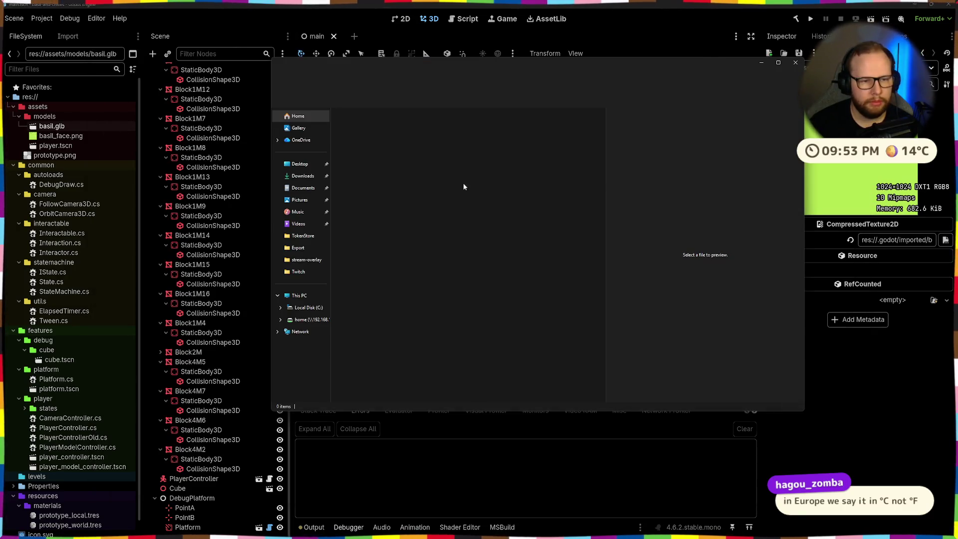
{"action": "left_click", "coordinate": [300, 165]}
{"action": "left_click", "coordinate": [313, 177]}
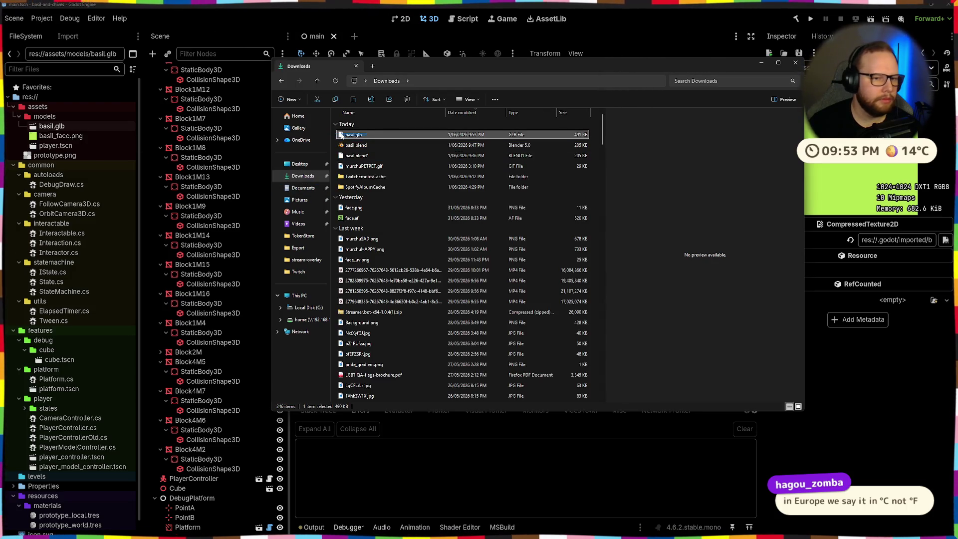
{"action": "left_click", "coordinate": [401, 135]}
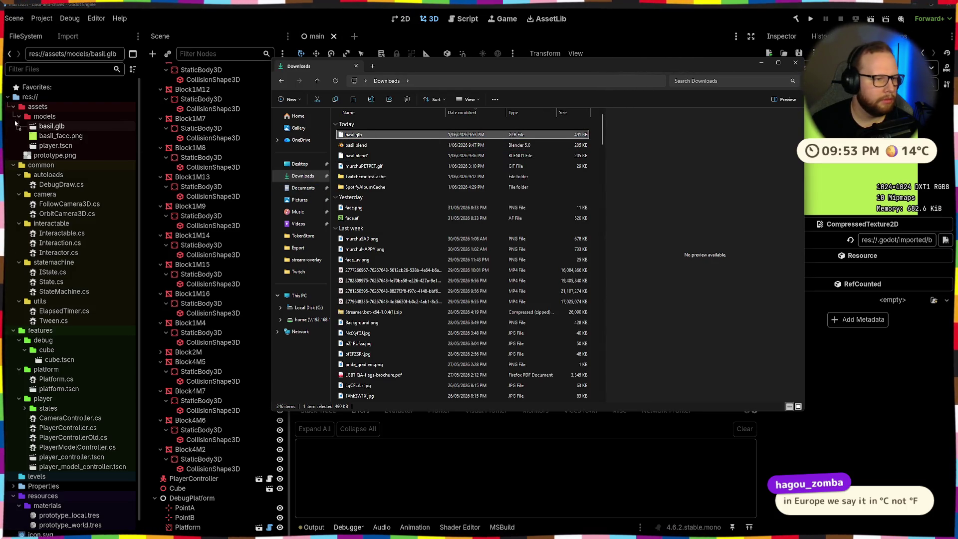
{"action": "double_click", "coordinate": [82, 127]}
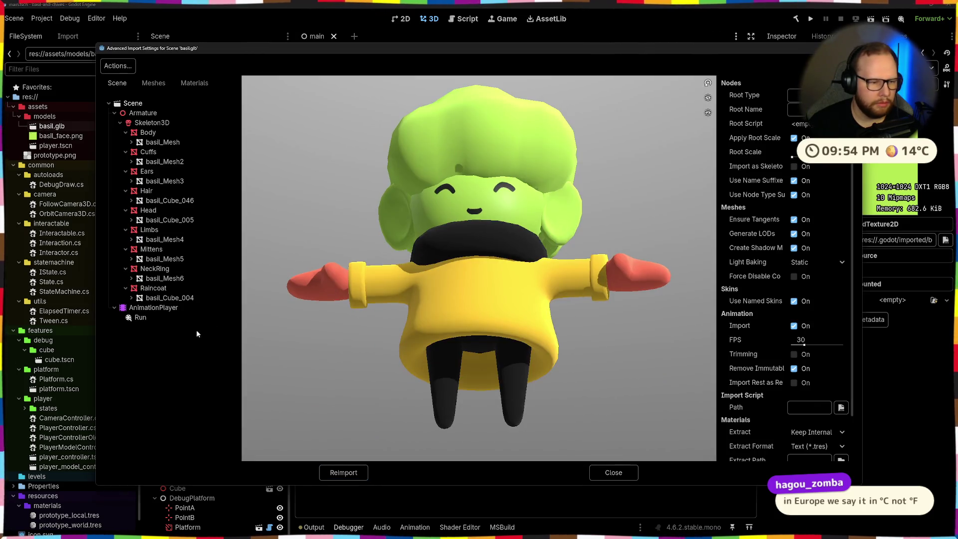
Play the Run animation with skeleton bones visible, viewing Basil from the rear and below.
{"action": "left_click", "coordinate": [140, 317]}
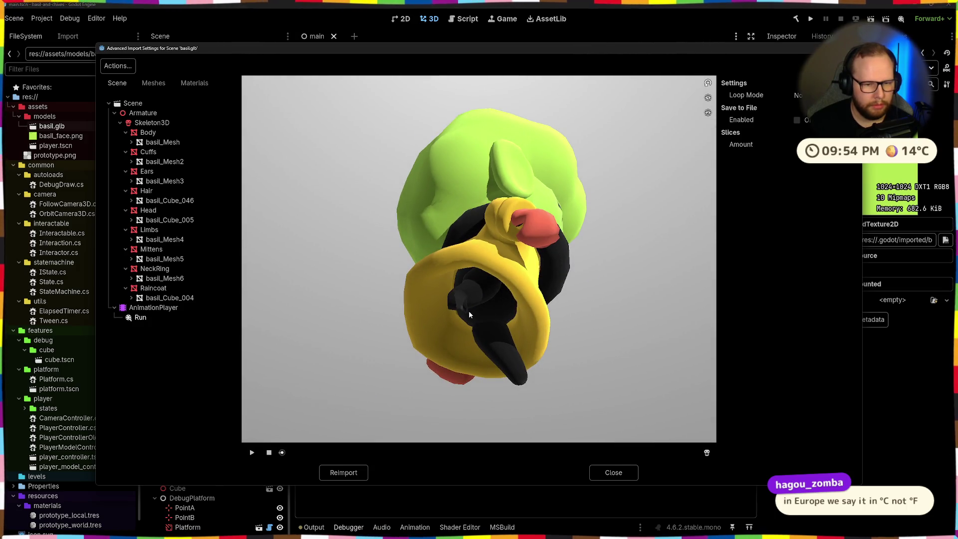
{"action": "scroll", "coordinate": [469, 313], "scroll_direction": "up", "scroll_amount": 5}
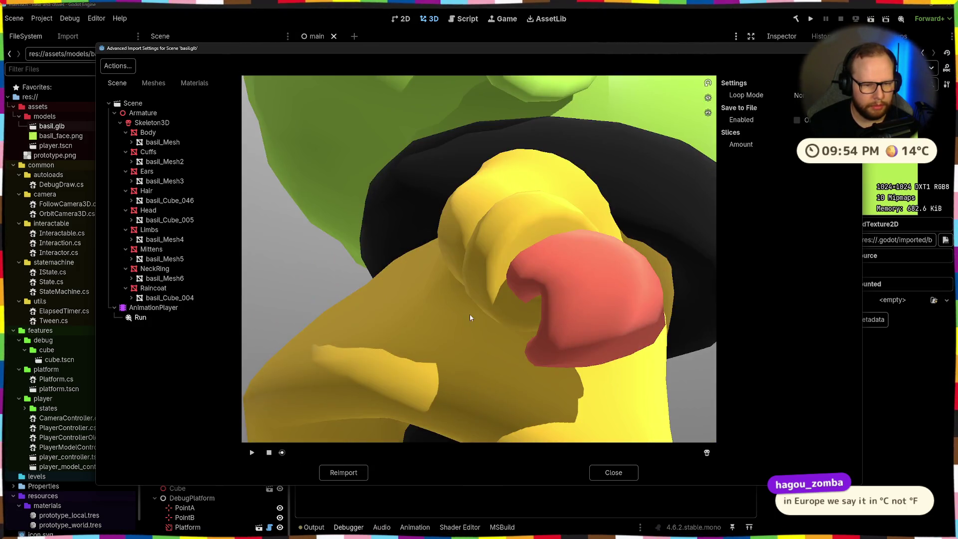
{"action": "scroll", "coordinate": [641, 415], "scroll_direction": "down", "scroll_amount": 5}
{"action": "left_click", "coordinate": [705, 454]}
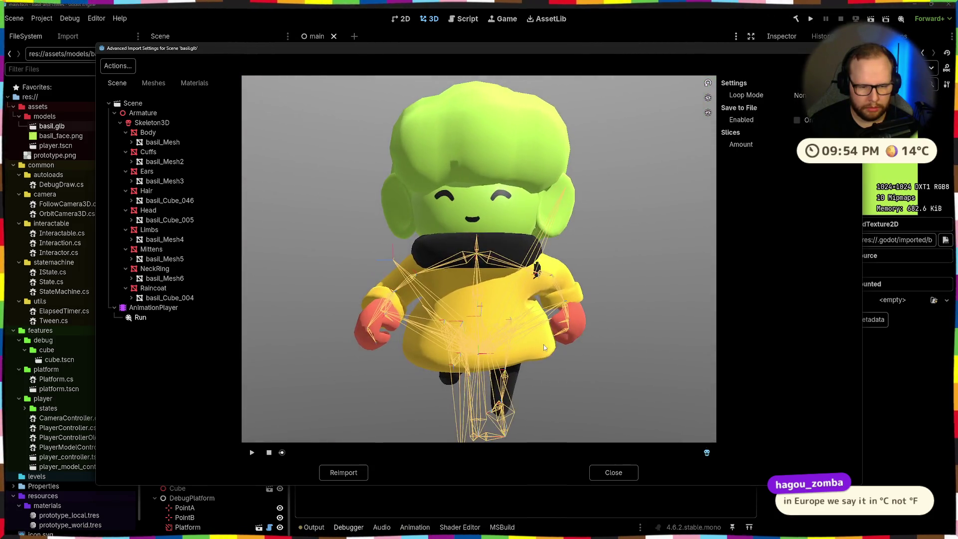
{"action": "left_click_drag", "start_coordinate": [542, 341], "coordinate": [598, 346]}
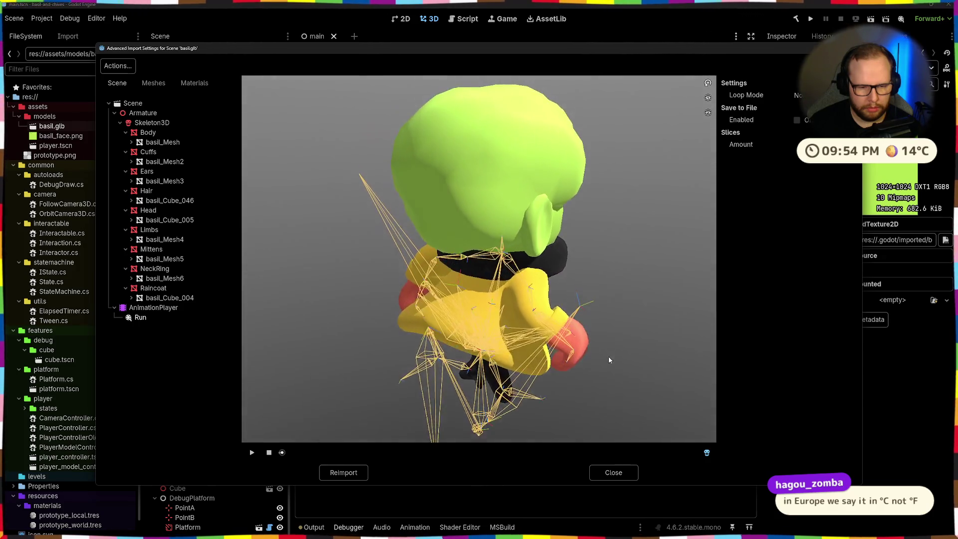
{"action": "scroll", "coordinate": [595, 348], "scroll_direction": "down", "scroll_amount": 1}
{"action": "mouse_move", "coordinate": [584, 365]}
{"action": "left_mouse_down"}
{"action": "mouse_move", "coordinate": [565, 334]}
{"action": "mouse_move", "coordinate": [577, 375]}
{"action": "mouse_move", "coordinate": [610, 344]}
{"action": "mouse_move", "coordinate": [607, 376]}
{"action": "mouse_move", "coordinate": [583, 364]}
{"action": "mouse_move", "coordinate": [569, 340]}
{"action": "mouse_move", "coordinate": [511, 348]}
{"action": "mouse_move", "coordinate": [525, 357]}
{"action": "mouse_move", "coordinate": [551, 333]}
{"action": "mouse_move", "coordinate": [563, 366]}
{"action": "mouse_move", "coordinate": [534, 362]}
{"action": "mouse_move", "coordinate": [527, 340]}
{"action": "mouse_move", "coordinate": [566, 363]}
{"action": "left_mouse_up"}
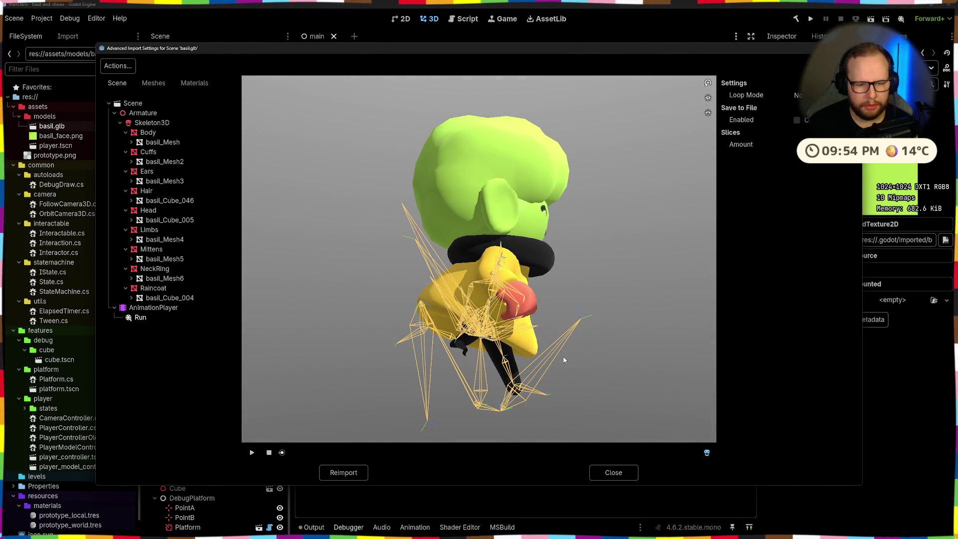
{"action": "mouse_move", "coordinate": [282, 452]}
{"action": "left_mouse_down"}
{"action": "mouse_move", "coordinate": [468, 460]}
{"action": "mouse_move", "coordinate": [279, 454]}
{"action": "mouse_move", "coordinate": [278, 441]}
{"action": "mouse_move", "coordinate": [363, 452]}
{"action": "mouse_move", "coordinate": [597, 445]}
{"action": "mouse_move", "coordinate": [331, 449]}
{"action": "mouse_move", "coordinate": [258, 438]}
{"action": "left_mouse_up"}
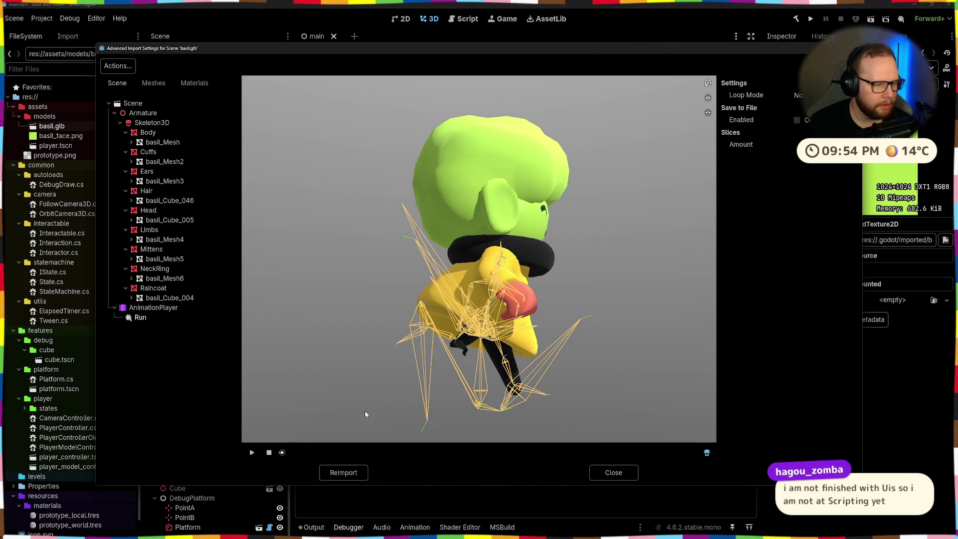
{"action": "left_click_drag", "start_coordinate": [463, 406], "coordinate": [464, 388]}
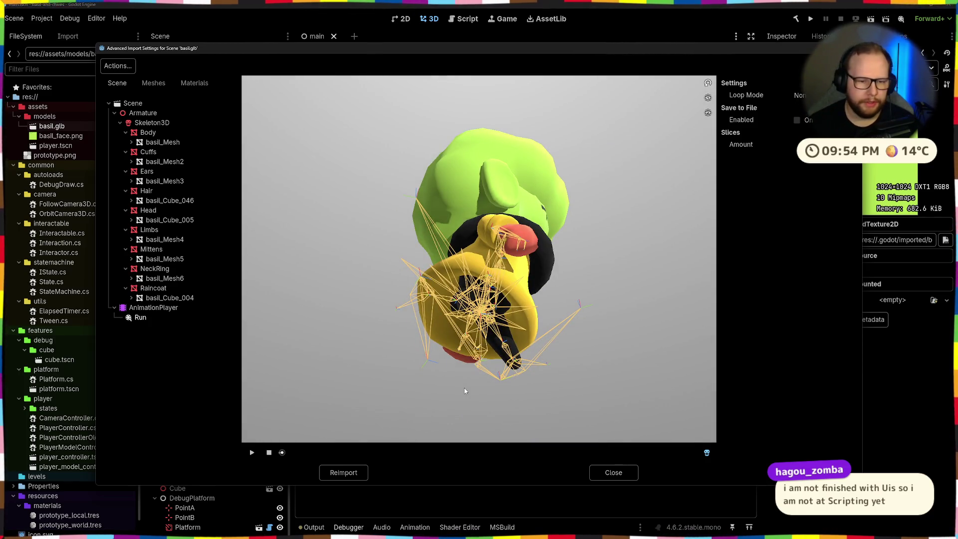
{"action": "mouse_move", "coordinate": [464, 390]}
{"action": "left_mouse_down"}
{"action": "mouse_move", "coordinate": [494, 404]}
{"action": "mouse_move", "coordinate": [544, 379]}
{"action": "left_mouse_up"}
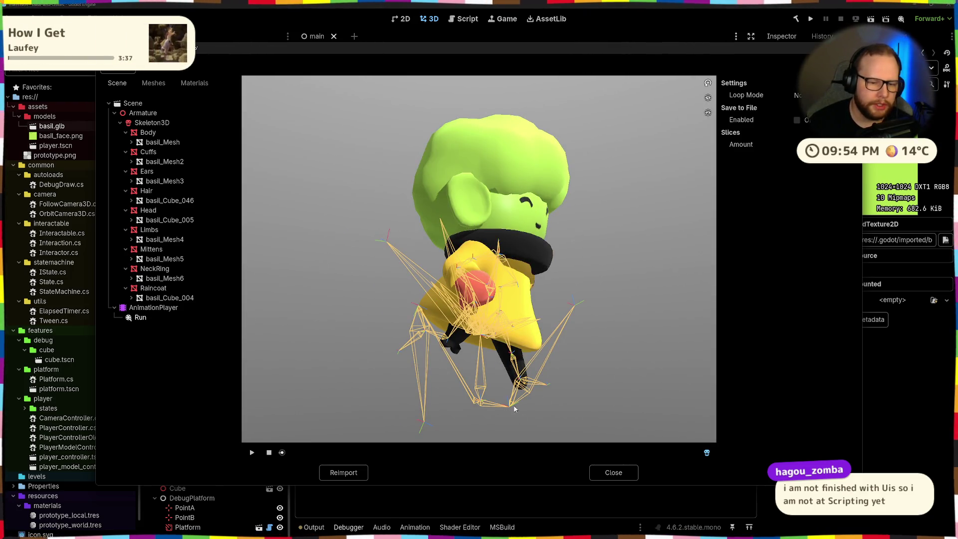
{"action": "mouse_move", "coordinate": [282, 454]}
{"action": "left_mouse_down"}
{"action": "mouse_move", "coordinate": [428, 454]}
{"action": "mouse_move", "coordinate": [516, 388]}
{"action": "left_mouse_up"}
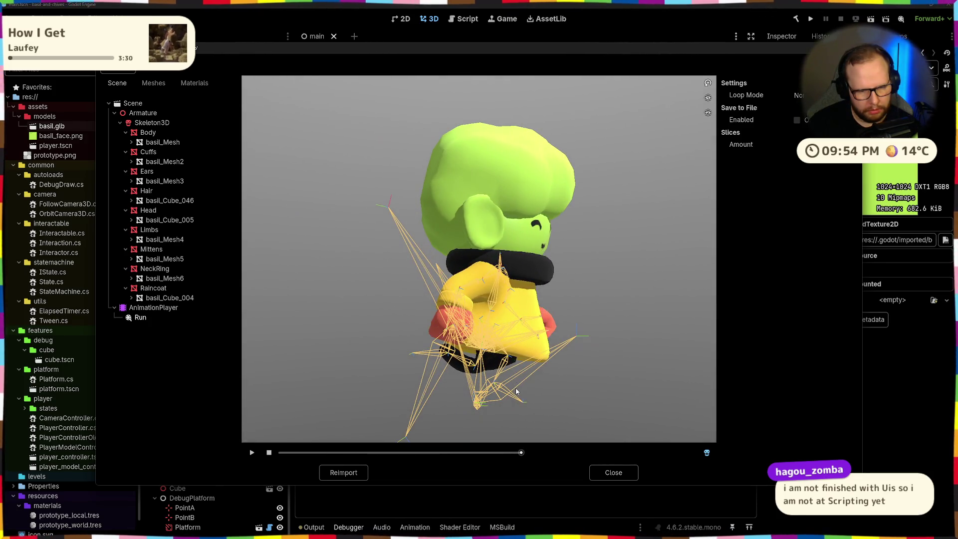
{"action": "mouse_move", "coordinate": [521, 452]}
{"action": "left_mouse_down"}
{"action": "mouse_move", "coordinate": [658, 437]}
{"action": "mouse_move", "coordinate": [417, 428]}
{"action": "left_mouse_up"}
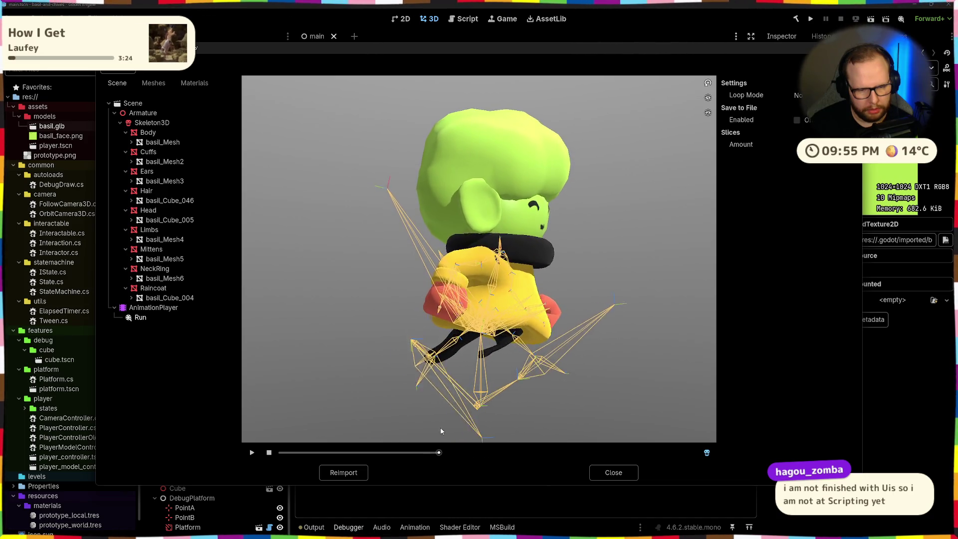
{"action": "mouse_move", "coordinate": [418, 428]}
{"action": "left_mouse_down"}
{"action": "mouse_move", "coordinate": [342, 424]}
{"action": "mouse_move", "coordinate": [414, 409]}
{"action": "mouse_move", "coordinate": [388, 413]}
{"action": "left_mouse_up"}
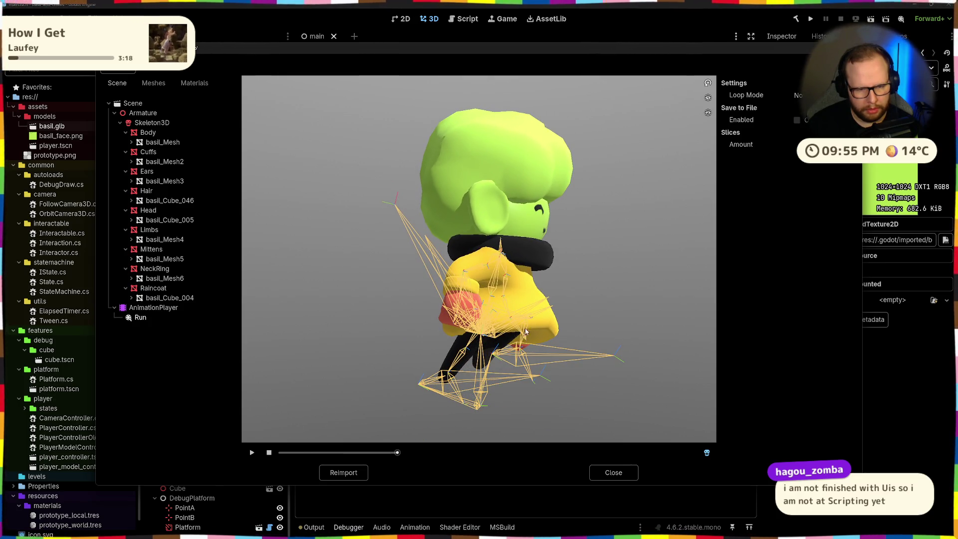
{"action": "mouse_move", "coordinate": [590, 370]}
{"action": "left_mouse_down"}
{"action": "mouse_move", "coordinate": [393, 362]}
{"action": "mouse_move", "coordinate": [403, 355]}
{"action": "left_mouse_up"}
{"action": "mouse_move", "coordinate": [397, 452]}
{"action": "left_mouse_down"}
{"action": "mouse_move", "coordinate": [433, 463]}
{"action": "mouse_move", "coordinate": [736, 429]}
{"action": "mouse_move", "coordinate": [541, 434]}
{"action": "mouse_move", "coordinate": [288, 419]}
{"action": "left_mouse_up"}
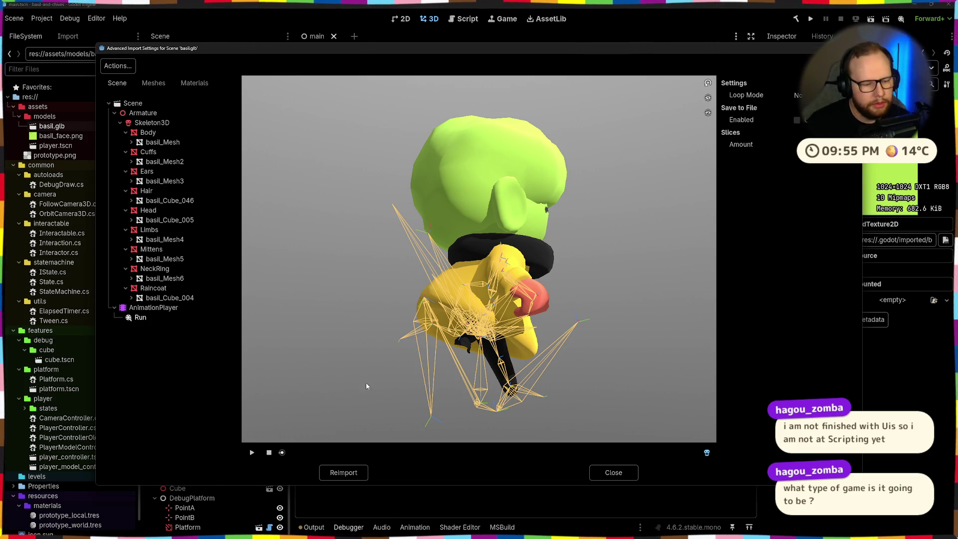
Scrub the Run animation and inspect the posed character from front, back, below and side.
{"action": "left_click_drag", "start_coordinate": [623, 383], "coordinate": [557, 374]}
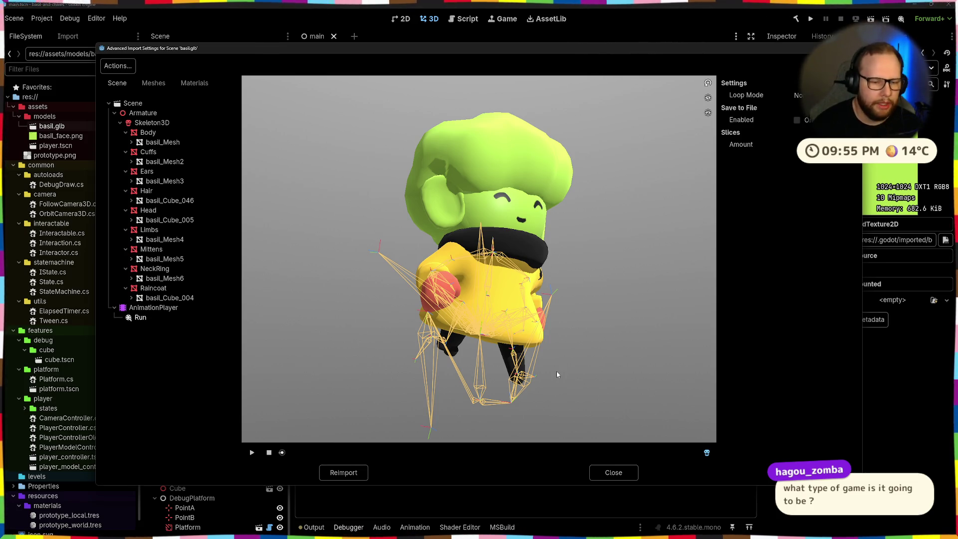
{"action": "left_click_drag", "start_coordinate": [271, 369], "coordinate": [373, 370]}
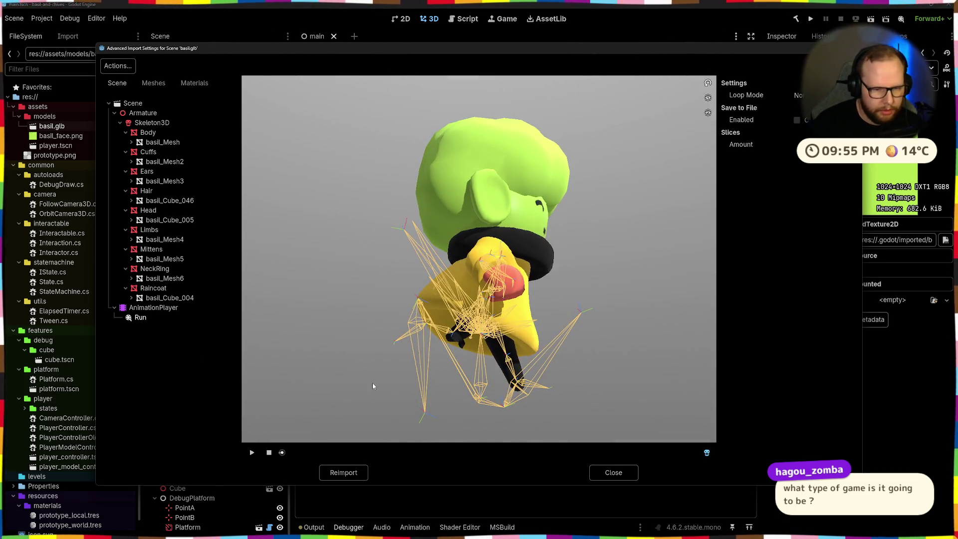
{"action": "mouse_move", "coordinate": [282, 452]}
{"action": "left_mouse_down"}
{"action": "mouse_move", "coordinate": [489, 469]}
{"action": "mouse_move", "coordinate": [655, 464]}
{"action": "mouse_move", "coordinate": [351, 464]}
{"action": "left_mouse_up"}
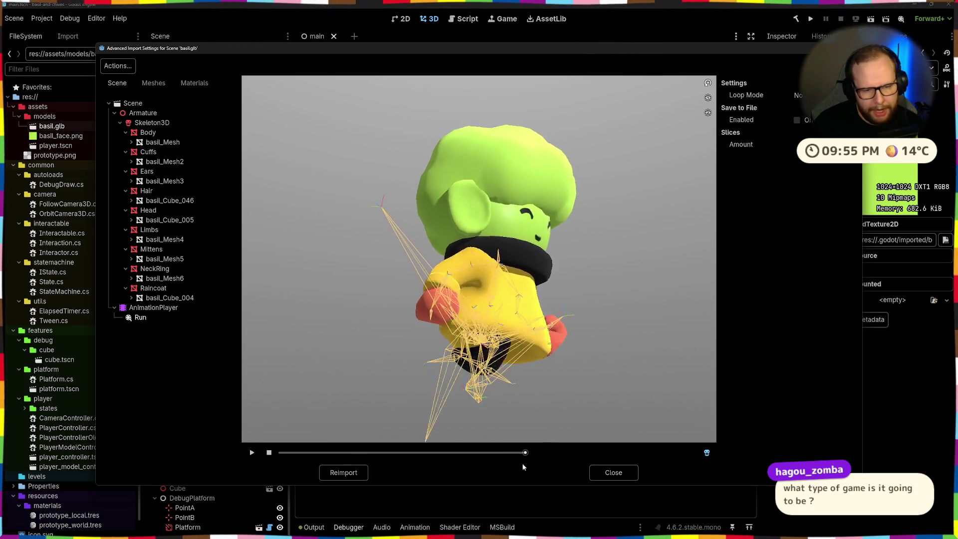
{"action": "left_click_drag", "start_coordinate": [351, 464], "coordinate": [282, 464]}
{"action": "left_click_drag", "start_coordinate": [586, 400], "coordinate": [479, 412]}
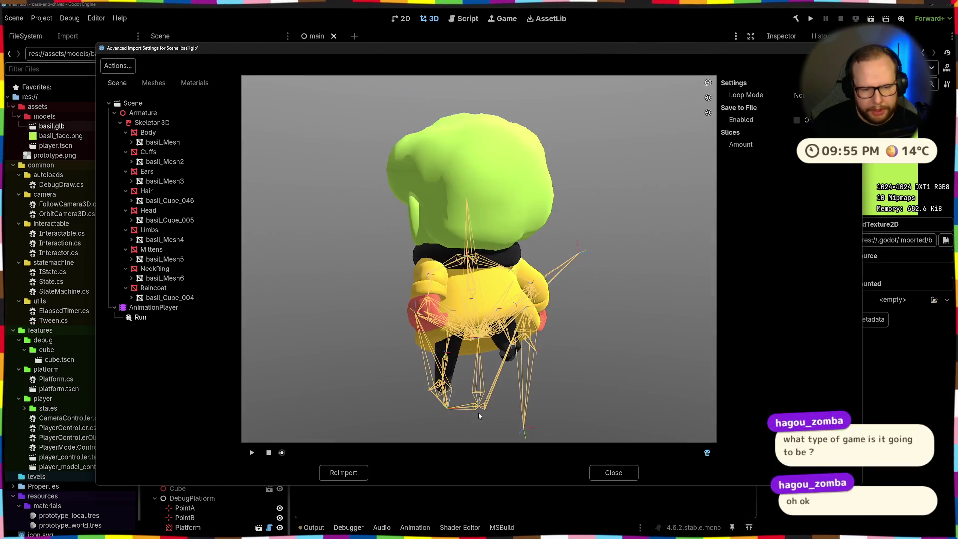
{"action": "scroll", "coordinate": [335, 406], "scroll_direction": "up", "scroll_amount": 2}
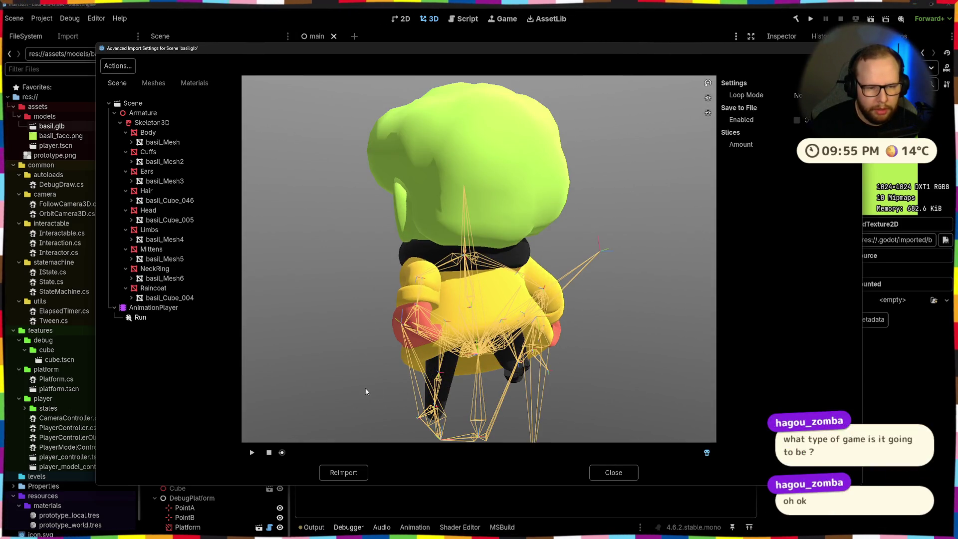
{"action": "left_click_drag", "start_coordinate": [373, 388], "coordinate": [378, 380]}
{"action": "scroll", "coordinate": [395, 380], "scroll_direction": "down", "scroll_amount": 2}
{"action": "scroll", "coordinate": [396, 379], "scroll_direction": "up", "scroll_amount": 2}
{"action": "scroll", "coordinate": [405, 381], "scroll_direction": "up", "scroll_amount": 2}
{"action": "mouse_move", "coordinate": [521, 368]}
{"action": "left_mouse_down"}
{"action": "mouse_move", "coordinate": [513, 391]}
{"action": "mouse_move", "coordinate": [506, 344]}
{"action": "mouse_move", "coordinate": [514, 346]}
{"action": "left_mouse_up"}
{"action": "scroll", "coordinate": [513, 392], "scroll_direction": "down", "scroll_amount": 3}
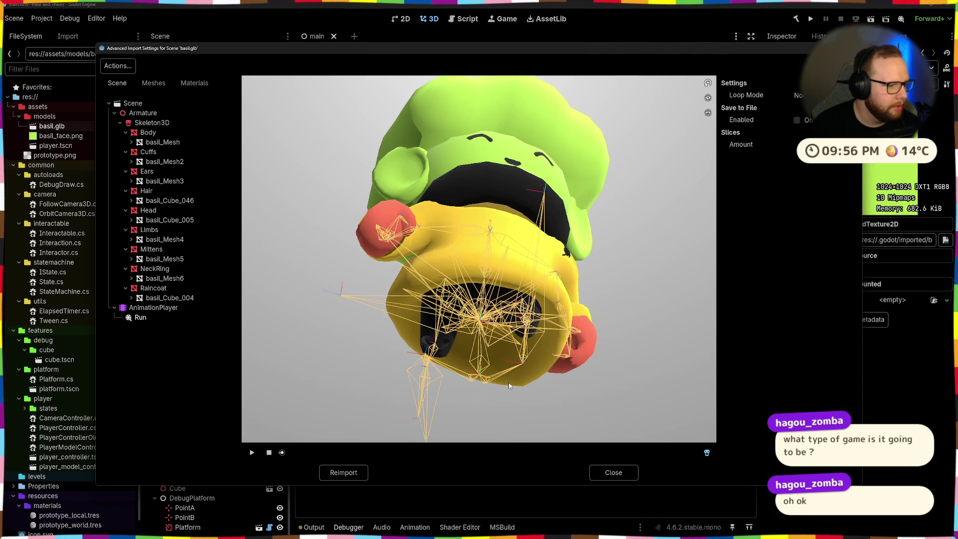
{"action": "left_click_drag", "start_coordinate": [508, 382], "coordinate": [550, 410]}
{"action": "scroll", "coordinate": [535, 406], "scroll_direction": "up", "scroll_amount": 3}
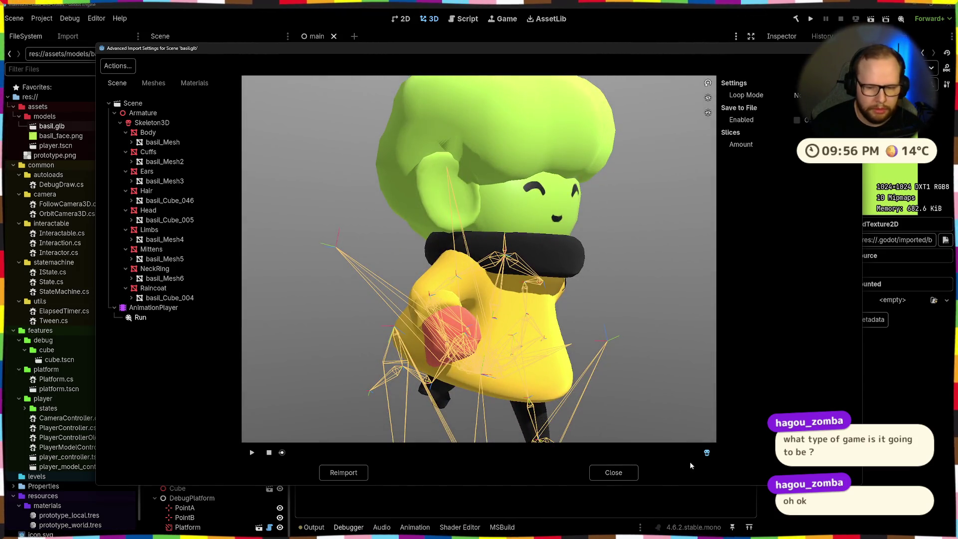
Hide the skeleton overlay and scrub further through Run from lower and top-down angles.
{"action": "left_click", "coordinate": [706, 453]}
{"action": "left_click_drag", "start_coordinate": [633, 387], "coordinate": [579, 387]}
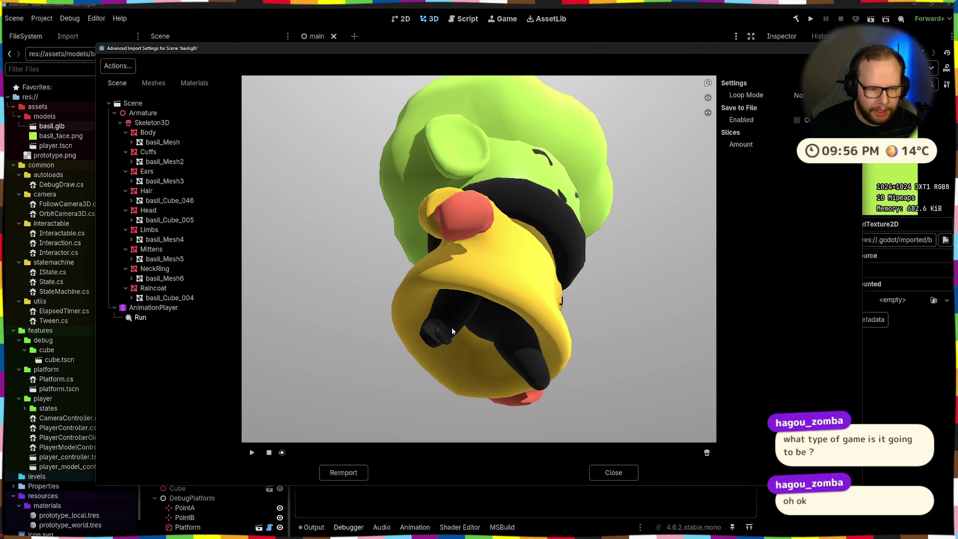
{"action": "left_click_drag", "start_coordinate": [283, 452], "coordinate": [375, 445]}
{"action": "mouse_move", "coordinate": [475, 346]}
{"action": "left_mouse_down"}
{"action": "mouse_move", "coordinate": [497, 334]}
{"action": "mouse_move", "coordinate": [523, 349]}
{"action": "mouse_move", "coordinate": [483, 356]}
{"action": "mouse_move", "coordinate": [494, 356]}
{"action": "left_mouse_up"}
{"action": "mouse_move", "coordinate": [373, 453]}
{"action": "left_mouse_down"}
{"action": "mouse_move", "coordinate": [458, 439]}
{"action": "mouse_move", "coordinate": [625, 440]}
{"action": "mouse_move", "coordinate": [410, 443]}
{"action": "mouse_move", "coordinate": [284, 460]}
{"action": "mouse_move", "coordinate": [687, 453]}
{"action": "mouse_move", "coordinate": [511, 454]}
{"action": "left_mouse_up"}
{"action": "scroll", "coordinate": [547, 354], "scroll_direction": "down", "scroll_amount": 2}
{"action": "scroll", "coordinate": [561, 349], "scroll_direction": "down", "scroll_amount": 2}
{"action": "left_click_drag", "start_coordinate": [560, 349], "coordinate": [450, 400]}
Toggle a preview light off and on from the front, then close the import settings.
{"action": "left_click", "coordinate": [707, 112]}
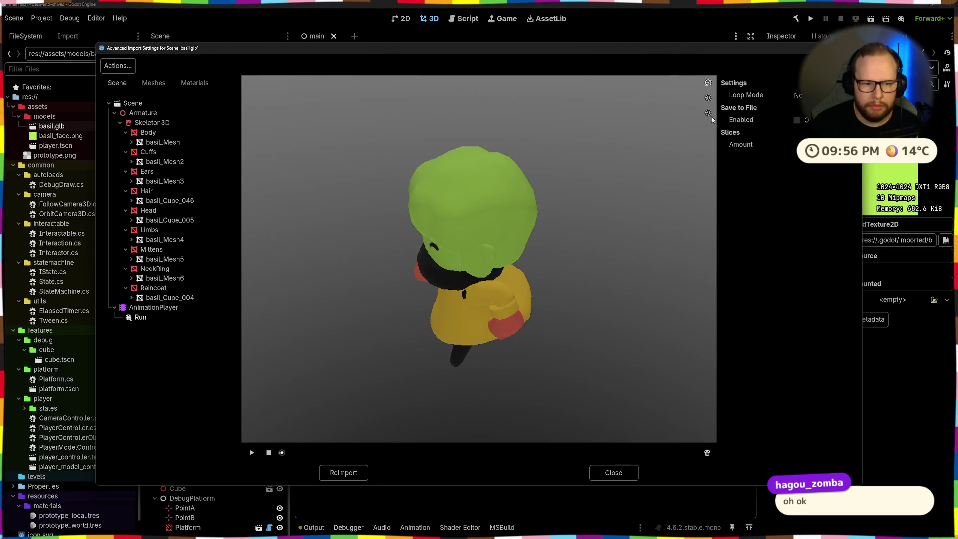
{"action": "left_click_drag", "start_coordinate": [529, 325], "coordinate": [642, 214]}
{"action": "left_click", "coordinate": [707, 113]}
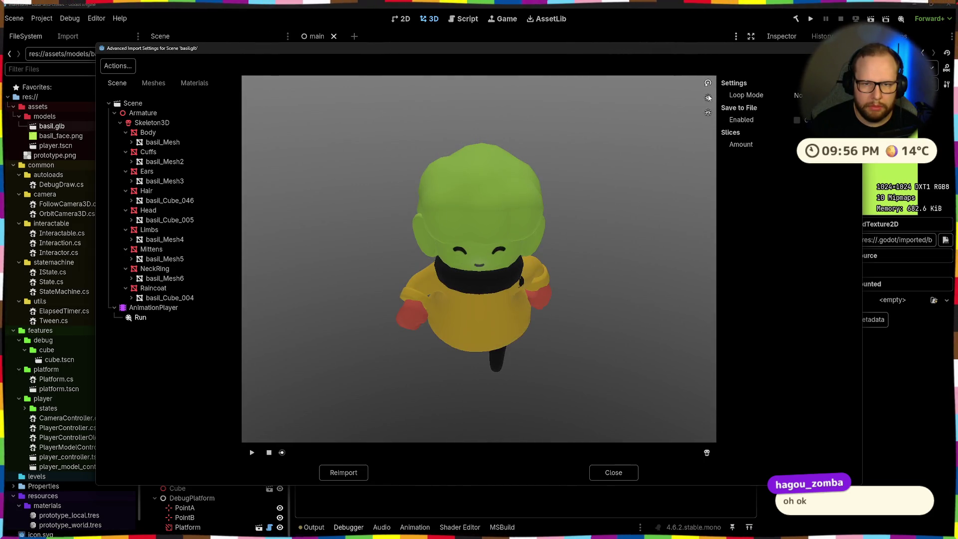
{"action": "left_click_drag", "start_coordinate": [622, 247], "coordinate": [647, 185]}
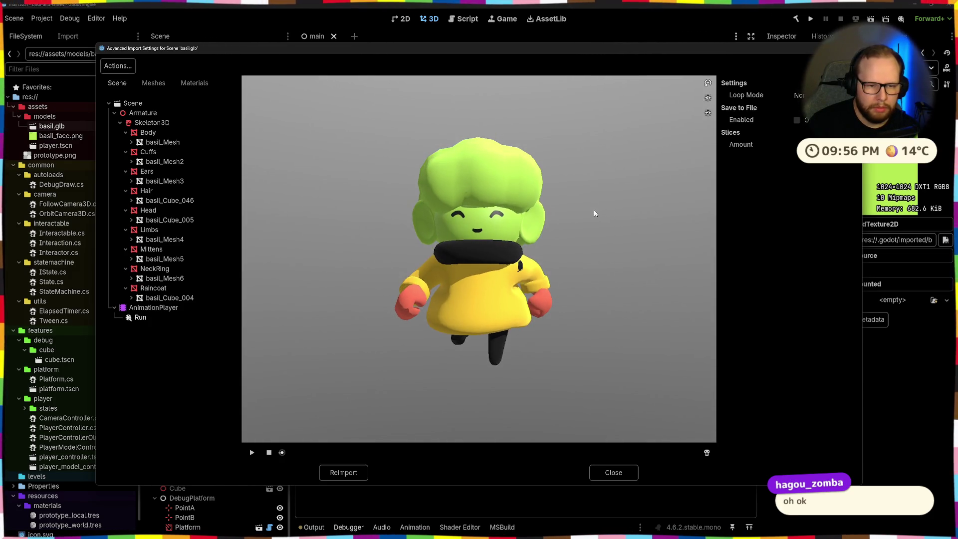
{"action": "left_click", "coordinate": [612, 474]}
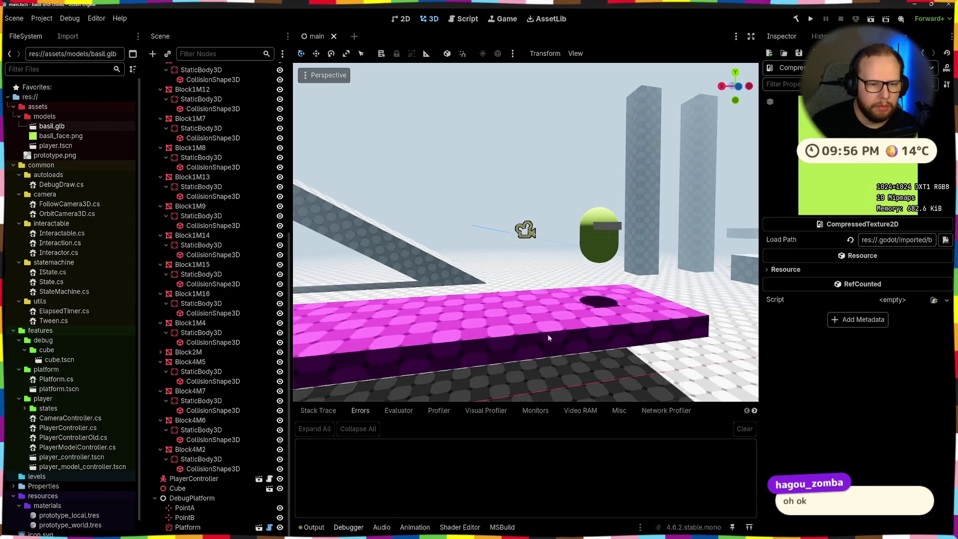
Switch to Blender and play the character's animation in the viewport.
{"action": "key", "text": "alt+Tab"}
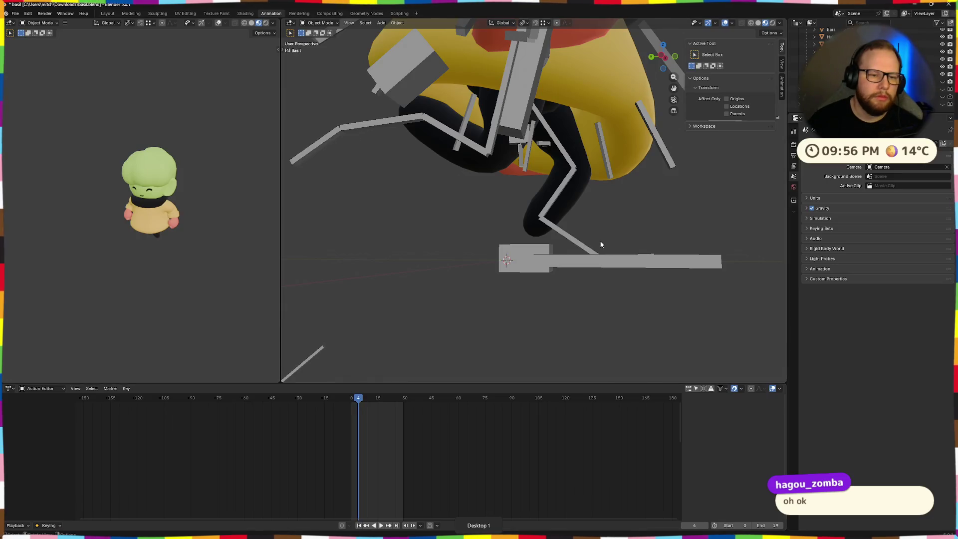
{"action": "middle_click_drag", "start_coordinate": [322, 378], "coordinate": [521, 280]}
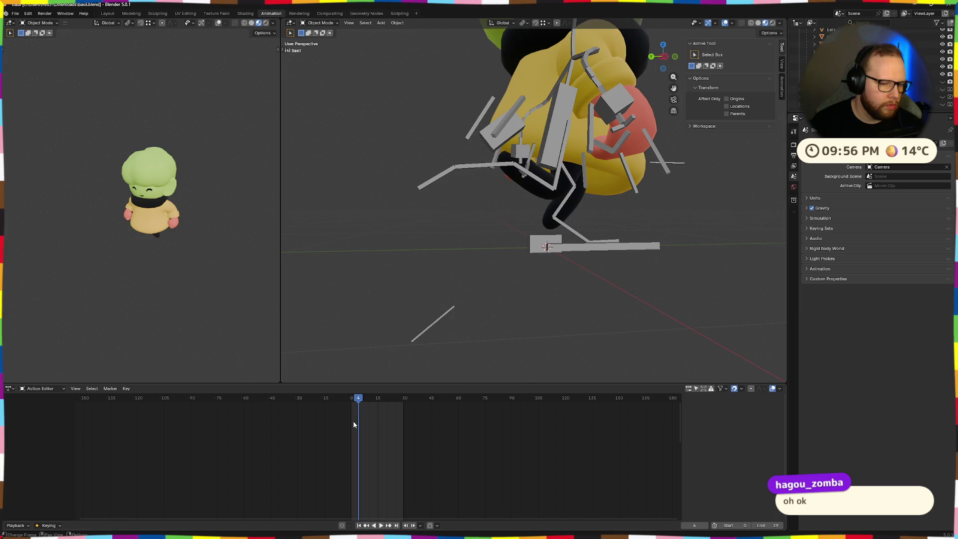
{"action": "key", "text": "space"}
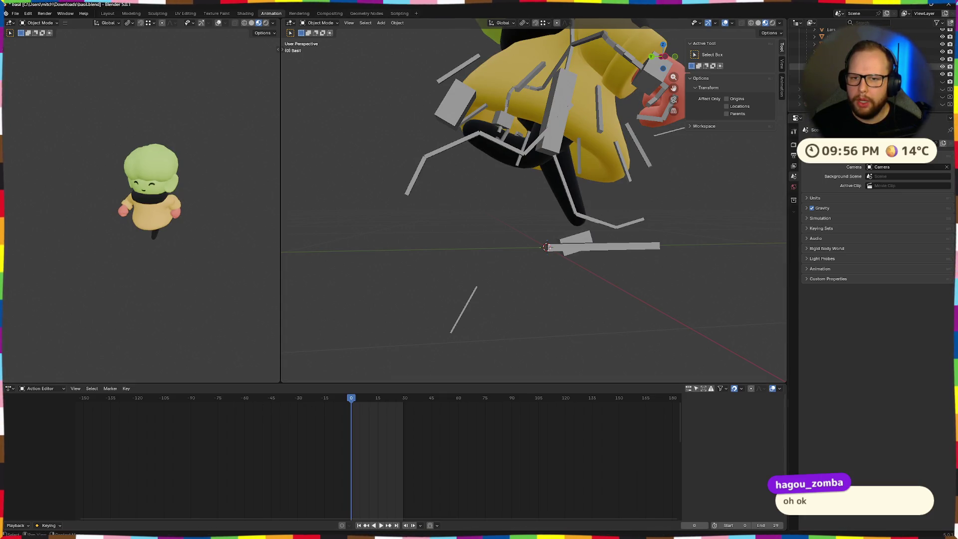
Select the Limbs, Head and Raincoat objects in turn to review their Run keyframes.
{"action": "left_click", "coordinate": [662, 214]}
{"action": "left_click", "coordinate": [860, 81]}
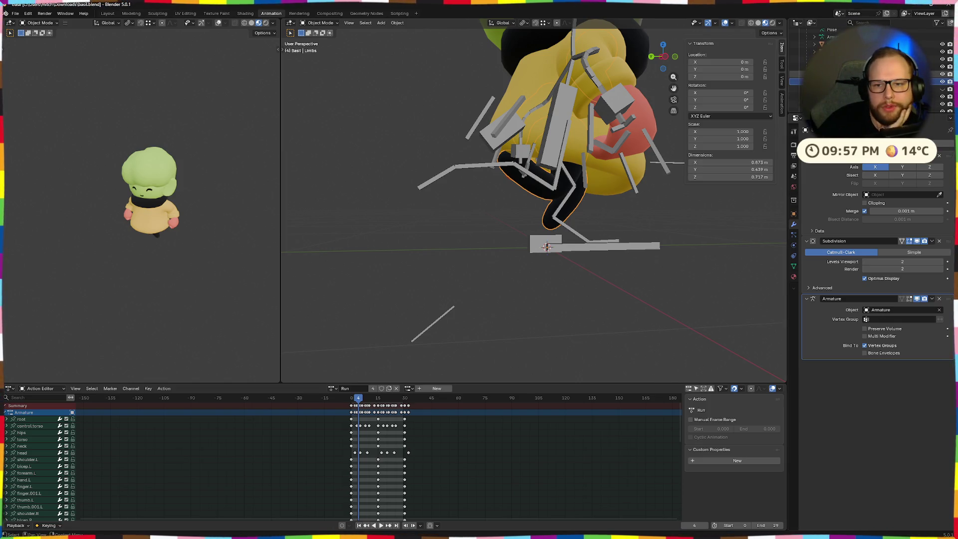
{"action": "left_click", "coordinate": [860, 73]}
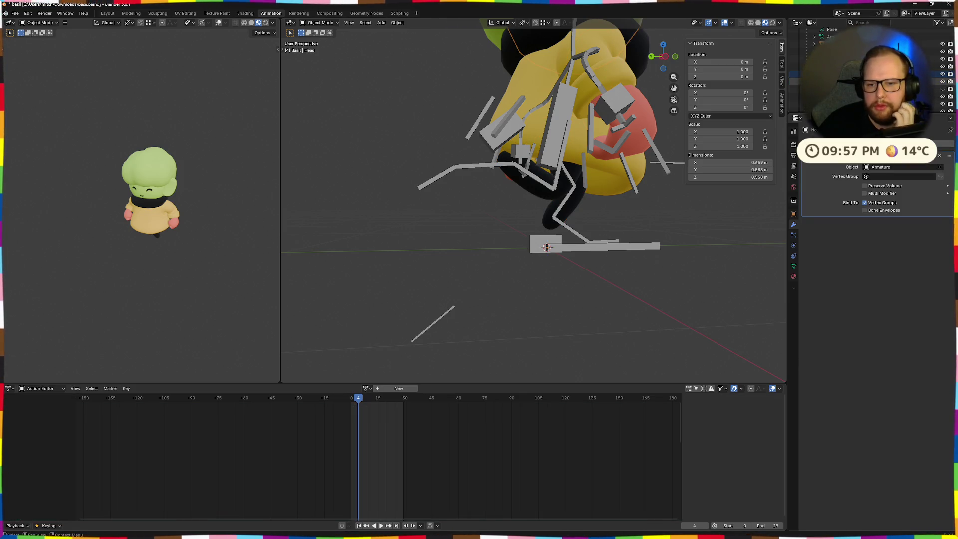
{"action": "left_click", "coordinate": [861, 80]}
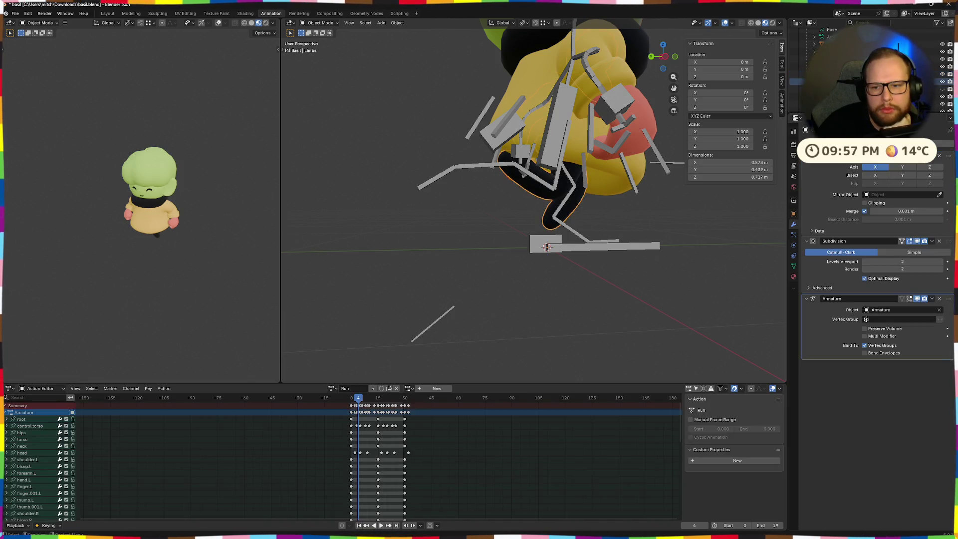
{"action": "mouse_move", "coordinate": [696, 225]}
{"action": "middle_mouse_down"}
{"action": "mouse_move", "coordinate": [589, 235]}
{"action": "mouse_move", "coordinate": [610, 225]}
{"action": "mouse_move", "coordinate": [596, 236]}
{"action": "middle_mouse_up"}
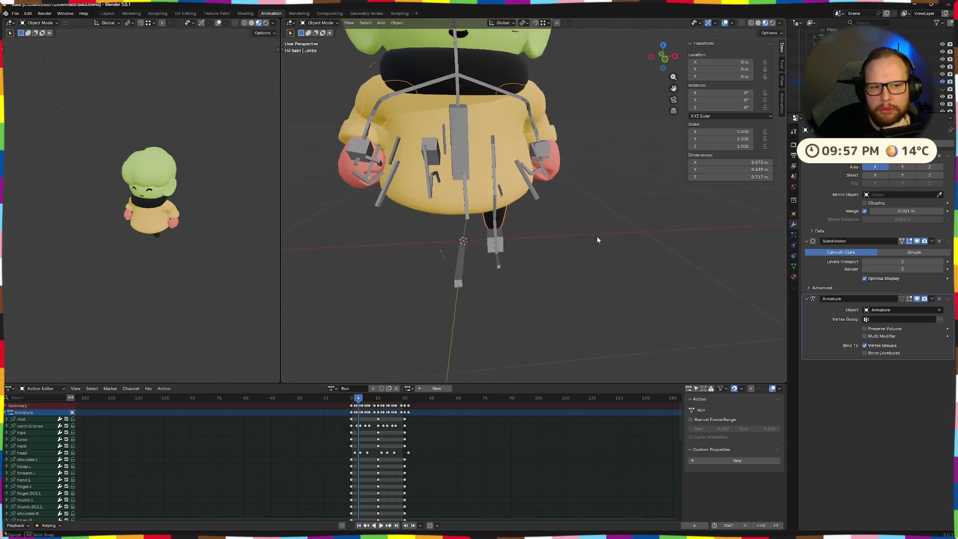
{"action": "left_click", "coordinate": [482, 135]}
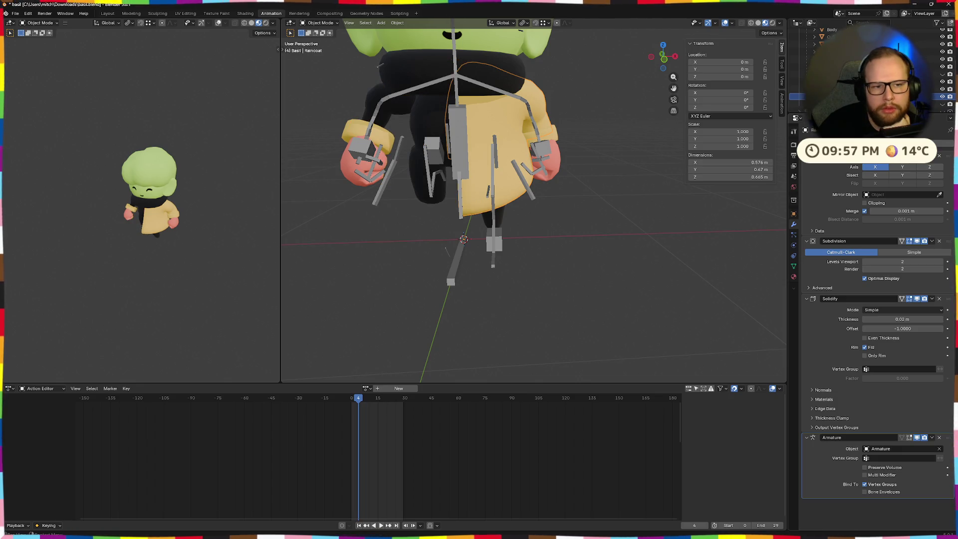
Scrub the Run action through and back to frame 0 while viewing the character from below and the side.
{"action": "mouse_move", "coordinate": [552, 197]}
{"action": "middle_mouse_down"}
{"action": "mouse_move", "coordinate": [631, 185]}
{"action": "mouse_move", "coordinate": [617, 193]}
{"action": "mouse_move", "coordinate": [581, 173]}
{"action": "mouse_move", "coordinate": [590, 153]}
{"action": "mouse_move", "coordinate": [686, 174]}
{"action": "mouse_move", "coordinate": [645, 203]}
{"action": "mouse_move", "coordinate": [607, 199]}
{"action": "middle_mouse_up"}
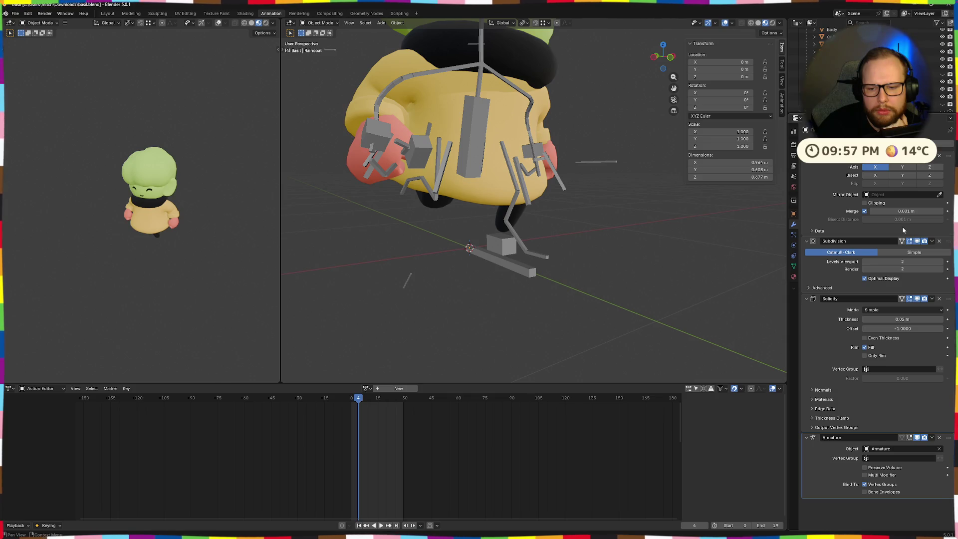
{"action": "mouse_move", "coordinate": [641, 262]}
{"action": "middle_mouse_down"}
{"action": "mouse_move", "coordinate": [689, 222]}
{"action": "mouse_move", "coordinate": [702, 247]}
{"action": "mouse_move", "coordinate": [627, 287]}
{"action": "mouse_move", "coordinate": [592, 263]}
{"action": "mouse_move", "coordinate": [613, 229]}
{"action": "mouse_move", "coordinate": [549, 229]}
{"action": "mouse_move", "coordinate": [535, 243]}
{"action": "middle_mouse_up"}
{"action": "mouse_move", "coordinate": [358, 399]}
{"action": "left_mouse_down"}
{"action": "mouse_move", "coordinate": [401, 404]}
{"action": "mouse_move", "coordinate": [337, 400]}
{"action": "left_mouse_up"}
{"action": "middle_click_drag", "start_coordinate": [449, 299], "coordinate": [519, 270]}
{"action": "mouse_move", "coordinate": [434, 278]}
{"action": "middle_mouse_down"}
{"action": "mouse_move", "coordinate": [487, 267]}
{"action": "mouse_move", "coordinate": [488, 277]}
{"action": "middle_mouse_up"}
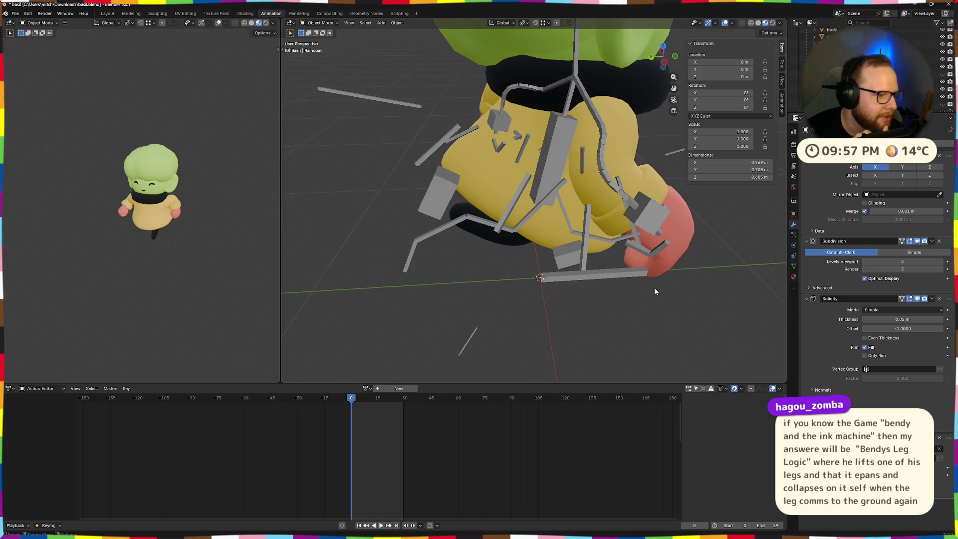
{"action": "mouse_move", "coordinate": [687, 285]}
{"action": "middle_mouse_down"}
{"action": "mouse_move", "coordinate": [683, 259]}
{"action": "mouse_move", "coordinate": [657, 272]}
{"action": "mouse_move", "coordinate": [652, 264]}
{"action": "mouse_move", "coordinate": [530, 283]}
{"action": "mouse_move", "coordinate": [481, 280]}
{"action": "mouse_move", "coordinate": [490, 261]}
{"action": "mouse_move", "coordinate": [479, 269]}
{"action": "middle_mouse_up"}
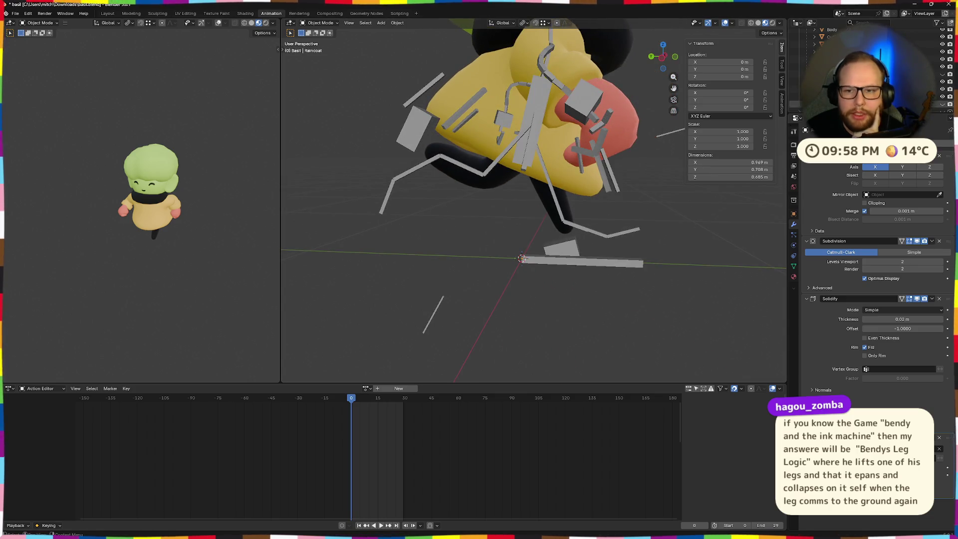
Hide the grey rig objects, step a few frames forward, then switch back to Godot.
{"action": "left_click", "coordinate": [943, 70]}
{"action": "middle_click_drag", "start_coordinate": [672, 252], "coordinate": [645, 247]}
{"action": "mouse_move", "coordinate": [352, 402]}
{"action": "left_mouse_down"}
{"action": "mouse_move", "coordinate": [401, 408]}
{"action": "mouse_move", "coordinate": [353, 409]}
{"action": "left_mouse_up"}
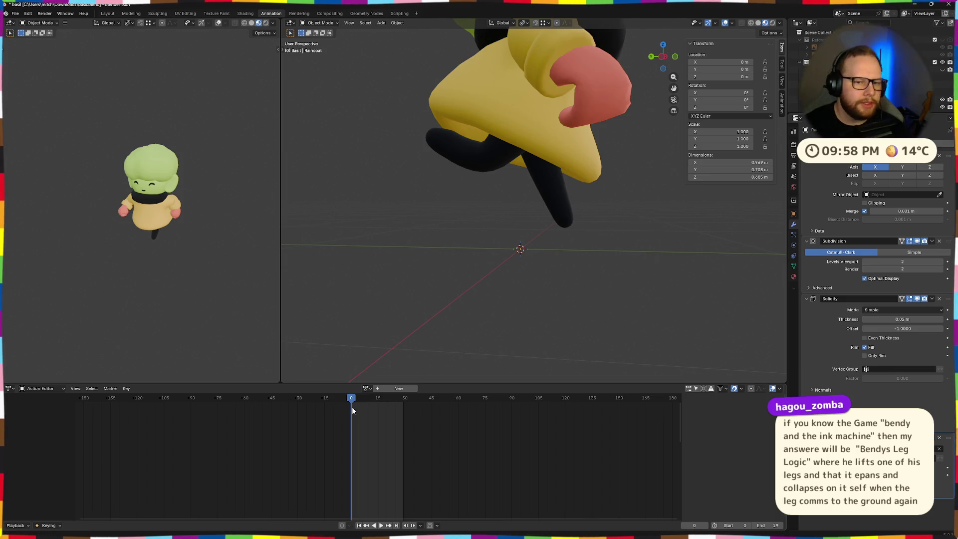
{"action": "key", "text": "ctrl+super+Right"}
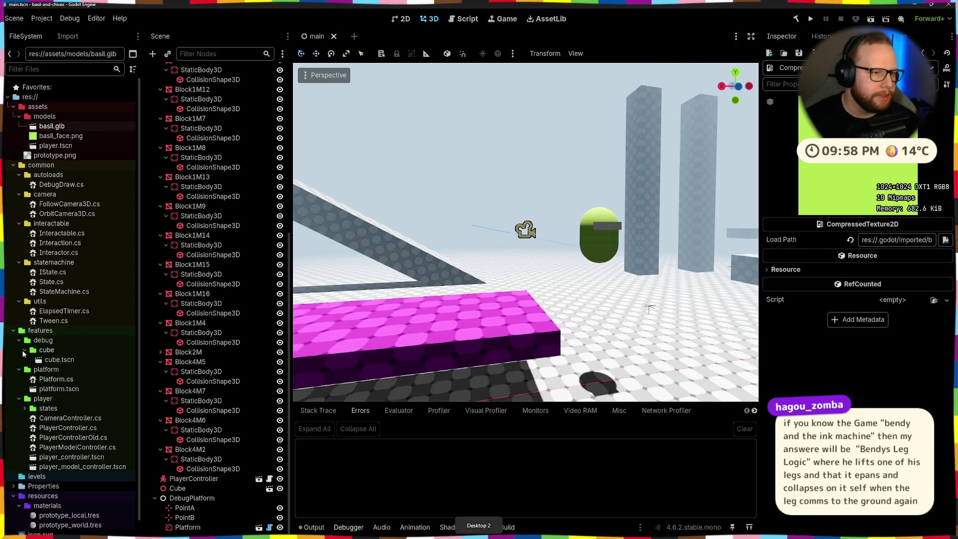
Reopen basil.glb's import preview and scrub the Run animation forward and back from several angles.
{"action": "double_click", "coordinate": [52, 126]}
{"action": "mouse_move", "coordinate": [485, 335]}
{"action": "left_mouse_down"}
{"action": "mouse_move", "coordinate": [485, 390]}
{"action": "mouse_move", "coordinate": [429, 358]}
{"action": "left_mouse_up"}
{"action": "left_click", "coordinate": [140, 318]}
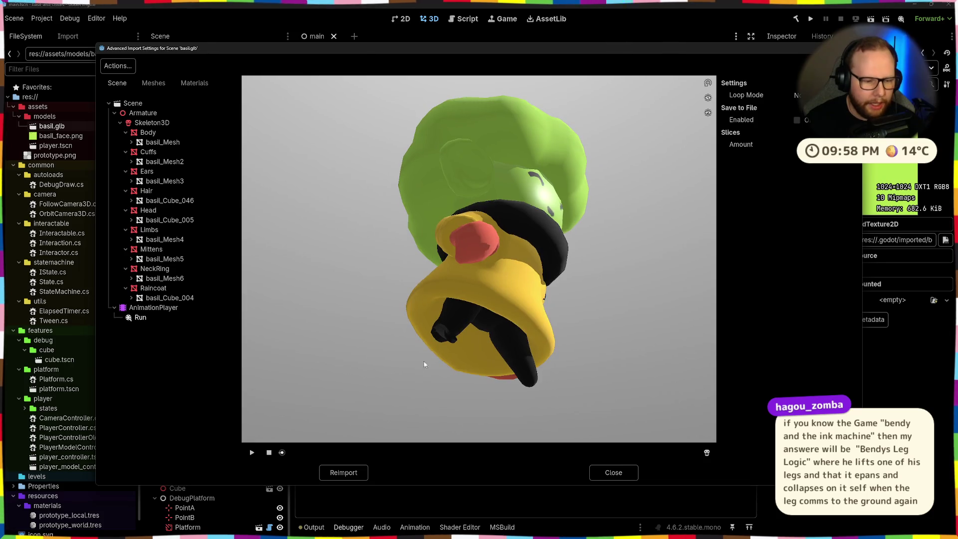
{"action": "left_click_drag", "start_coordinate": [282, 453], "coordinate": [289, 453]}
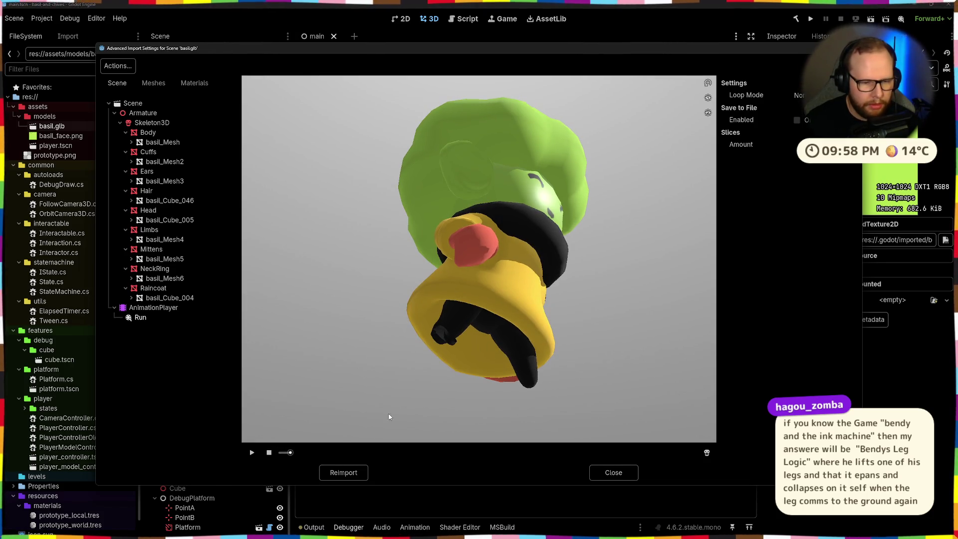
{"action": "left_click_drag", "start_coordinate": [372, 426], "coordinate": [422, 414]}
{"action": "left_click_drag", "start_coordinate": [302, 454], "coordinate": [491, 451]}
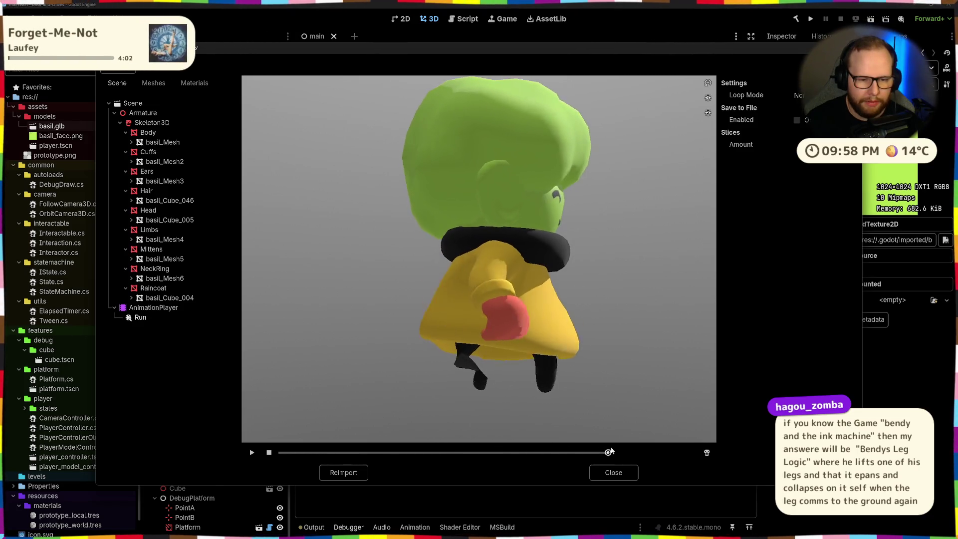
{"action": "mouse_move", "coordinate": [492, 452]}
{"action": "left_mouse_down"}
{"action": "mouse_move", "coordinate": [368, 452]}
{"action": "mouse_move", "coordinate": [308, 472]}
{"action": "left_mouse_up"}
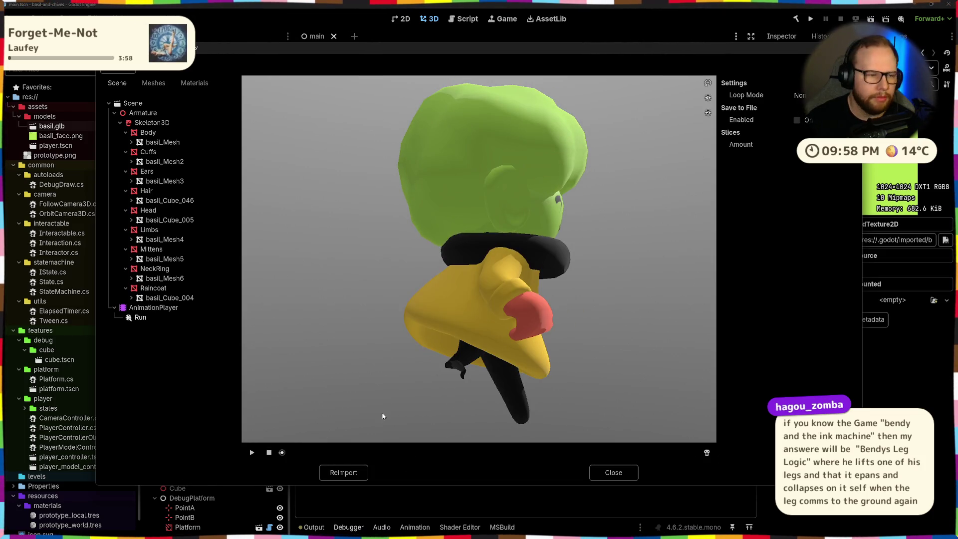
{"action": "left_click_drag", "start_coordinate": [449, 427], "coordinate": [204, 285]}
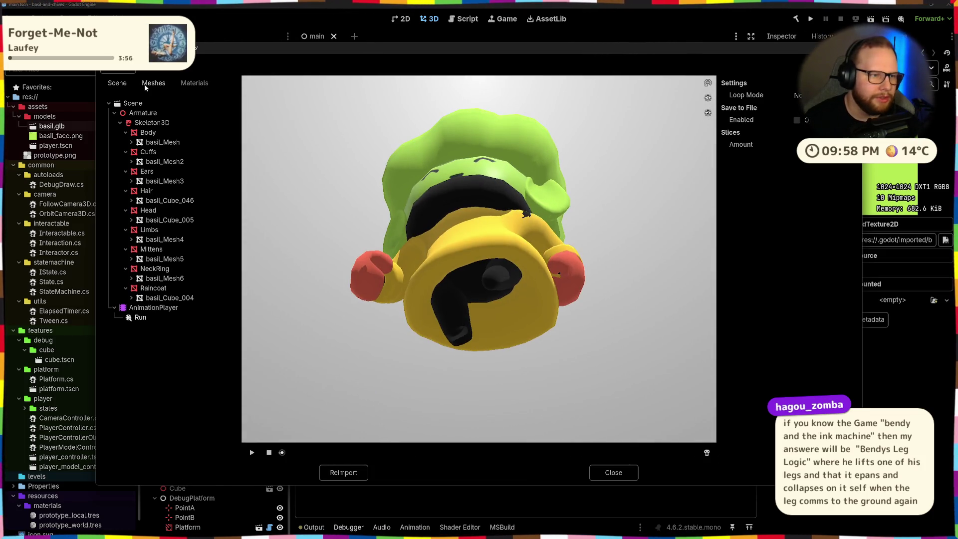
Inspect the AnimationPlayer's Position track import choices, close the dialog and switch to Blender.
{"action": "left_click", "coordinate": [153, 308]}
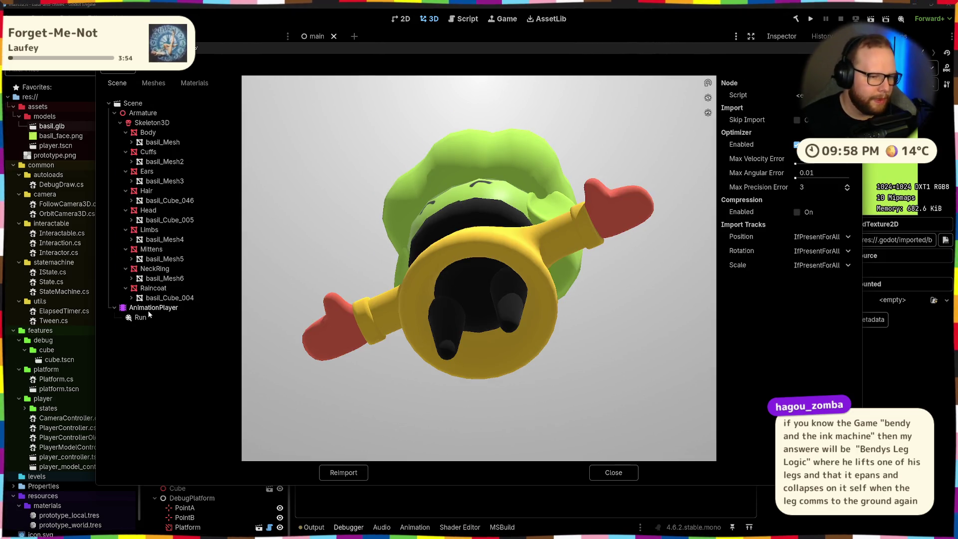
{"action": "left_click_drag", "start_coordinate": [481, 314], "coordinate": [508, 387]}
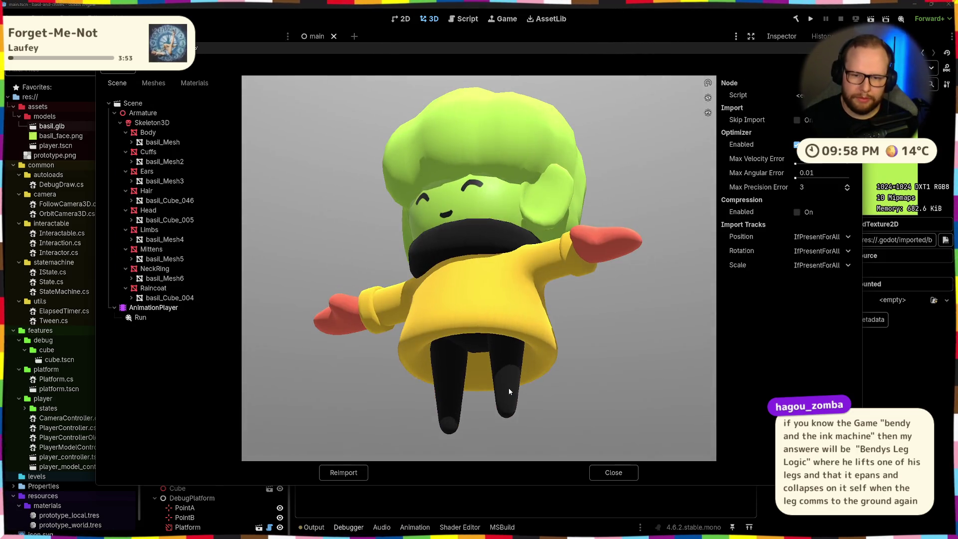
{"action": "left_click", "coordinate": [821, 237]}
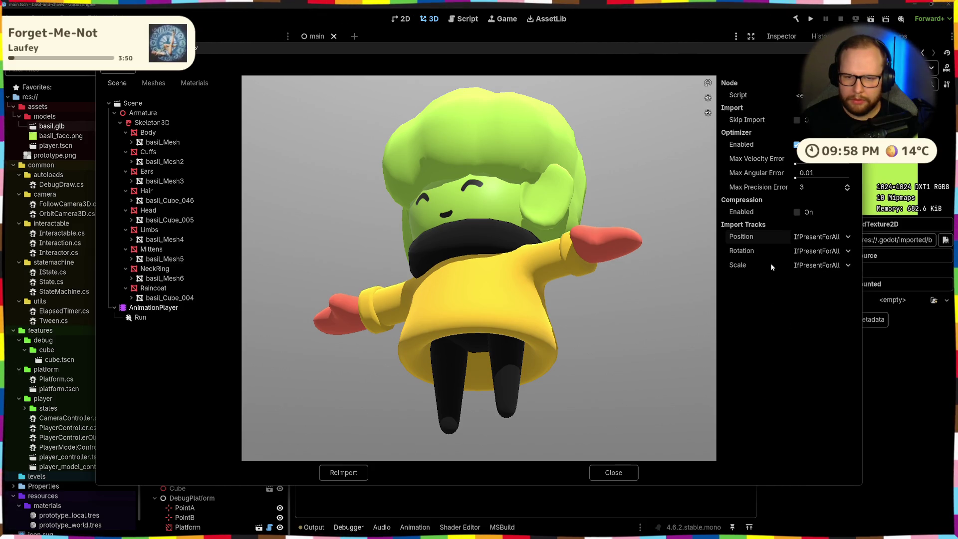
{"action": "left_click", "coordinate": [612, 473]}
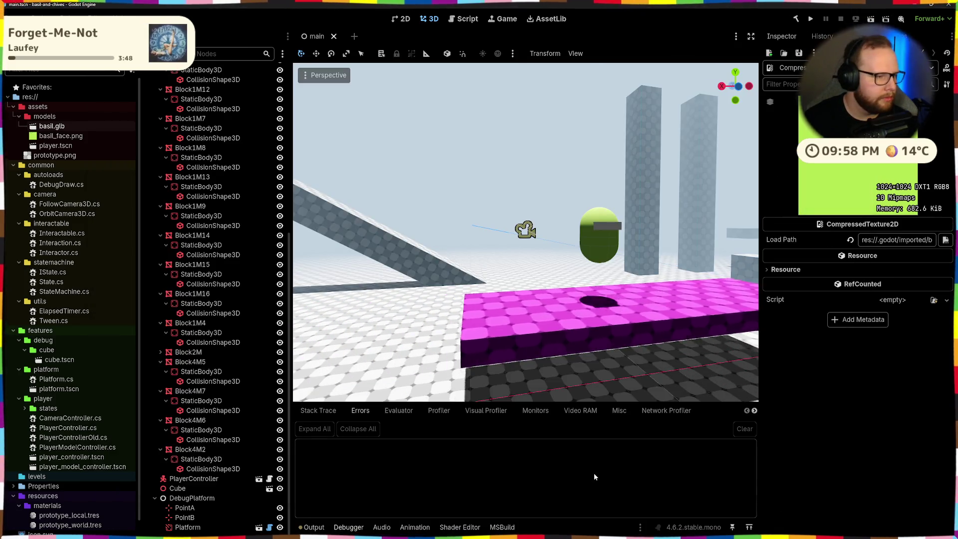
{"action": "key", "text": "alt+Tab"}
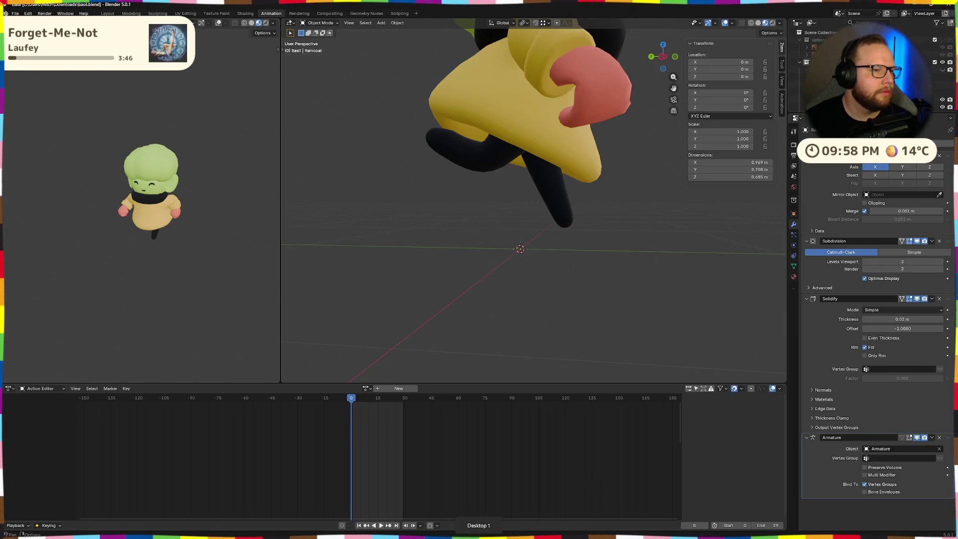
Export the character as glTF 2.0 to basil.glb with Animation and Skinning options reviewed, then return to Godot.
{"action": "left_click", "coordinate": [15, 13]}
{"action": "mouse_move", "coordinate": [28, 127]}
{"action": "left_click", "coordinate": [116, 194]}
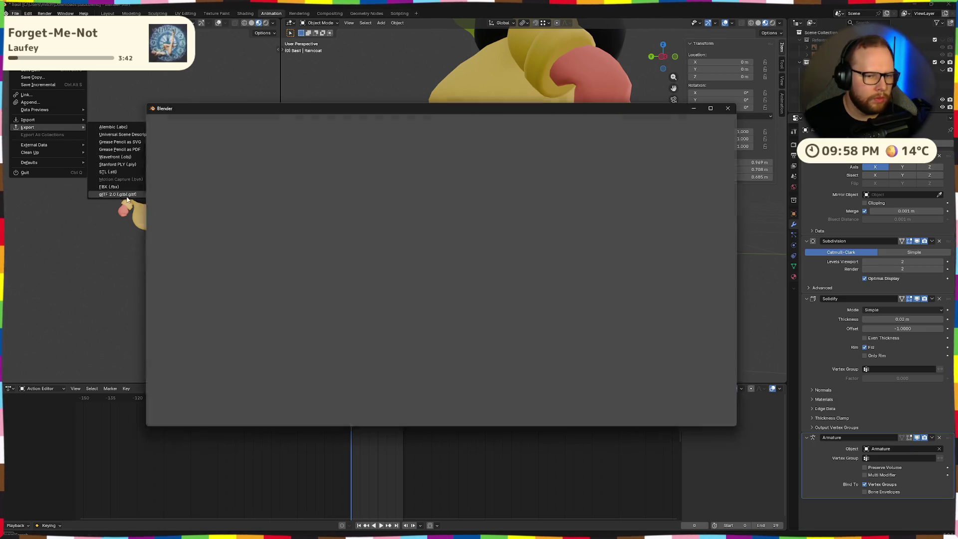
{"action": "left_click", "coordinate": [653, 200]}
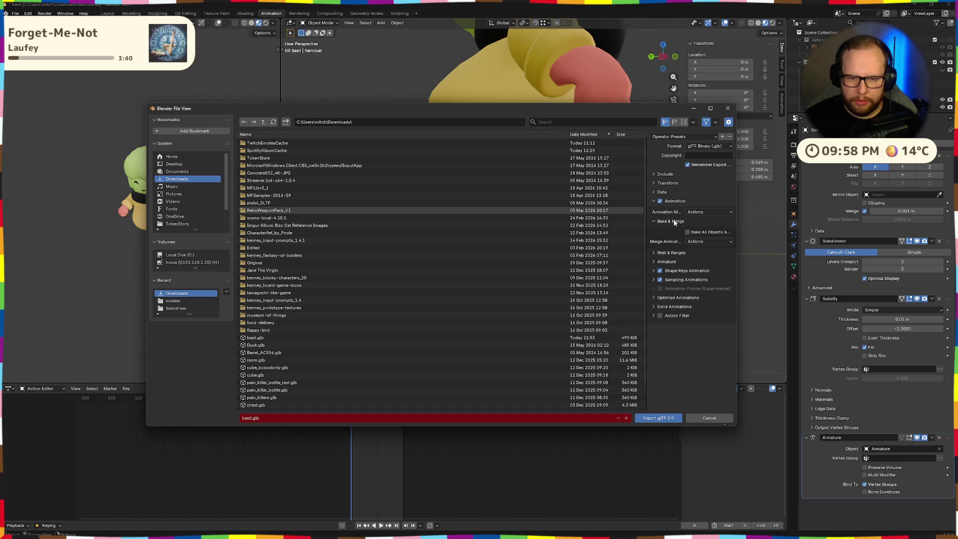
{"action": "left_click", "coordinate": [651, 192]}
{"action": "left_click", "coordinate": [654, 248]}
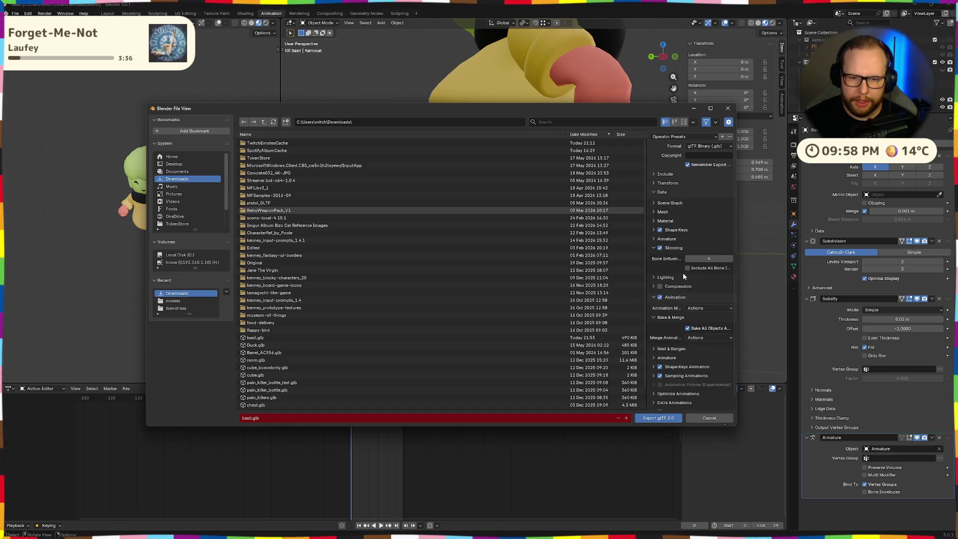
{"action": "left_click", "coordinate": [654, 418]}
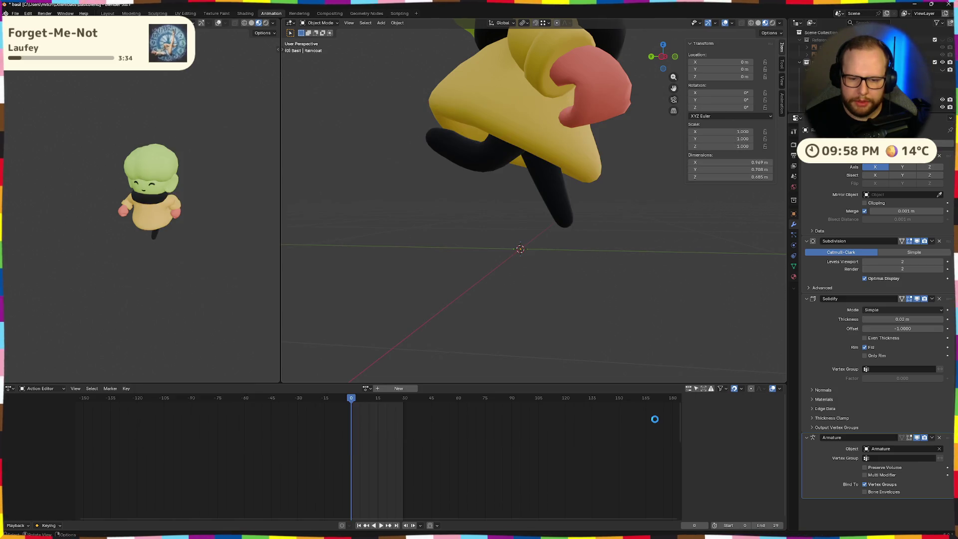
{"action": "key", "text": "ctrl+super+Right"}
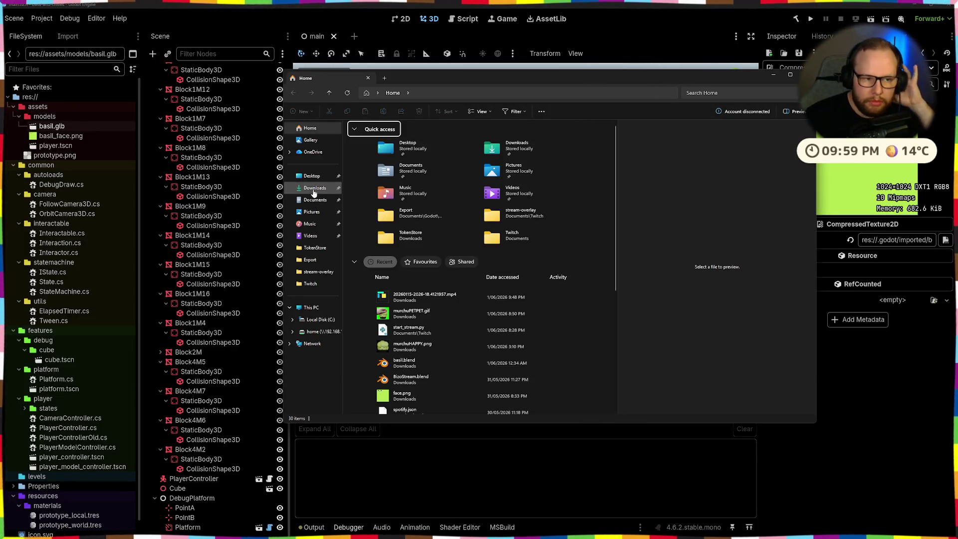
Drag the new basil.glb from Downloads into res://assets/models, replacing the old one.
{"action": "left_click", "coordinate": [314, 187]}
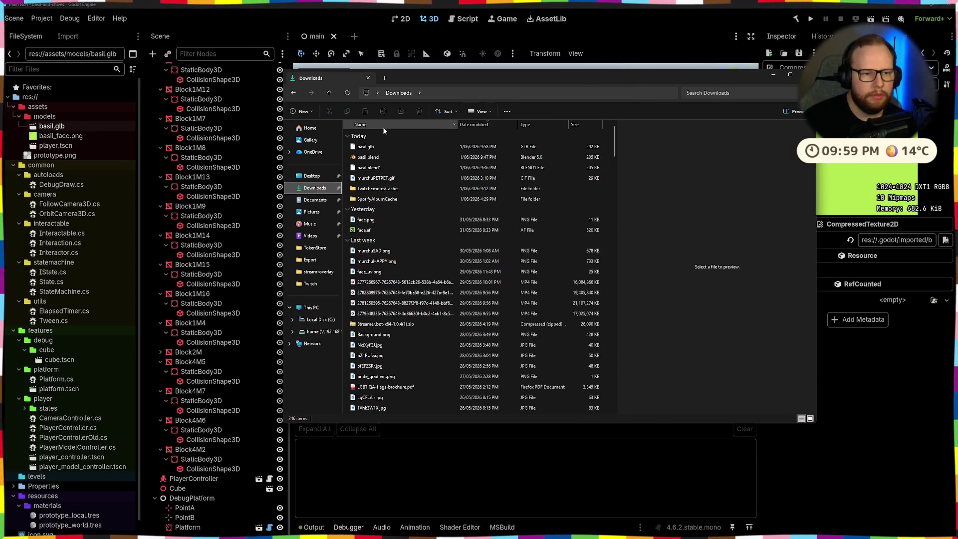
{"action": "left_click_drag", "start_coordinate": [375, 148], "coordinate": [30, 154]}
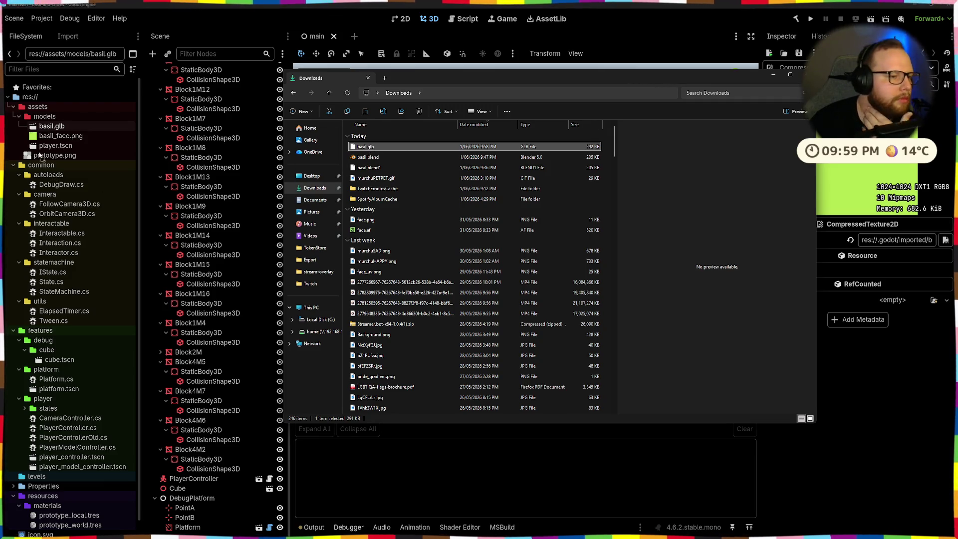
{"action": "left_click_drag", "start_coordinate": [40, 119], "coordinate": [41, 118]}
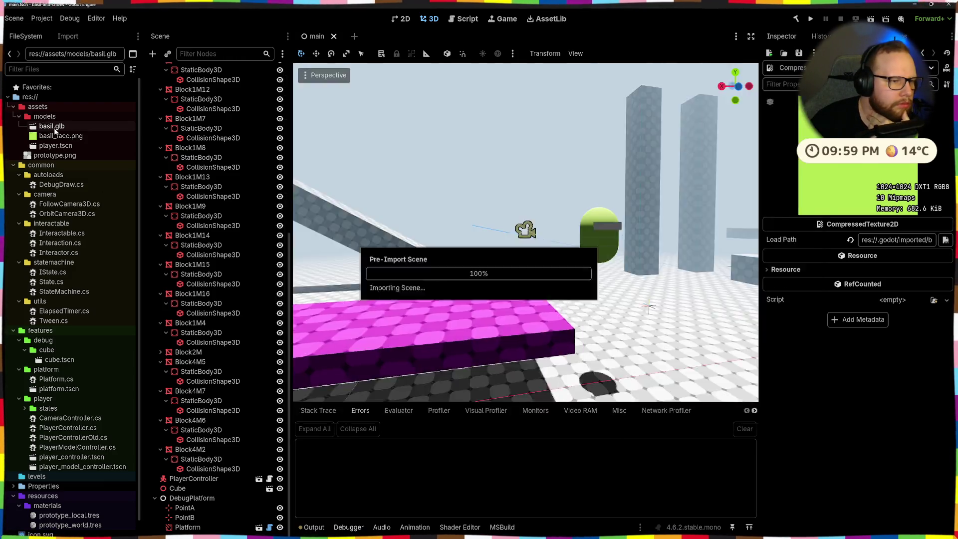
Reimport basil.glb, check the model in the import preview, then switch to Blender.
{"action": "double_click", "coordinate": [52, 126]}
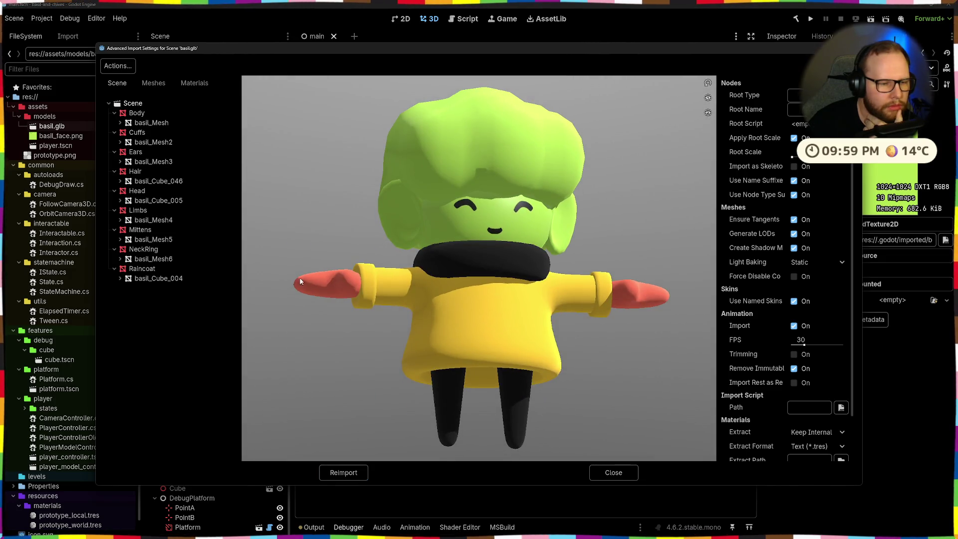
{"action": "left_click", "coordinate": [343, 472]}
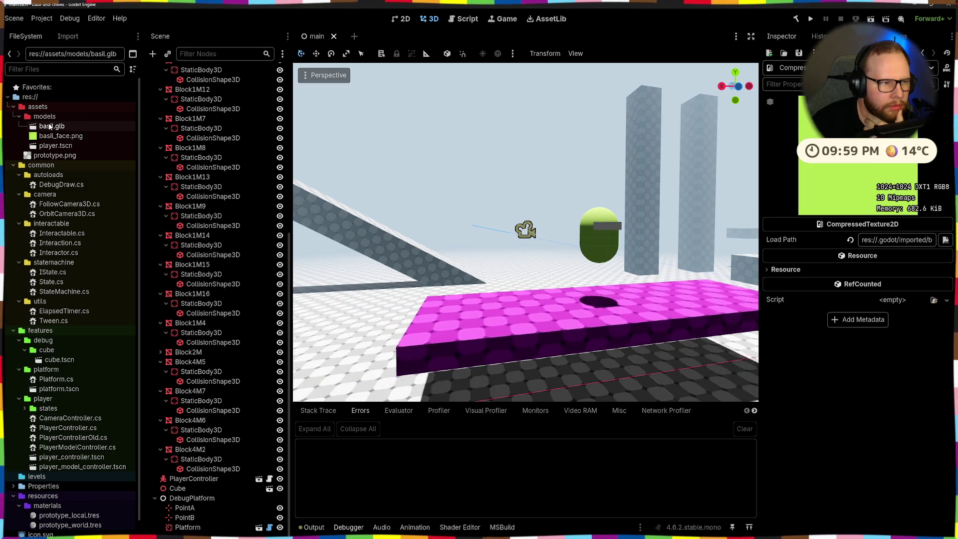
{"action": "double_click", "coordinate": [49, 127]}
{"action": "left_click", "coordinate": [622, 469]}
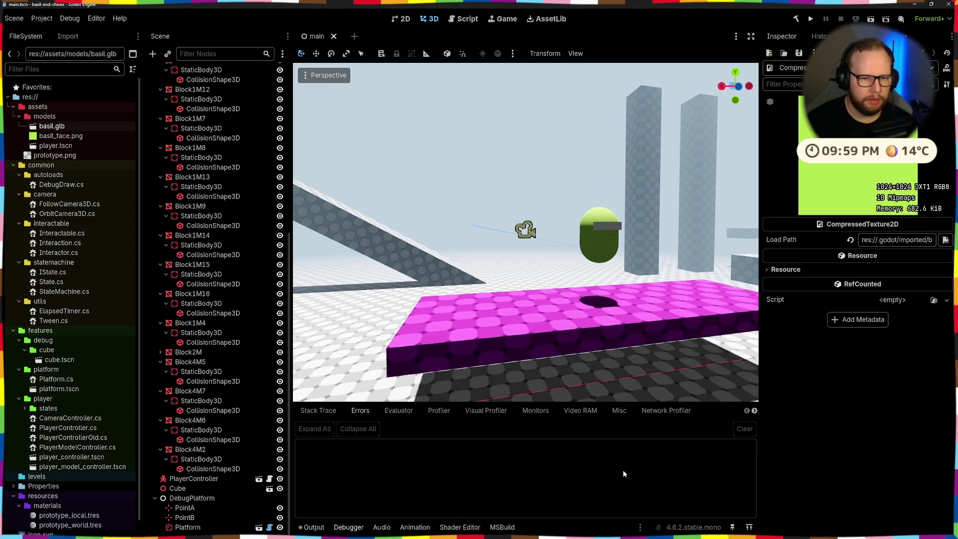
{"action": "key", "text": "alt+Tab"}
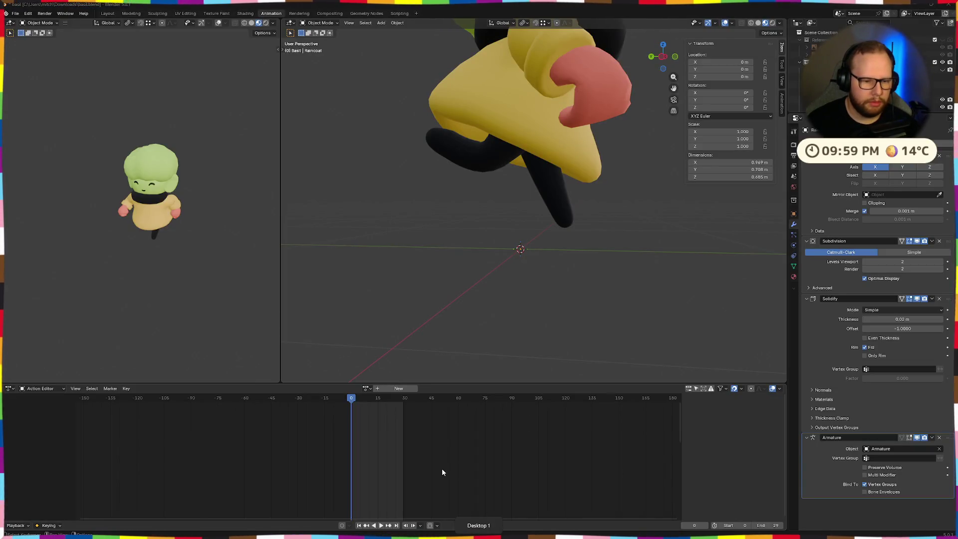
Assign the Run action to the armature and play it through once.
{"action": "left_click", "coordinate": [365, 387]}
{"action": "left_click", "coordinate": [372, 405]}
{"action": "key", "text": "space"}
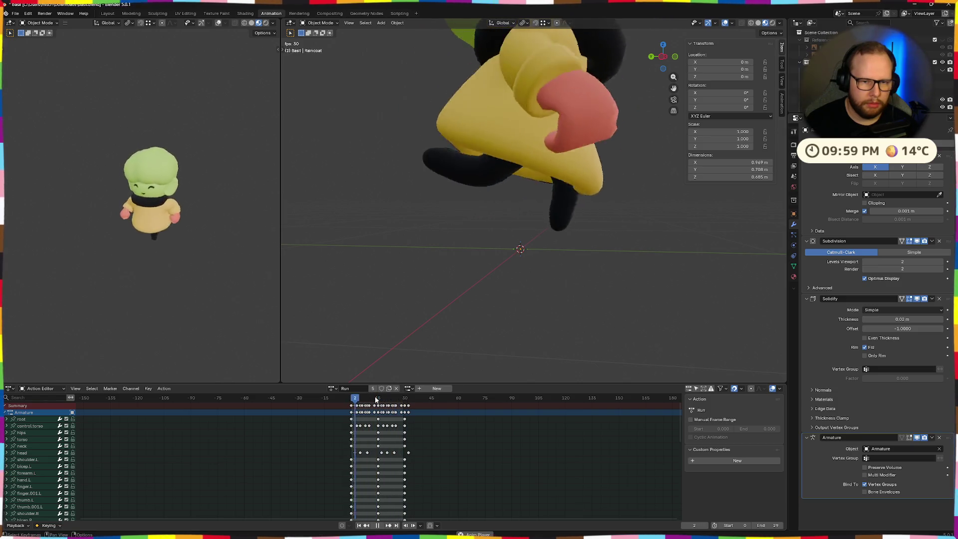
{"action": "scroll", "coordinate": [508, 277], "scroll_direction": "down", "scroll_amount": 5}
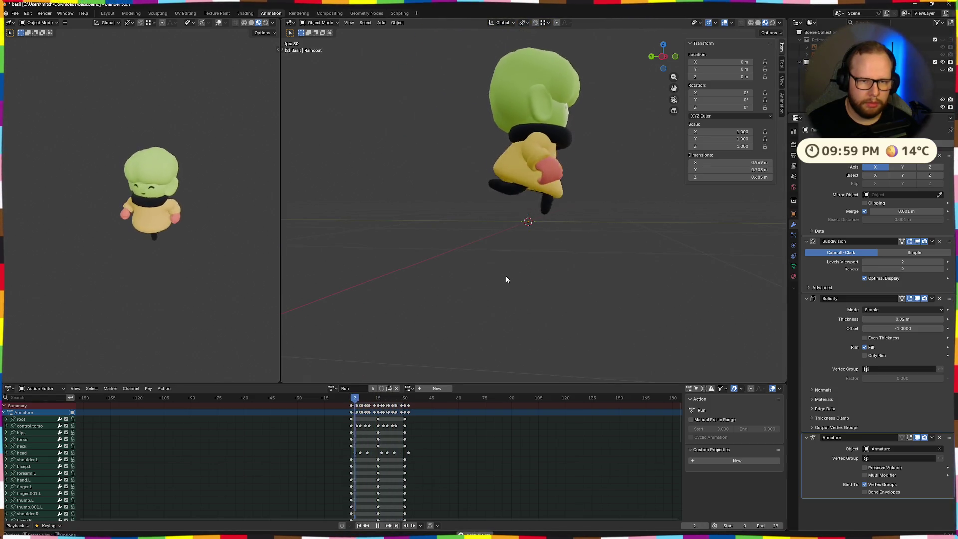
{"action": "key", "text": "space"}
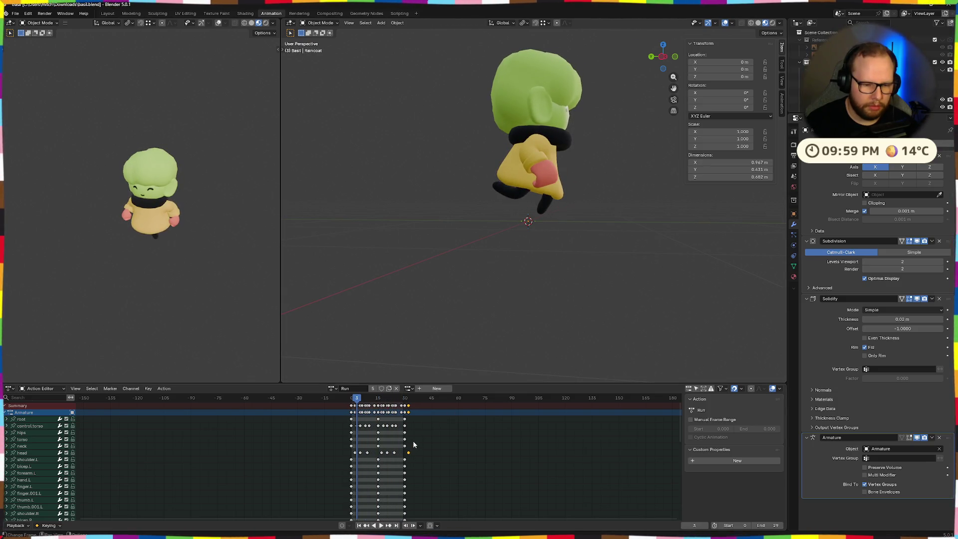
{"action": "key", "text": "super"}
{"action": "key", "text": "super"}
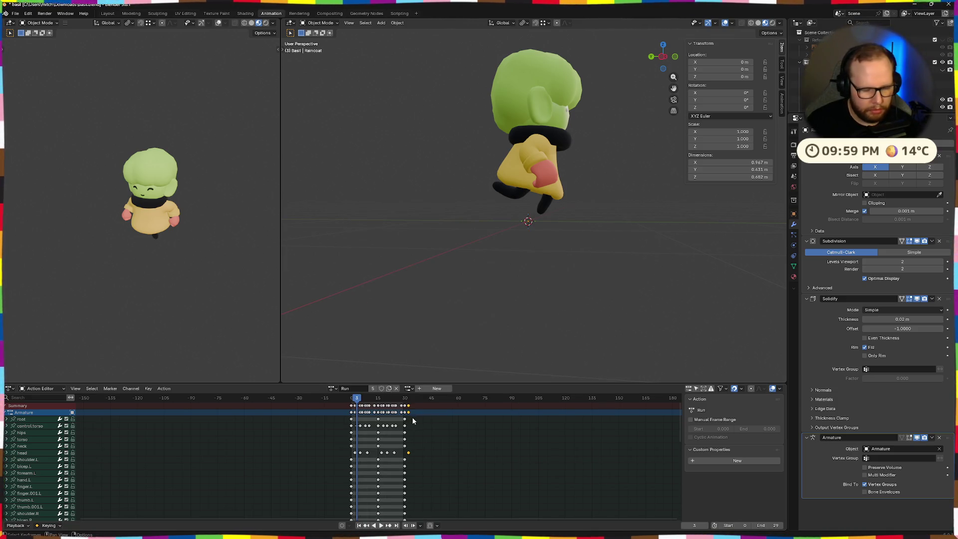
Shift the selected keyframes three frames earlier, paste keys into the later block and replay.
{"action": "key", "text": "g"}
{"action": "left_click", "coordinate": [410, 424]}
{"action": "key", "text": "space"}
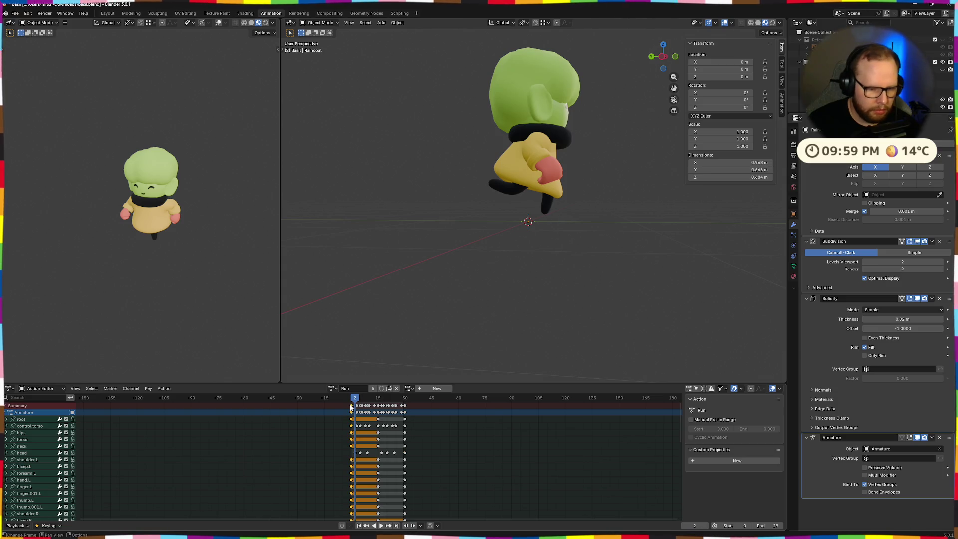
{"action": "left_click", "coordinate": [403, 407]}
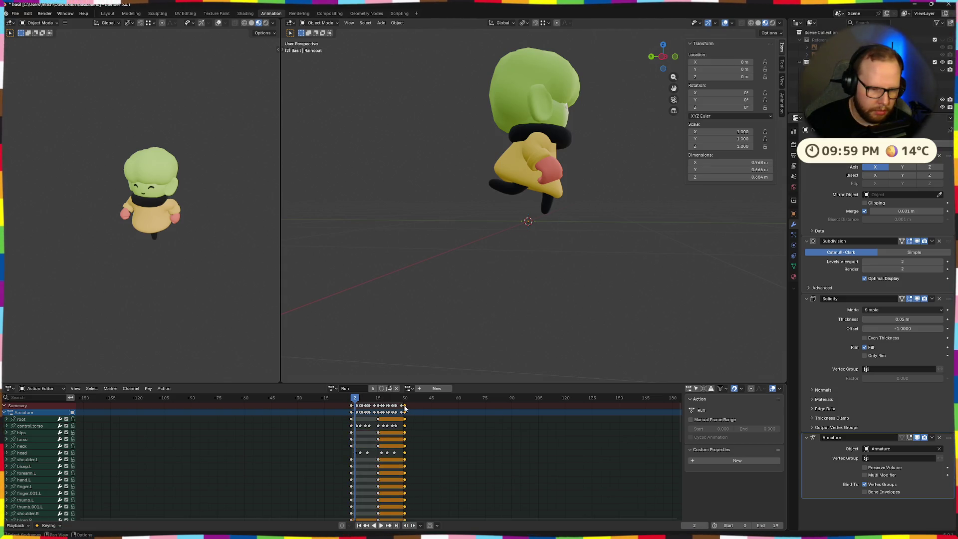
{"action": "key", "text": "ctrl+v"}
{"action": "key", "text": "space"}
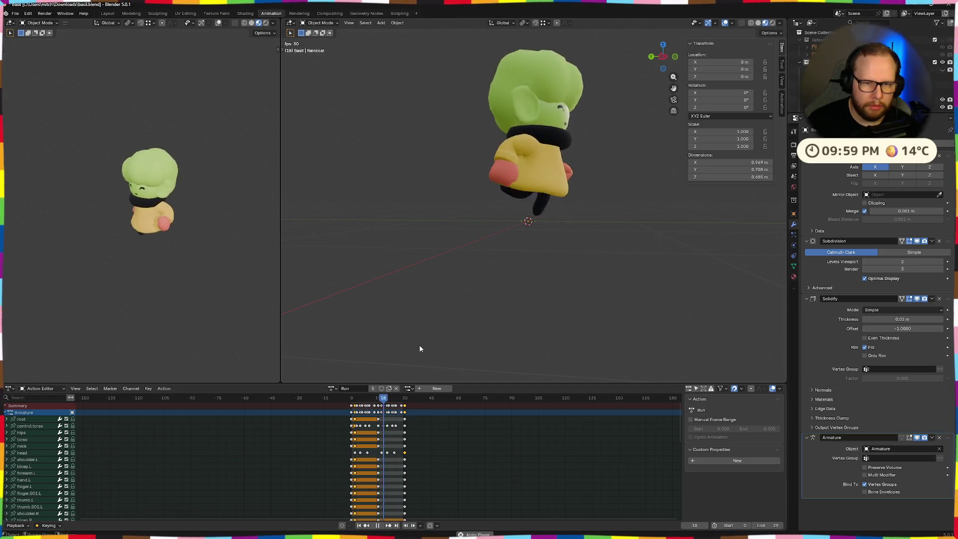
{"action": "key", "text": "space"}
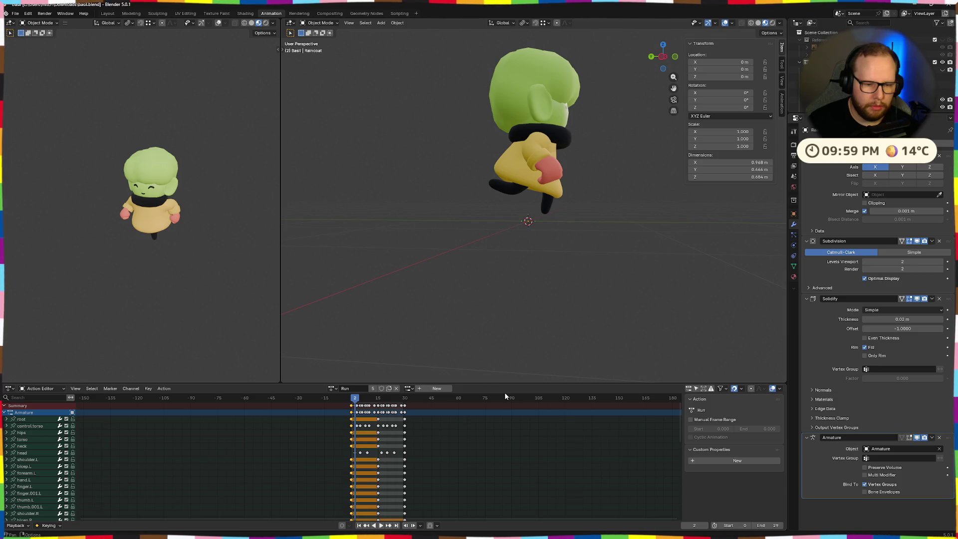
Undo the keyframe edits, play the cycle and reveal all hidden objects with Alt+H.
{"action": "key", "text": "ctrl+z"}
{"action": "key", "text": "ctrl+z"}
{"action": "key", "text": "ctrl+z"}
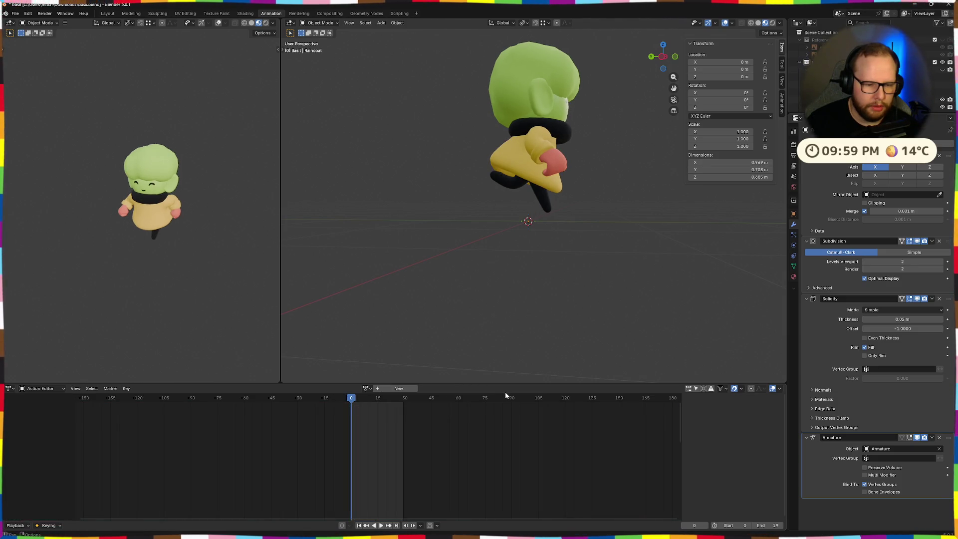
{"action": "key", "text": "space"}
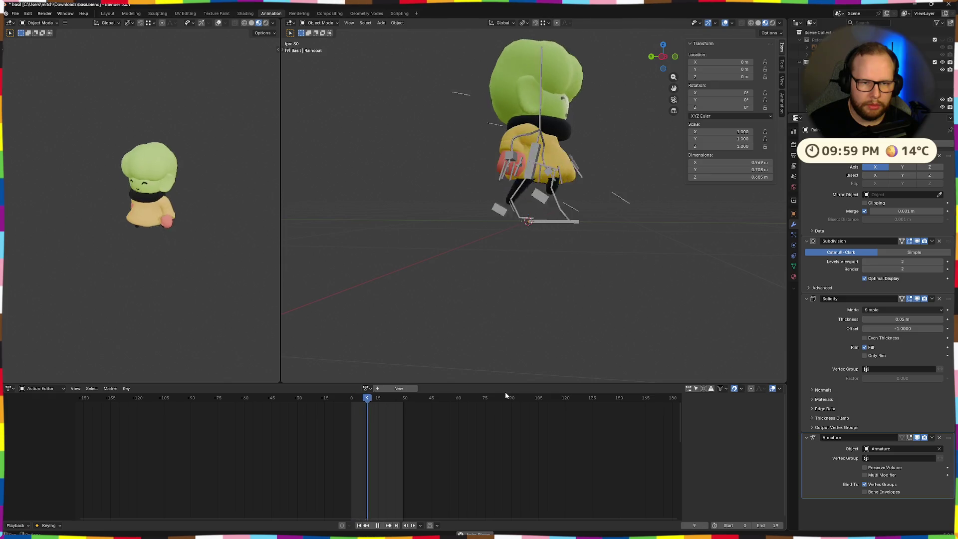
{"action": "mouse_move", "coordinate": [514, 332]}
{"action": "middle_mouse_down"}
{"action": "mouse_move", "coordinate": [589, 352]}
{"action": "mouse_move", "coordinate": [470, 329]}
{"action": "middle_mouse_up"}
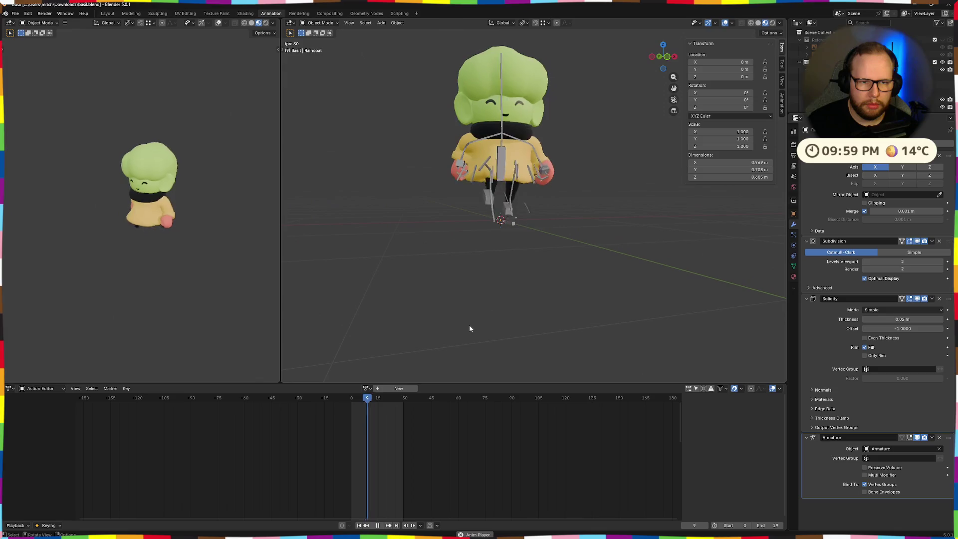
{"action": "middle_click_drag", "start_coordinate": [539, 327], "coordinate": [522, 346]}
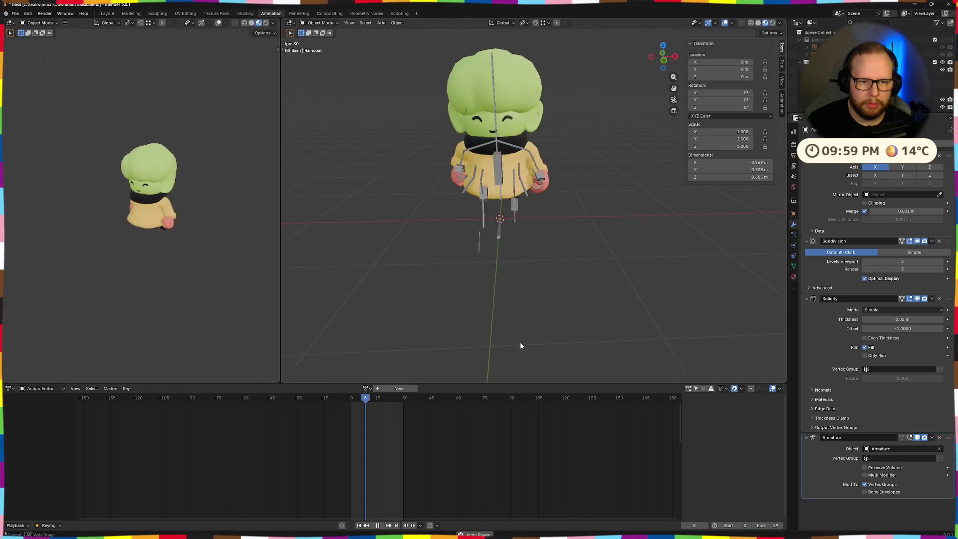
{"action": "key", "text": "alt+h"}
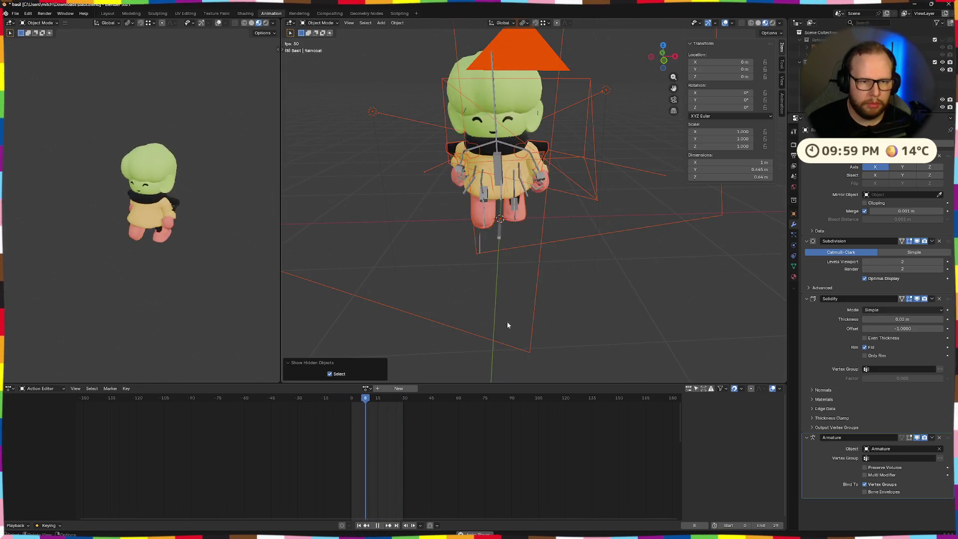
Hide the camera and area light again, watch the run cycle from behind, then switch to Godot.
{"action": "left_click", "coordinate": [507, 310]}
{"action": "left_click", "coordinate": [536, 304]}
{"action": "mouse_move", "coordinate": [544, 302]}
{"action": "middle_mouse_down"}
{"action": "mouse_move", "coordinate": [586, 269]}
{"action": "mouse_move", "coordinate": [560, 217]}
{"action": "middle_mouse_up"}
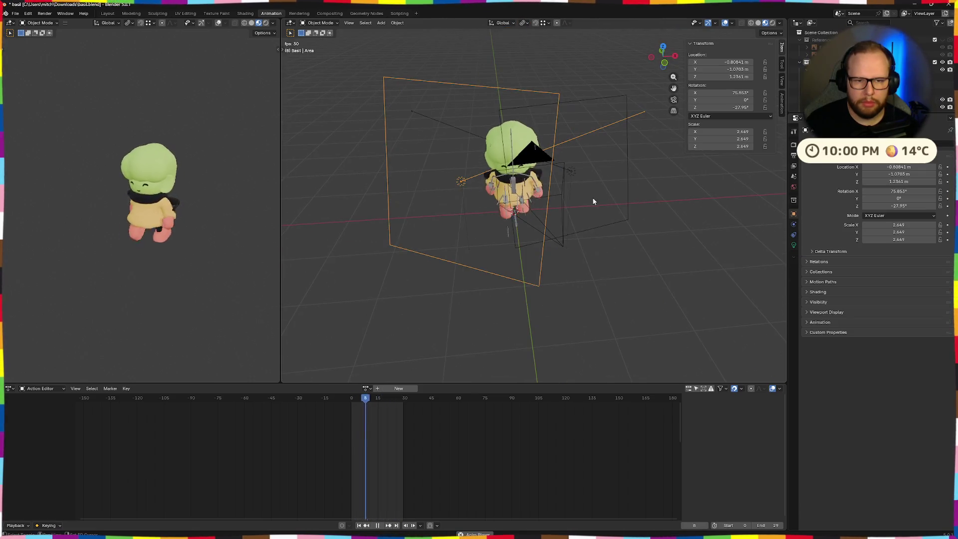
{"action": "left_click", "coordinate": [607, 224]}
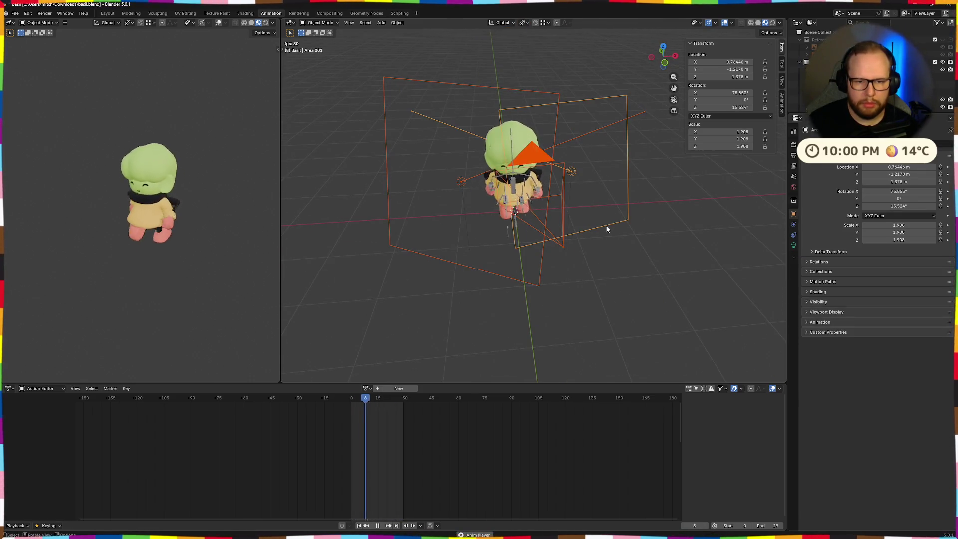
{"action": "key", "text": "h"}
{"action": "mouse_move", "coordinate": [399, 241]}
{"action": "middle_mouse_down"}
{"action": "mouse_move", "coordinate": [517, 213]}
{"action": "mouse_move", "coordinate": [589, 231]}
{"action": "mouse_move", "coordinate": [561, 240]}
{"action": "mouse_move", "coordinate": [593, 219]}
{"action": "mouse_move", "coordinate": [613, 219]}
{"action": "mouse_move", "coordinate": [676, 261]}
{"action": "mouse_move", "coordinate": [652, 238]}
{"action": "mouse_move", "coordinate": [602, 240]}
{"action": "mouse_move", "coordinate": [614, 235]}
{"action": "mouse_move", "coordinate": [436, 192]}
{"action": "middle_mouse_up"}
{"action": "scroll", "coordinate": [561, 240], "scroll_direction": "up", "scroll_amount": 5}
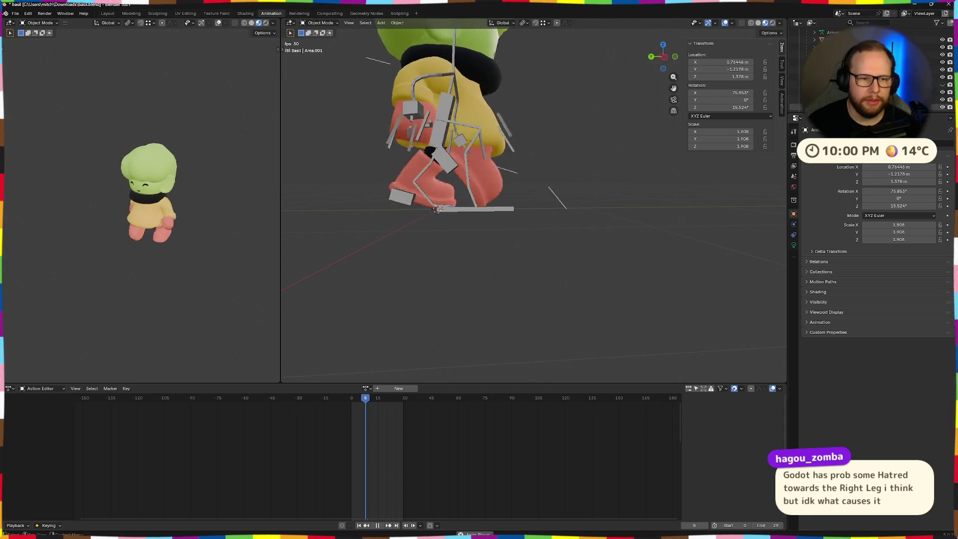
{"action": "scroll", "coordinate": [606, 181], "scroll_direction": "down", "scroll_amount": 4}
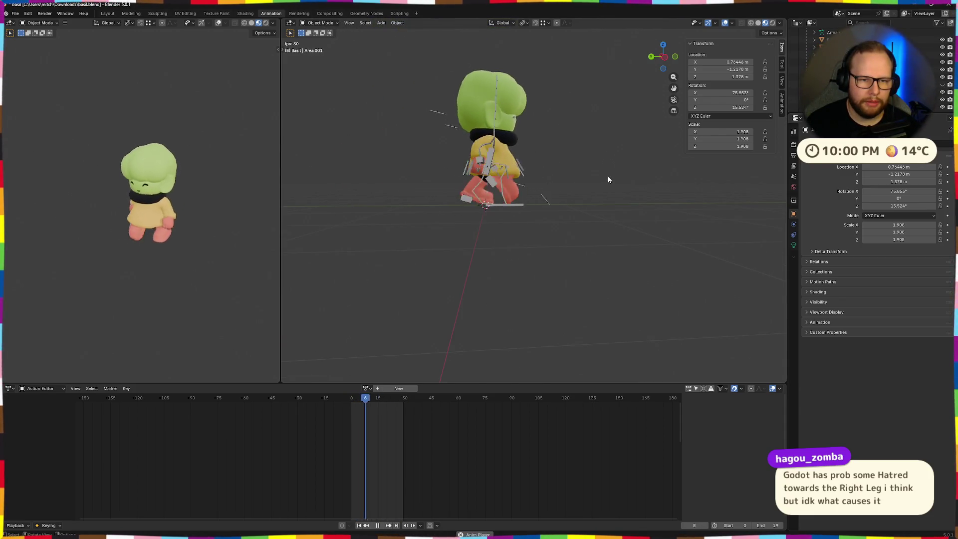
{"action": "mouse_move", "coordinate": [554, 180]}
{"action": "middle_mouse_down"}
{"action": "mouse_move", "coordinate": [464, 184]}
{"action": "mouse_move", "coordinate": [675, 235]}
{"action": "middle_mouse_up"}
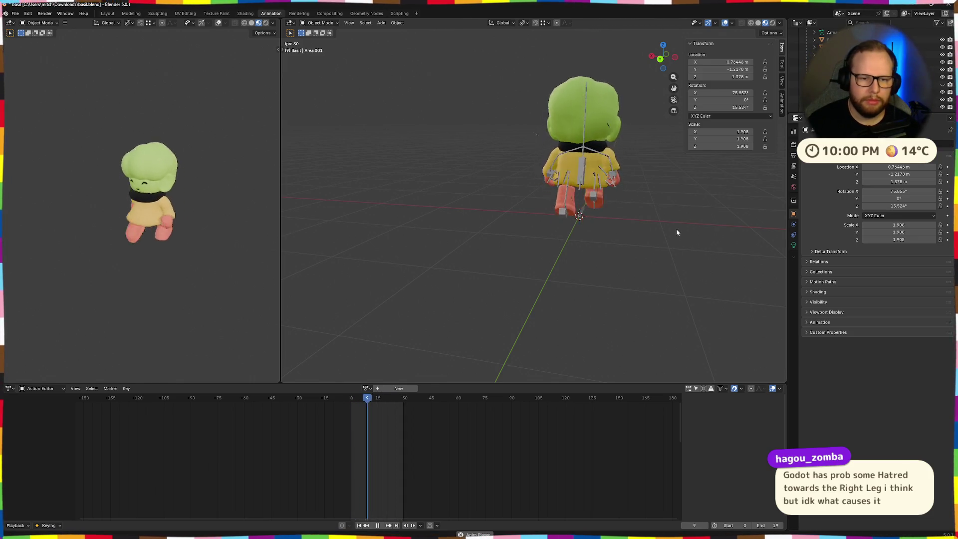
{"action": "key", "text": "ctrl+super+Right"}
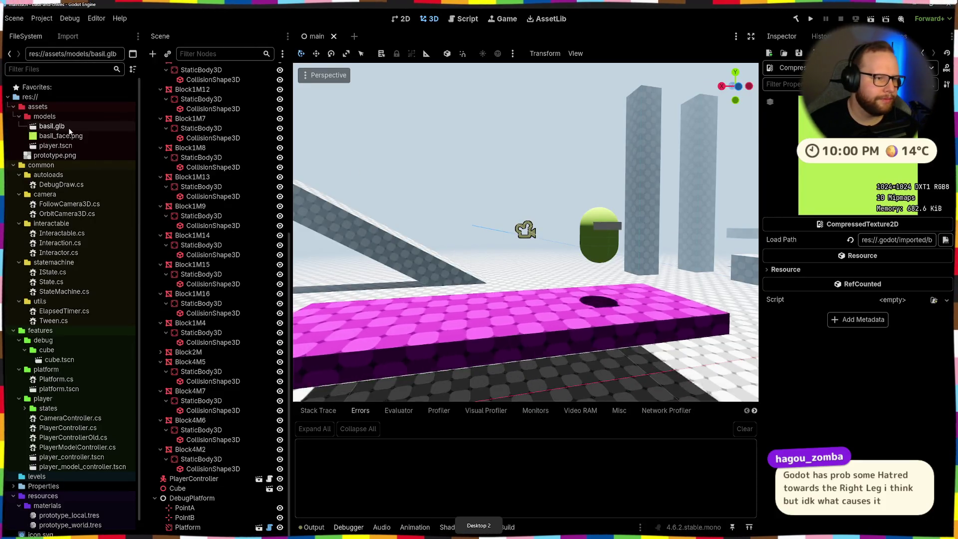
Check basil.glb's Materials, Meshes and Scene tabs in the import settings and close them.
{"action": "double_click", "coordinate": [69, 125]}
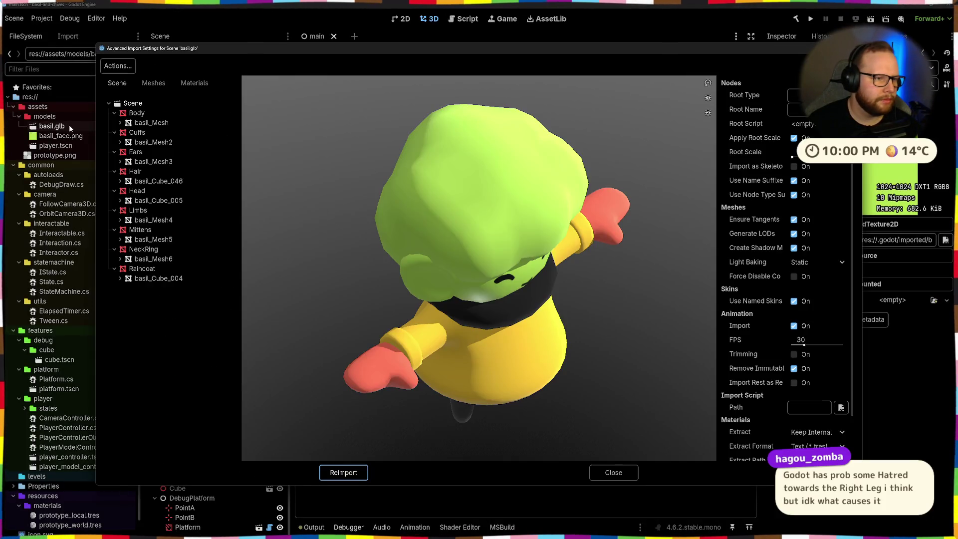
{"action": "left_click", "coordinate": [194, 83]}
{"action": "left_click", "coordinate": [154, 82]}
{"action": "left_click", "coordinate": [117, 82]}
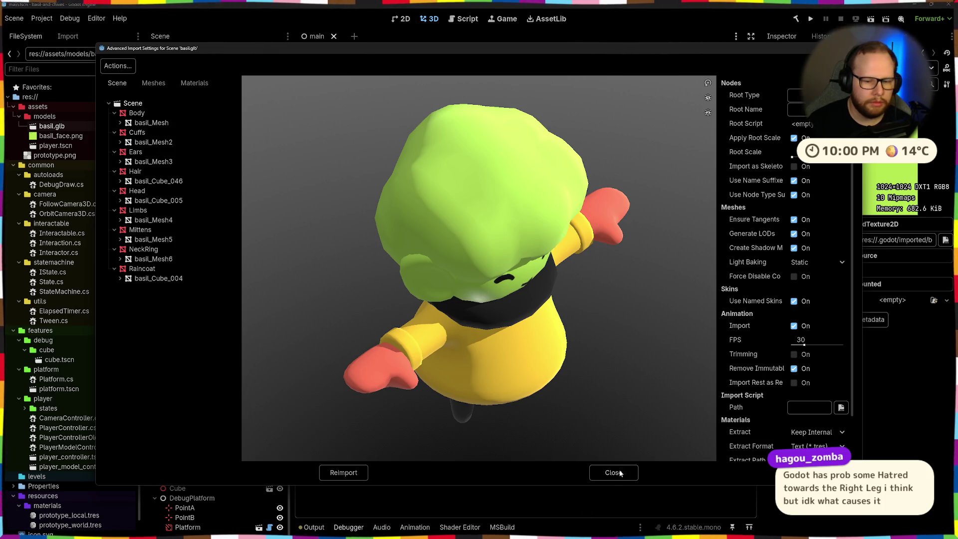
{"action": "left_click", "coordinate": [614, 472]}
Create a New Inherited Scene from basil.glb via its FileSystem context menu.
{"action": "right_click", "coordinate": [51, 127]}
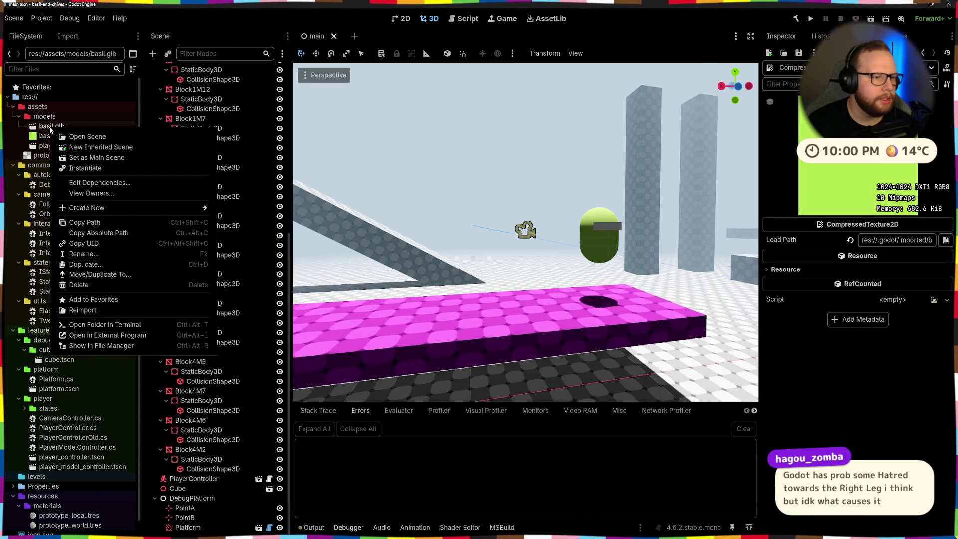
{"action": "left_click", "coordinate": [95, 136]}
{"action": "left_click", "coordinate": [615, 472]}
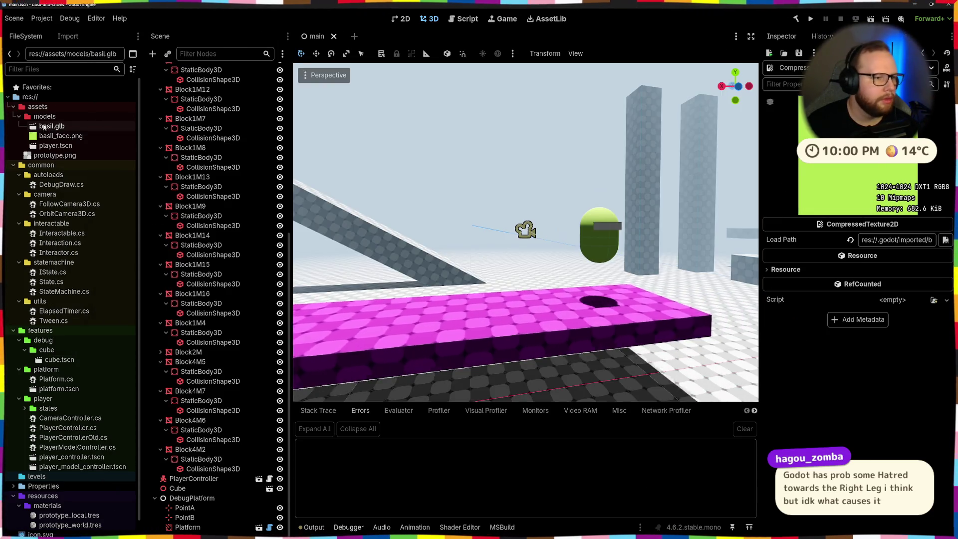
{"action": "right_click", "coordinate": [45, 126]}
{"action": "left_click", "coordinate": [96, 143]}
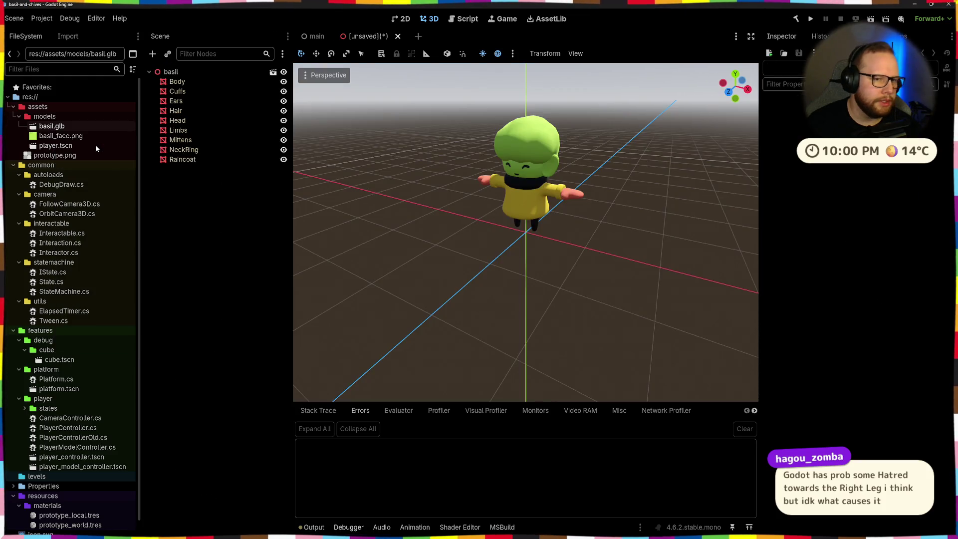
Inspect the NeckRing, Body and Ears parts of the Basil node, orbiting to face its front.
{"action": "left_click", "coordinate": [184, 149]}
{"action": "left_click", "coordinate": [437, 217]}
{"action": "left_click", "coordinate": [242, 73]}
{"action": "middle_click_drag", "start_coordinate": [381, 239], "coordinate": [430, 211]}
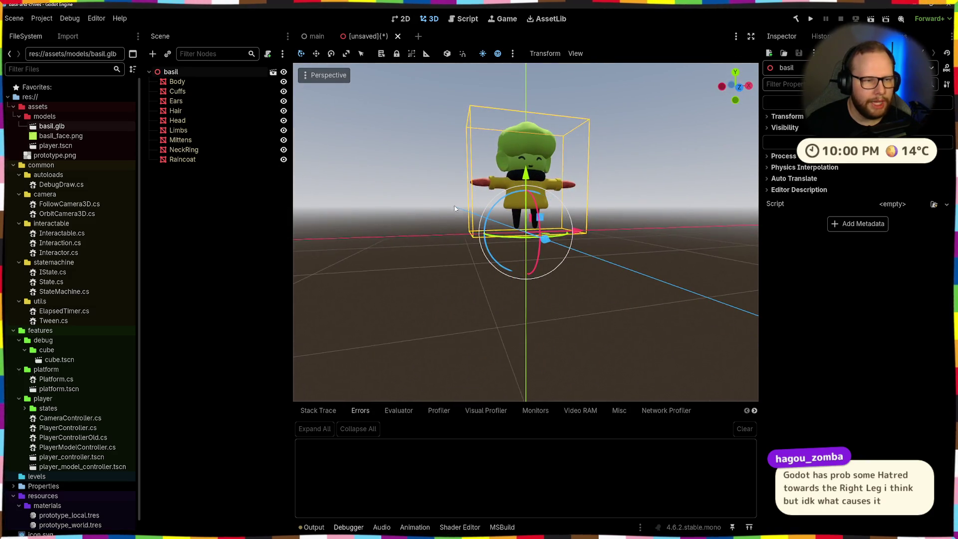
{"action": "scroll", "coordinate": [400, 194], "scroll_direction": "up", "scroll_amount": 5}
{"action": "left_click", "coordinate": [190, 83]}
{"action": "left_click", "coordinate": [188, 102]}
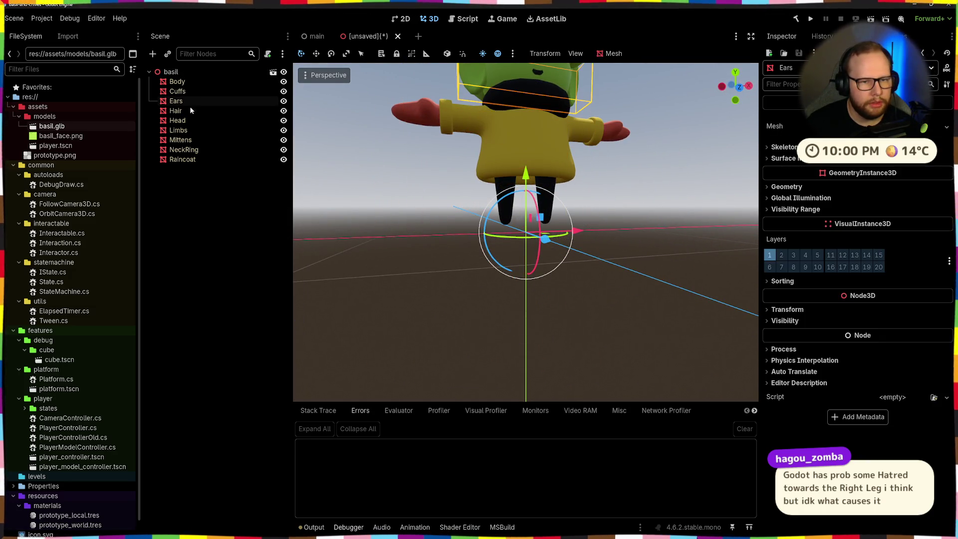
{"action": "left_click", "coordinate": [271, 73]}
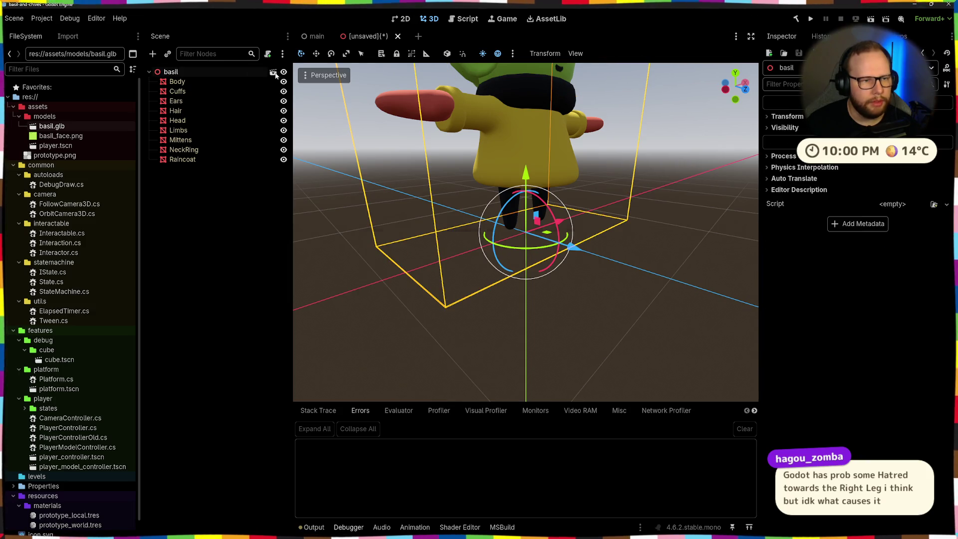
Edit the imported basil scene and check its Cuffs, Ears, Raincoat and Mittens parts.
{"action": "left_click", "coordinate": [274, 72]}
{"action": "left_click", "coordinate": [482, 284]}
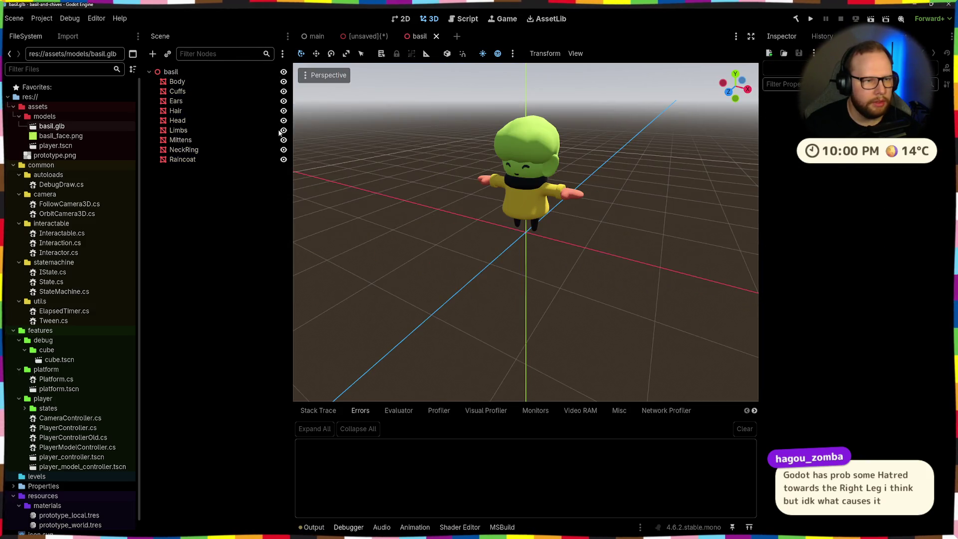
{"action": "left_click", "coordinate": [192, 81]}
{"action": "left_click", "coordinate": [189, 100]}
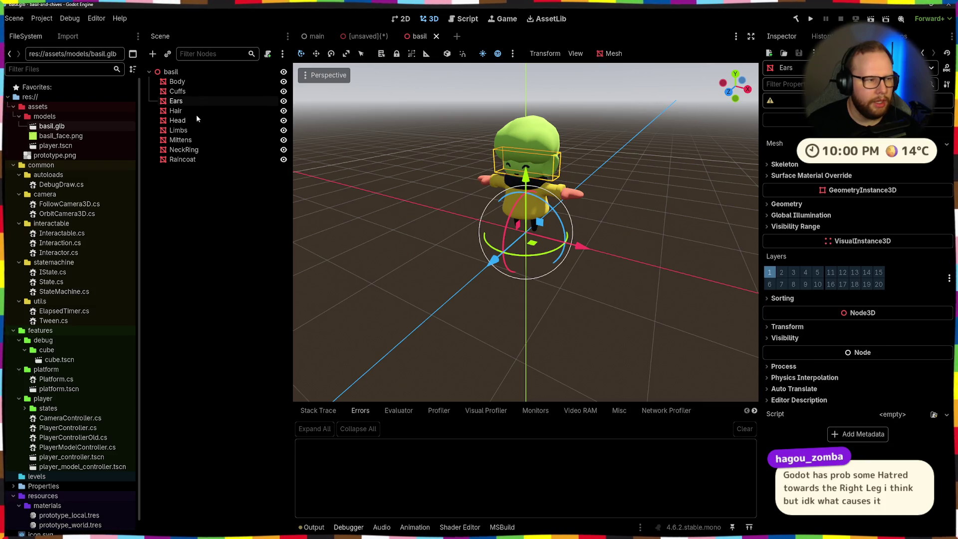
{"action": "left_click", "coordinate": [196, 158]}
{"action": "left_click", "coordinate": [188, 140]}
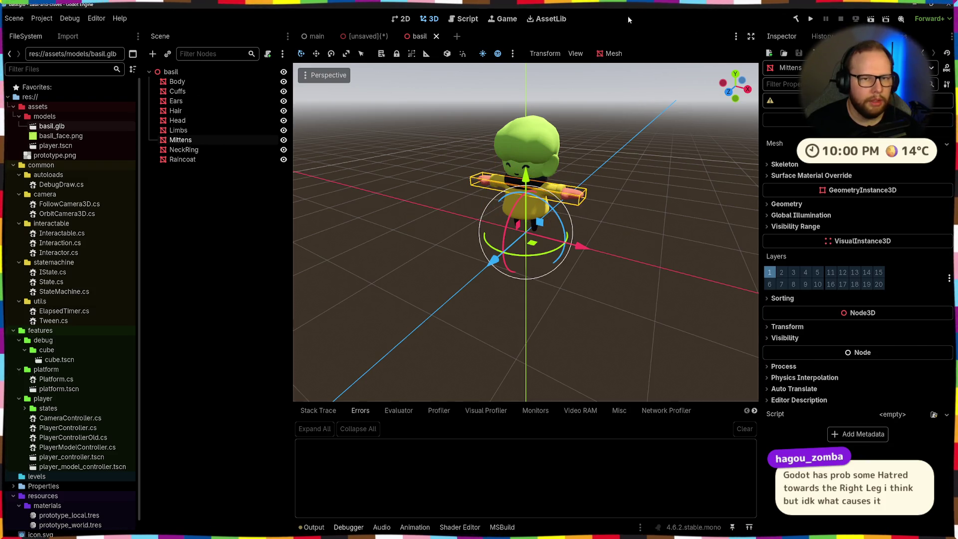
Close the basil and unsaved inherited scenes without saving and switch back to Blender.
{"action": "left_click", "coordinate": [435, 36]}
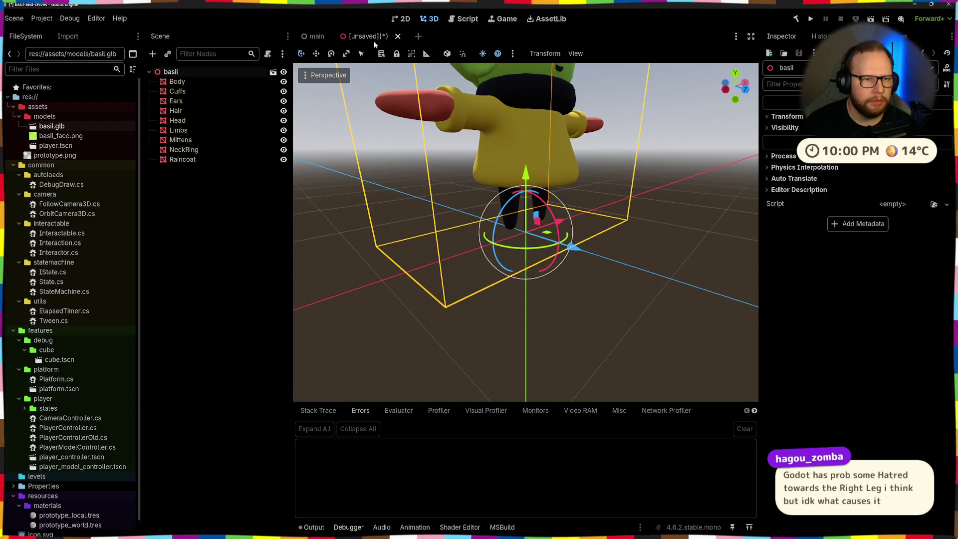
{"action": "left_click", "coordinate": [397, 36]}
{"action": "left_click", "coordinate": [541, 289]}
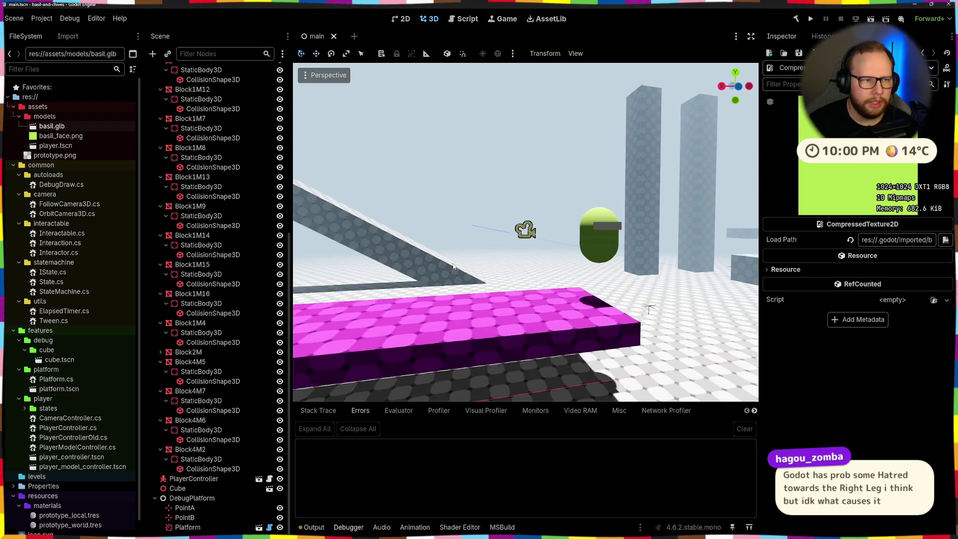
{"action": "key", "text": "alt+Tab"}
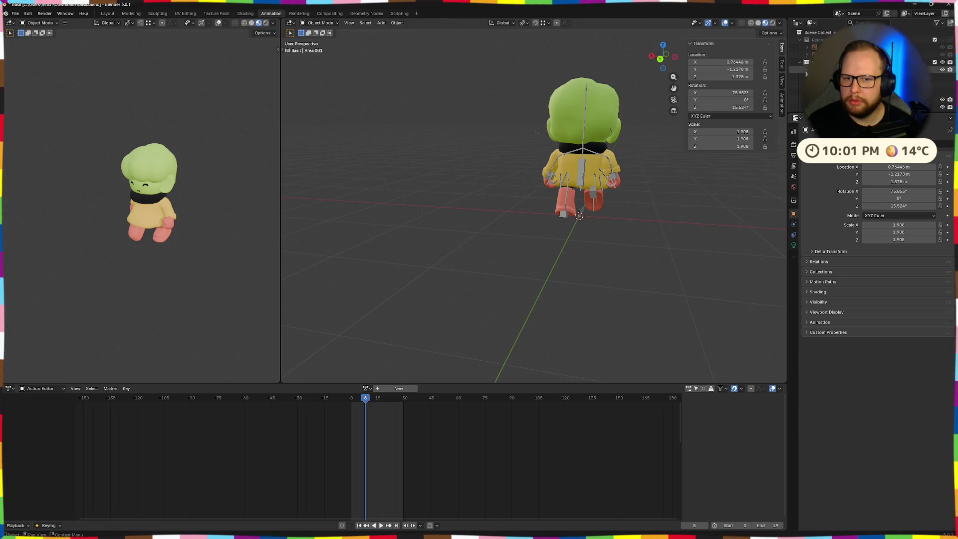
Orbit around the running character, then reach the File menu for exporting.
{"action": "mouse_move", "coordinate": [619, 175]}
{"action": "middle_mouse_down"}
{"action": "mouse_move", "coordinate": [566, 163]}
{"action": "mouse_move", "coordinate": [515, 178]}
{"action": "middle_mouse_up"}
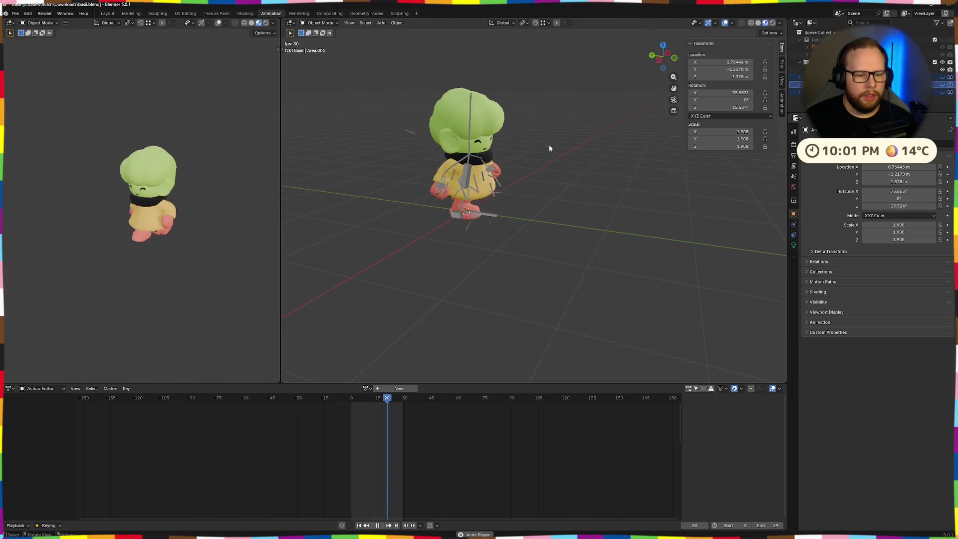
{"action": "left_click", "coordinate": [15, 14]}
{"action": "mouse_move", "coordinate": [28, 126]}
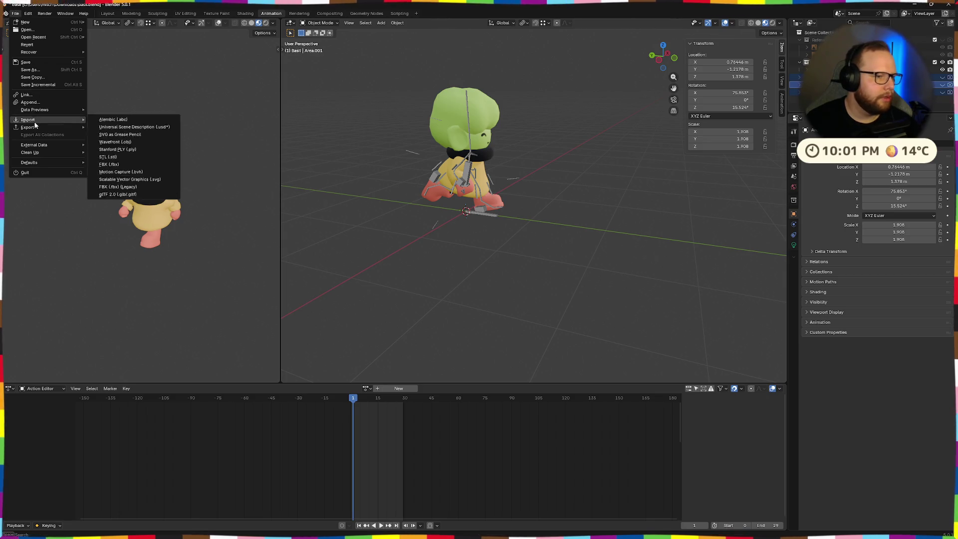
Start a glTF 2.0 export to basil.glb and review its Data, Armature and Skinning settings.
{"action": "left_click", "coordinate": [119, 194]}
{"action": "left_click", "coordinate": [660, 201]}
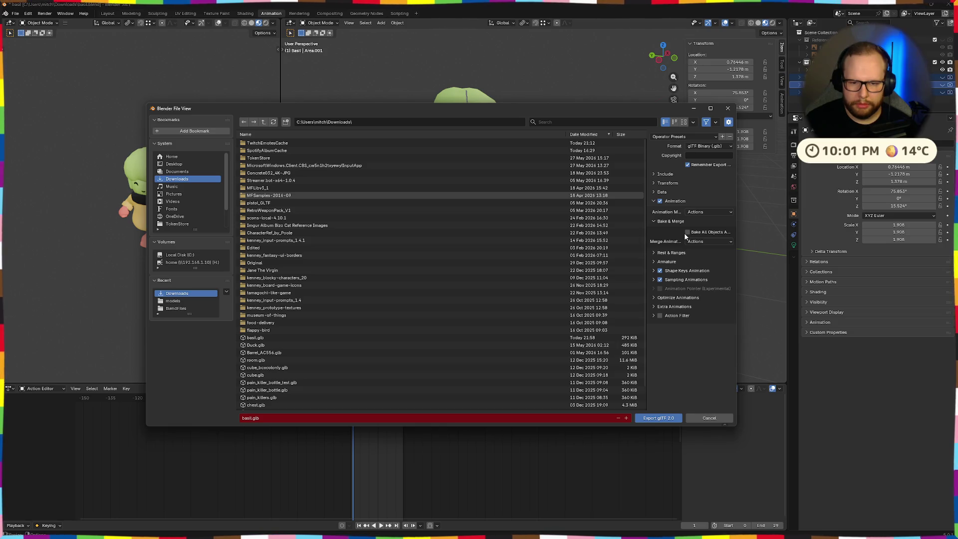
{"action": "left_click", "coordinate": [654, 192]}
{"action": "left_click", "coordinate": [654, 238]}
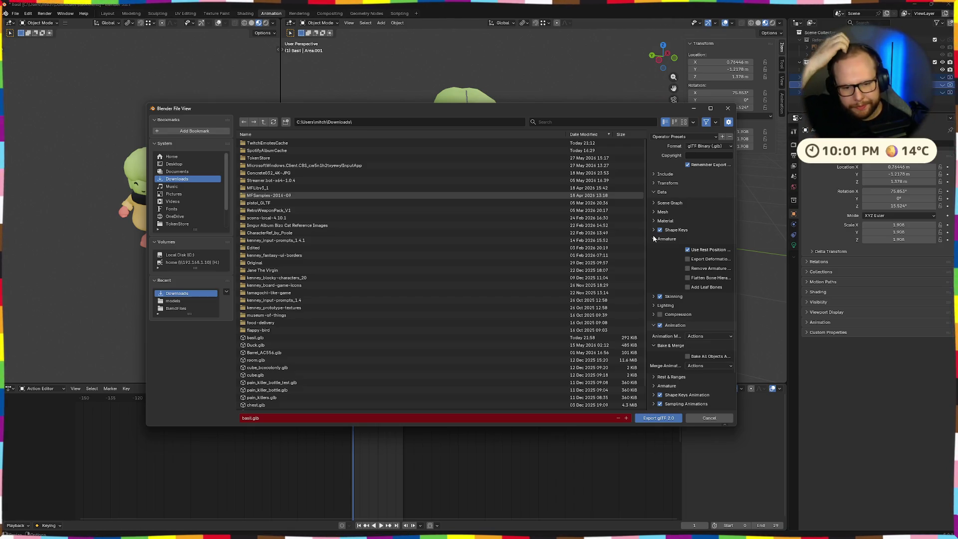
{"action": "left_click", "coordinate": [654, 296]}
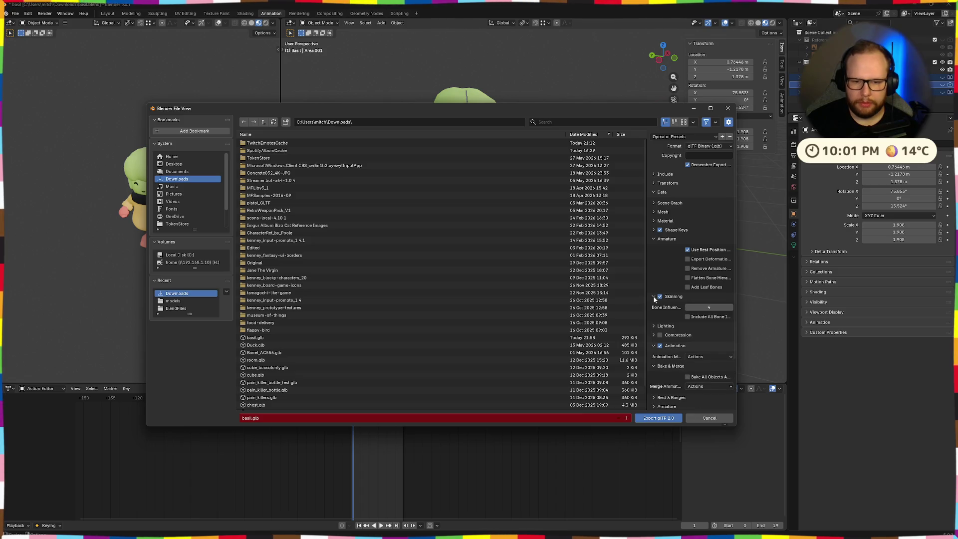
{"action": "left_click", "coordinate": [655, 296]}
{"action": "left_click", "coordinate": [654, 238]}
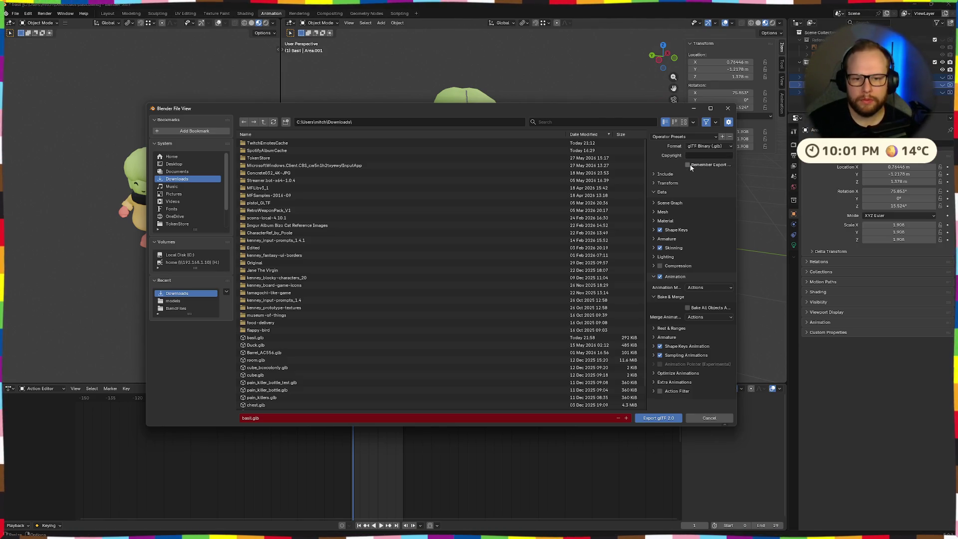
Review the Scene Graph, Mesh, Shape Keys and Skinning export settings, leaving them unchanged.
{"action": "left_click", "coordinate": [652, 202]}
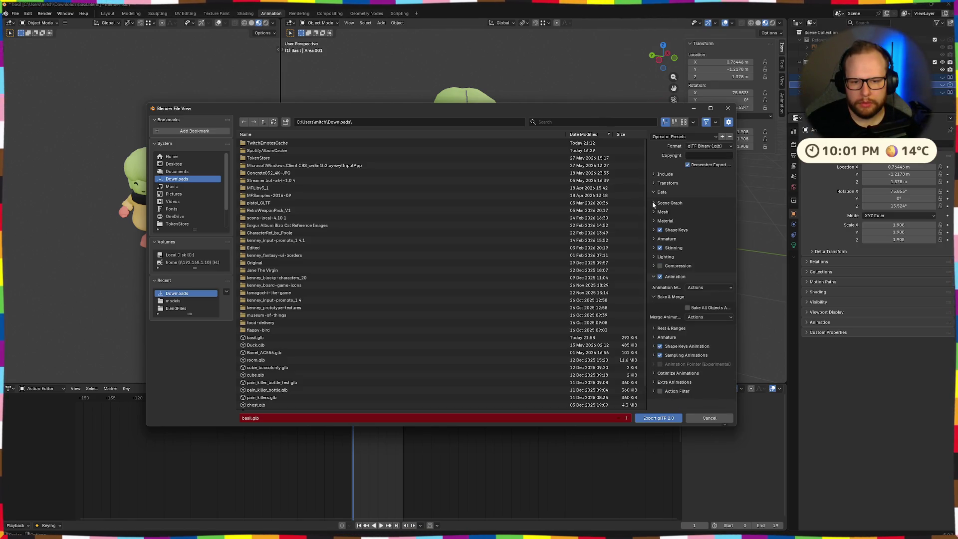
{"action": "left_click", "coordinate": [653, 211]}
{"action": "left_click", "coordinate": [650, 215]}
{"action": "left_click", "coordinate": [652, 224]}
{"action": "left_click", "coordinate": [652, 230]}
{"action": "left_click", "coordinate": [653, 230]}
{"action": "left_click", "coordinate": [654, 259]}
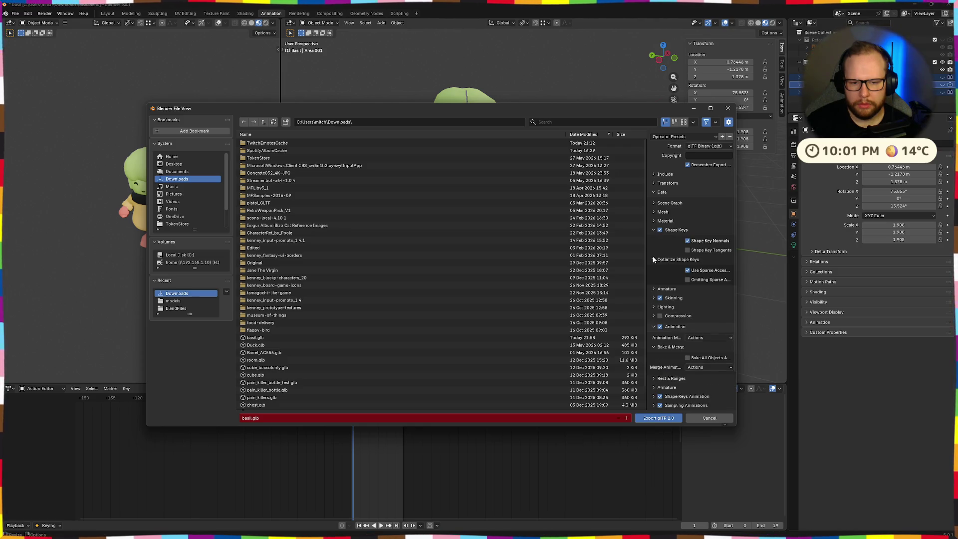
{"action": "left_click", "coordinate": [653, 231]}
{"action": "left_click", "coordinate": [653, 250]}
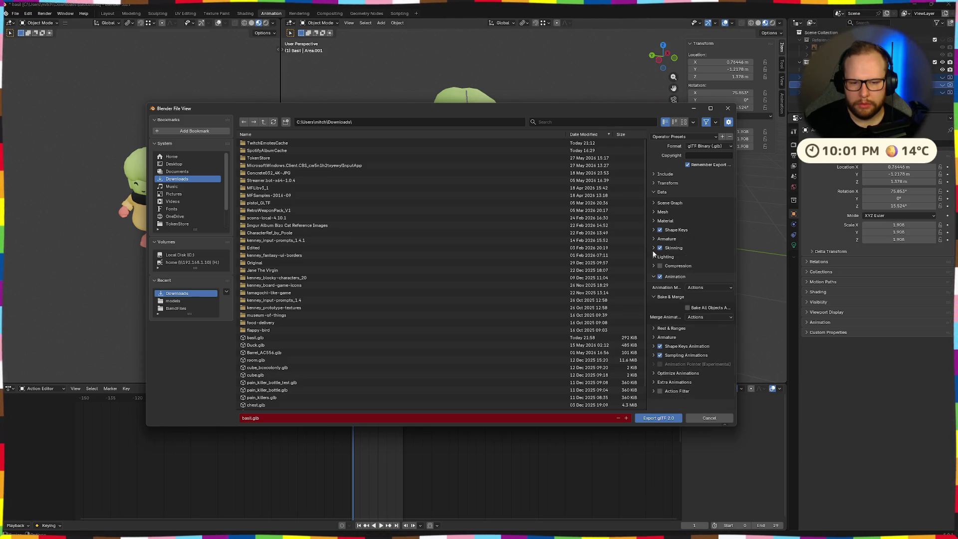
{"action": "left_click", "coordinate": [653, 248]}
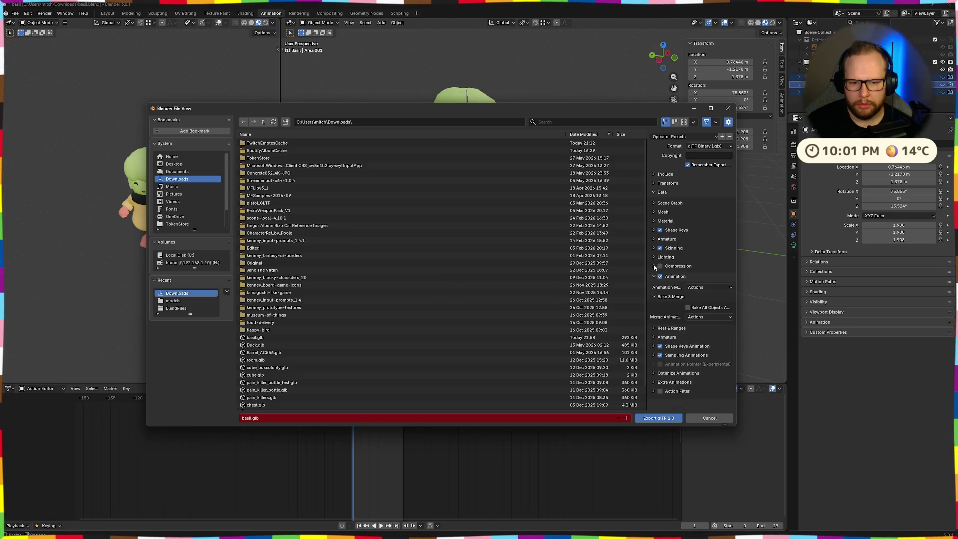
Check the animation export modes unchanged and review the Bake & Merge, Rest & Ranges and Armature options.
{"action": "left_click", "coordinate": [711, 287]}
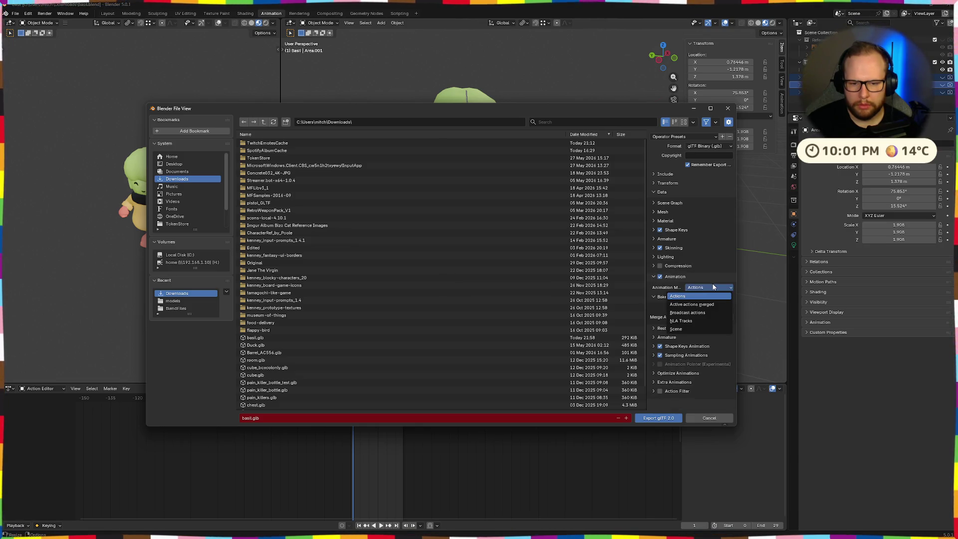
{"action": "left_click", "coordinate": [656, 297]}
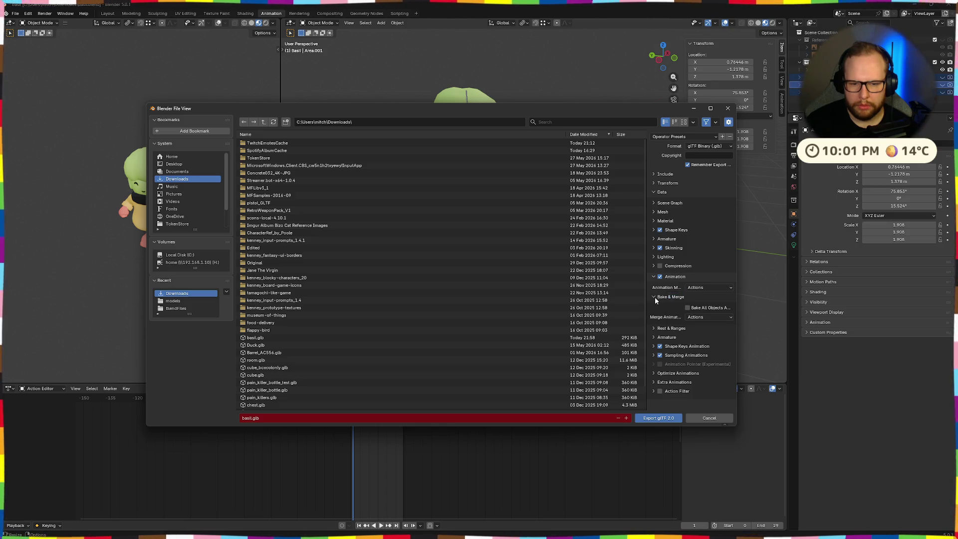
{"action": "double_click", "coordinate": [654, 298]}
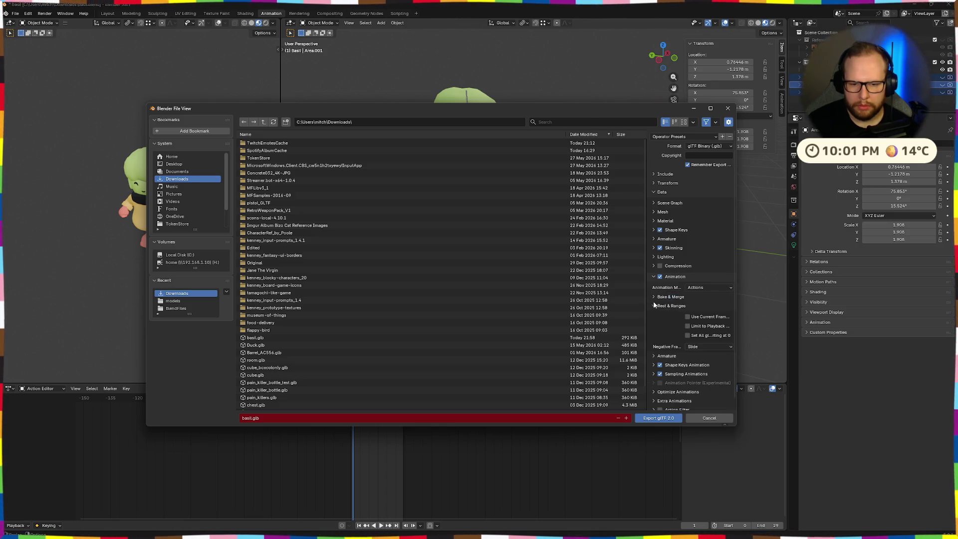
{"action": "left_click", "coordinate": [656, 305]}
{"action": "left_click", "coordinate": [655, 316]}
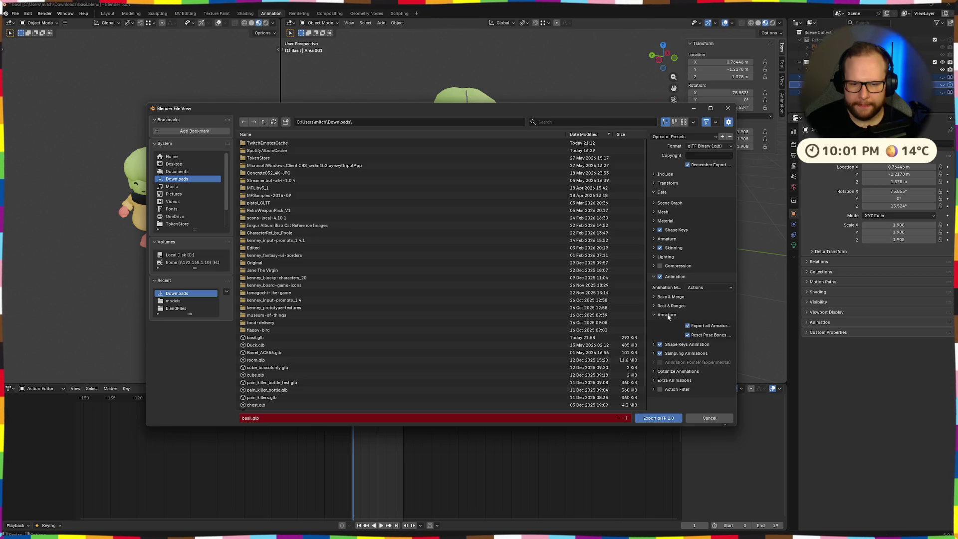
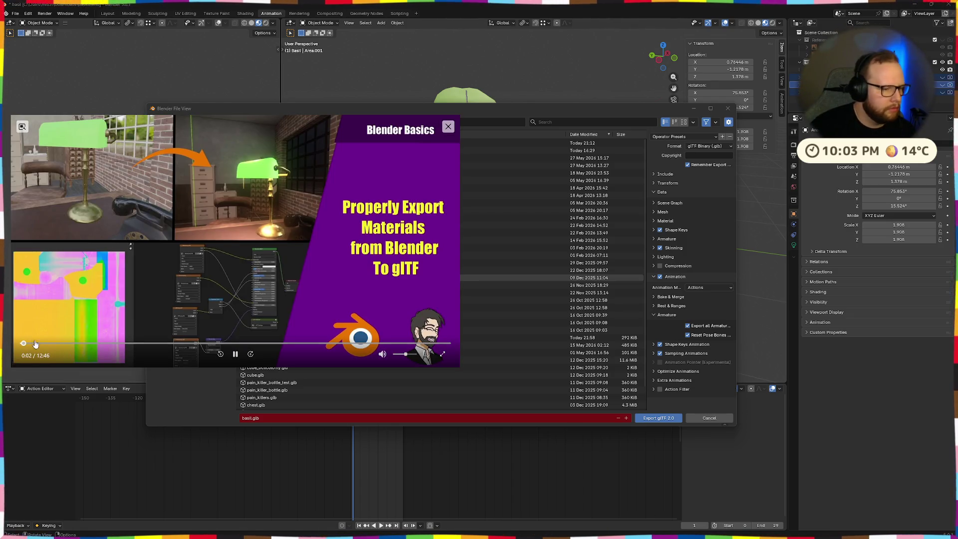
Scrub ahead through the floating tutorial video, pause it, then close the player to reveal the export dialog.
{"action": "left_click_drag", "start_coordinate": [32, 345], "coordinate": [52, 345]}
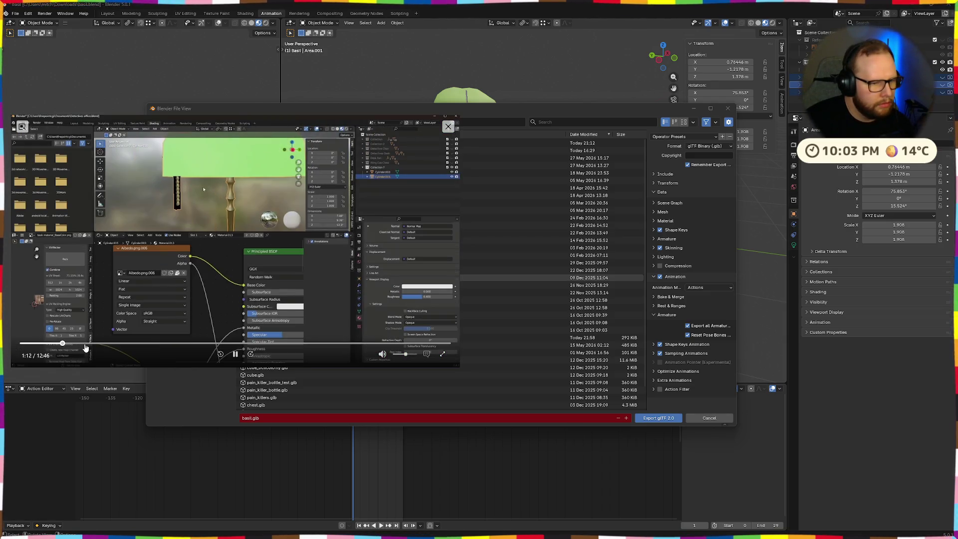
{"action": "left_click_drag", "start_coordinate": [51, 344], "coordinate": [234, 345]}
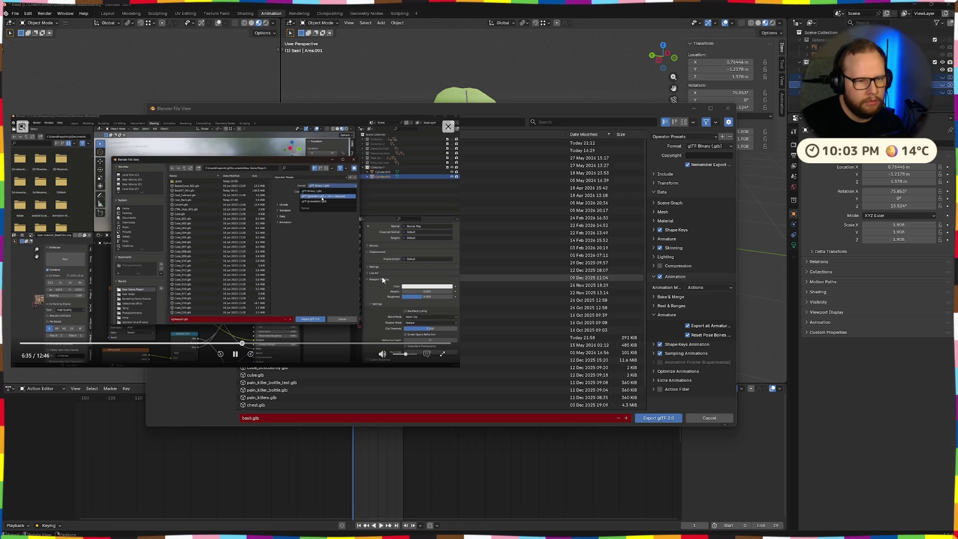
{"action": "left_click", "coordinate": [234, 355]}
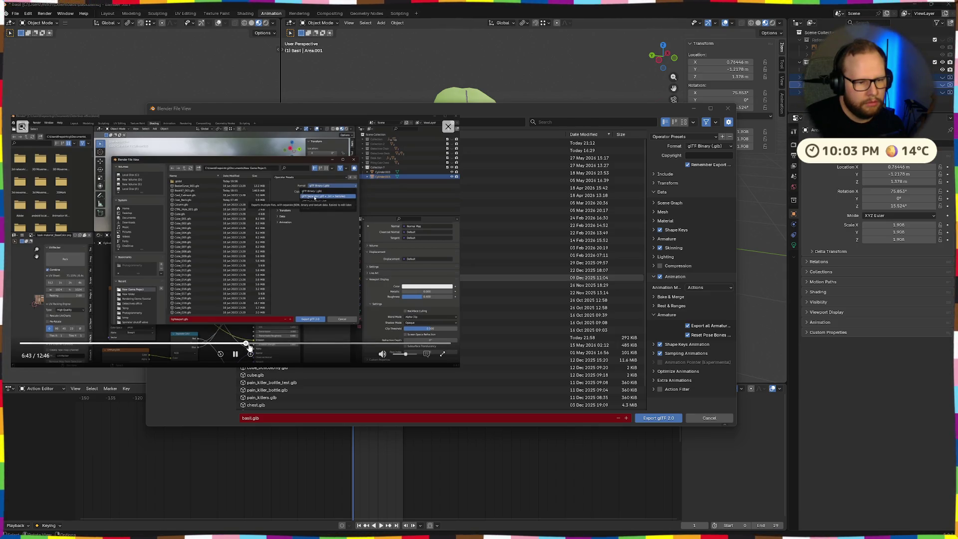
{"action": "left_click_drag", "start_coordinate": [246, 345], "coordinate": [253, 346]}
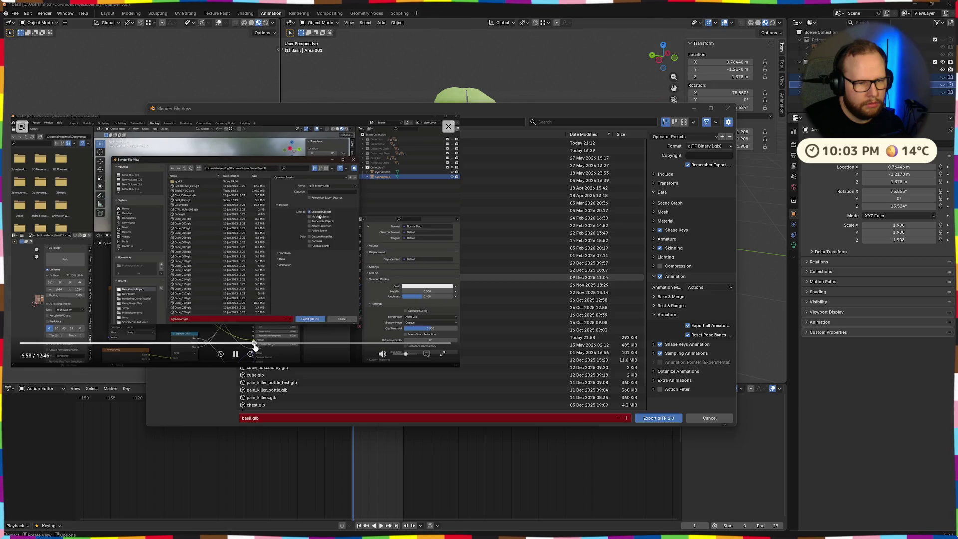
{"action": "left_click", "coordinate": [259, 345]}
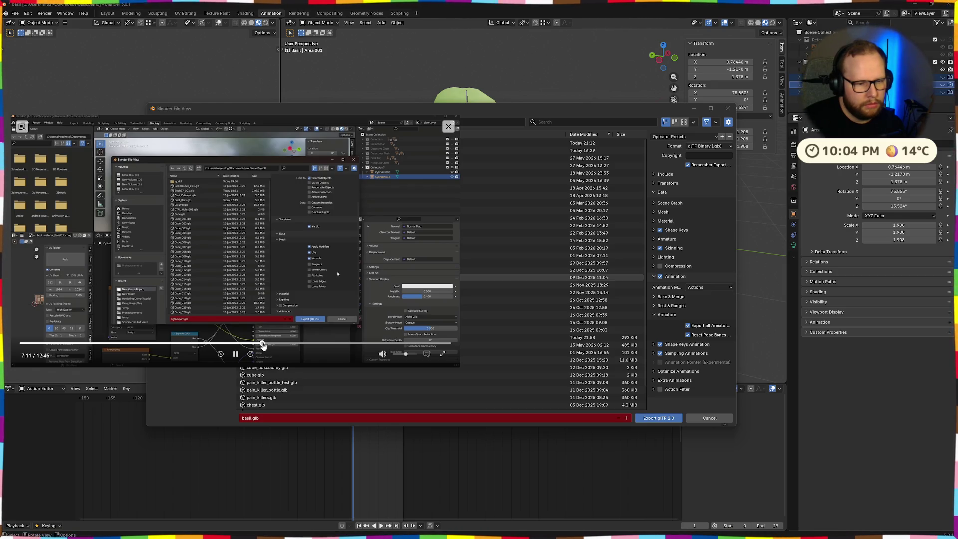
{"action": "left_click_drag", "start_coordinate": [262, 345], "coordinate": [266, 345]}
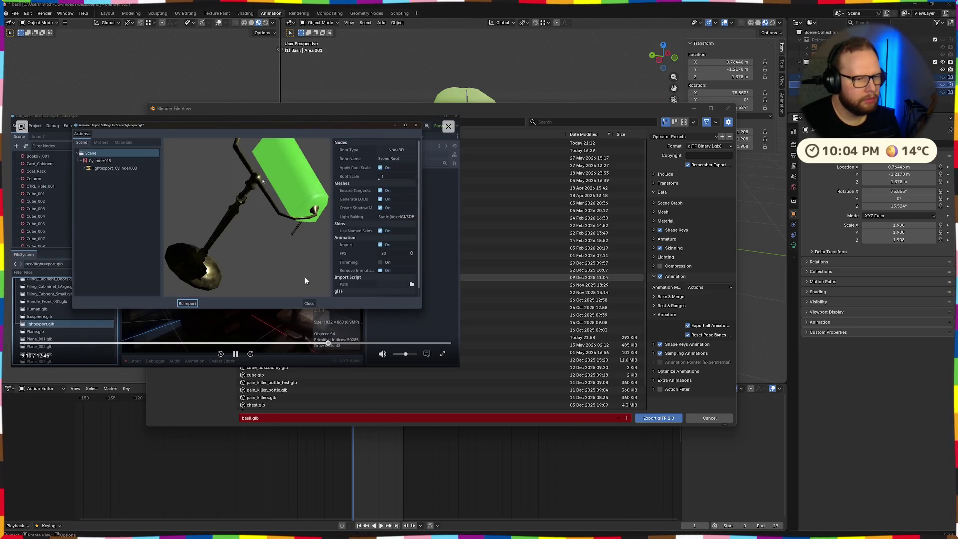
{"action": "left_click", "coordinate": [447, 127]}
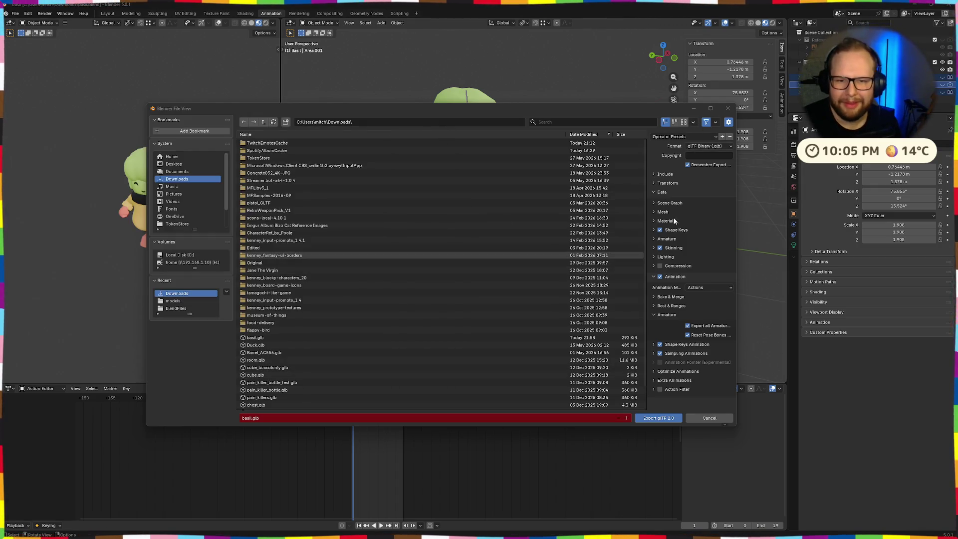
Widen the export settings area and review Extra Animations, Sampling Animations (Linear fallback kept) and Shape Keys.
{"action": "left_click", "coordinate": [652, 380]}
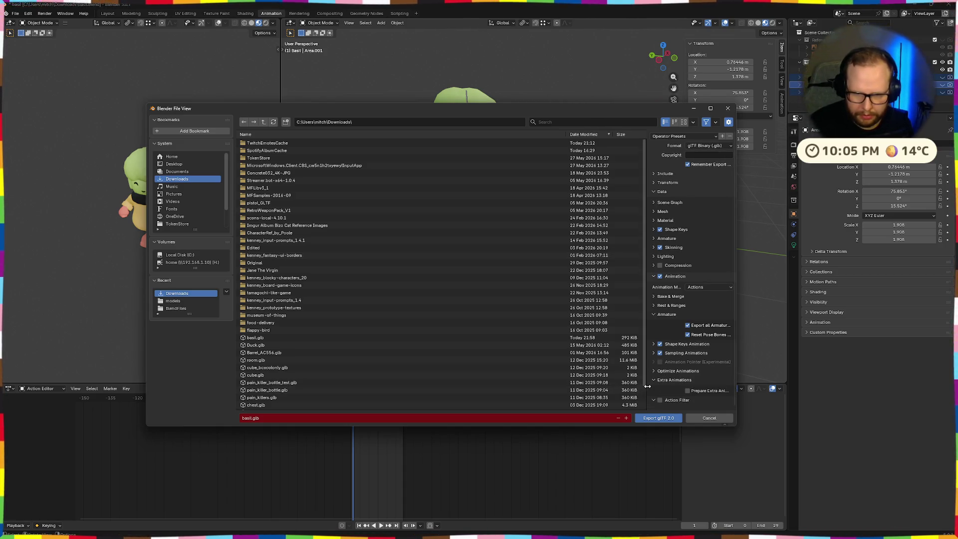
{"action": "left_click_drag", "start_coordinate": [646, 383], "coordinate": [526, 373]}
{"action": "left_click", "coordinate": [535, 370]}
{"action": "scroll", "coordinate": [565, 355], "scroll_direction": "down", "scroll_amount": 2}
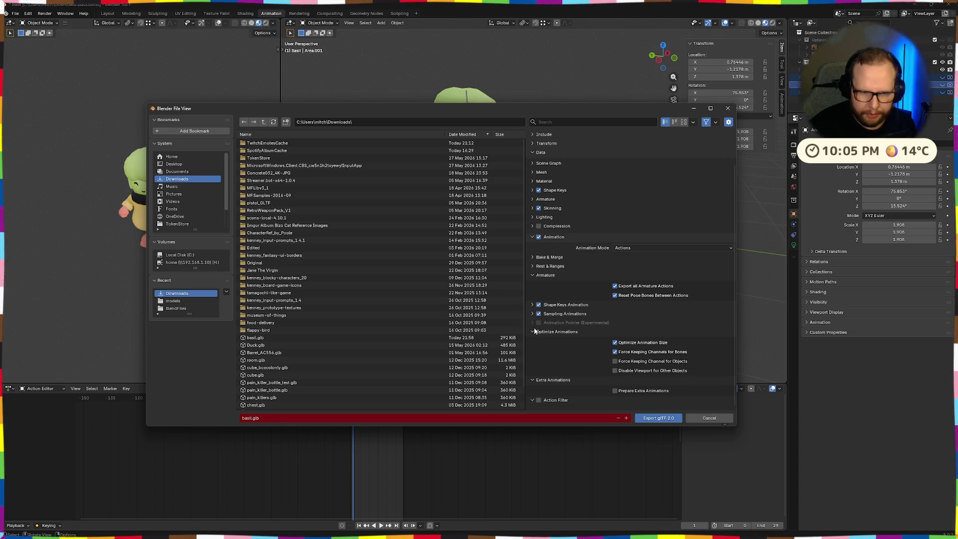
{"action": "left_click", "coordinate": [532, 314]}
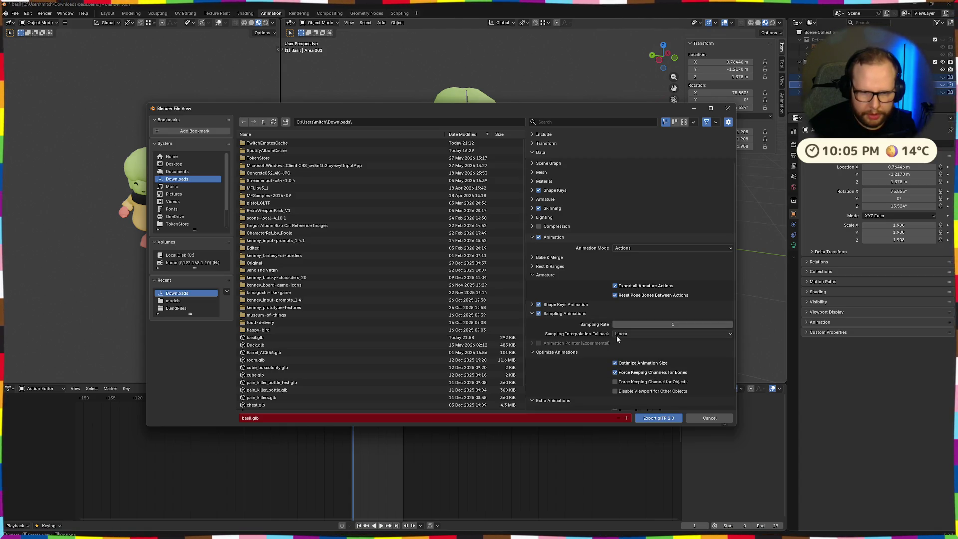
{"action": "left_click", "coordinate": [643, 334]}
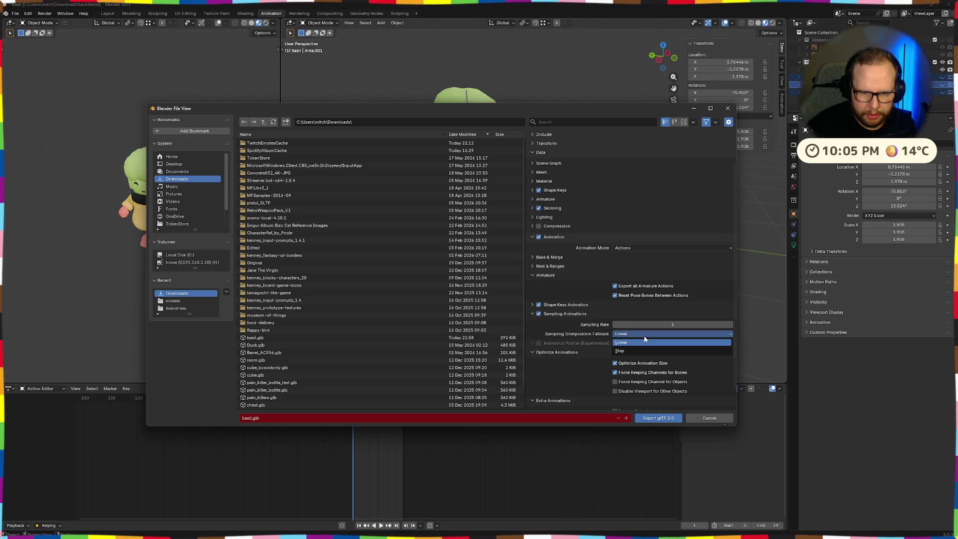
{"action": "left_click", "coordinate": [533, 314]}
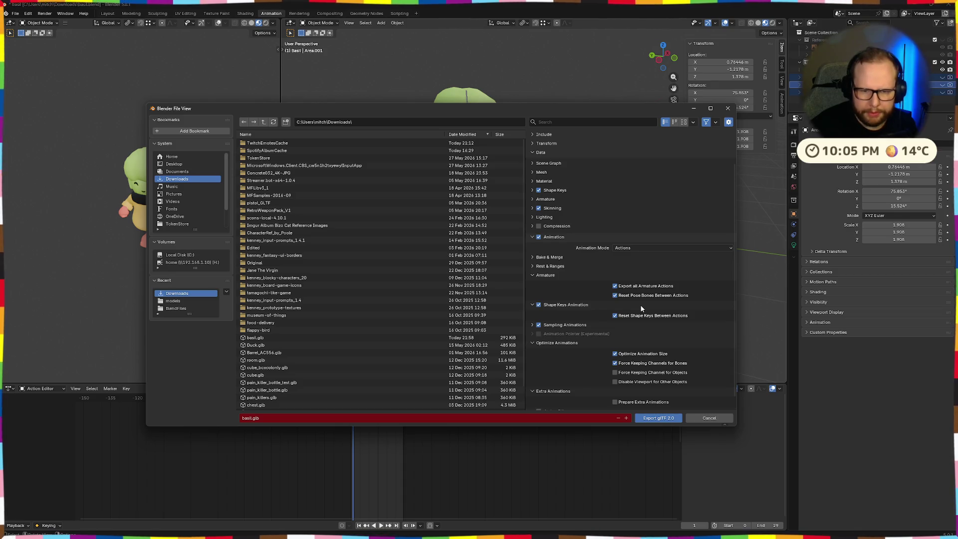
{"action": "scroll", "coordinate": [541, 284], "scroll_direction": "up", "scroll_amount": 1}
Review the Rest & Ranges and Bake & Merge animation options, keeping Merge Animation set to Actions.
{"action": "left_click", "coordinate": [541, 284]}
{"action": "left_click", "coordinate": [531, 275]}
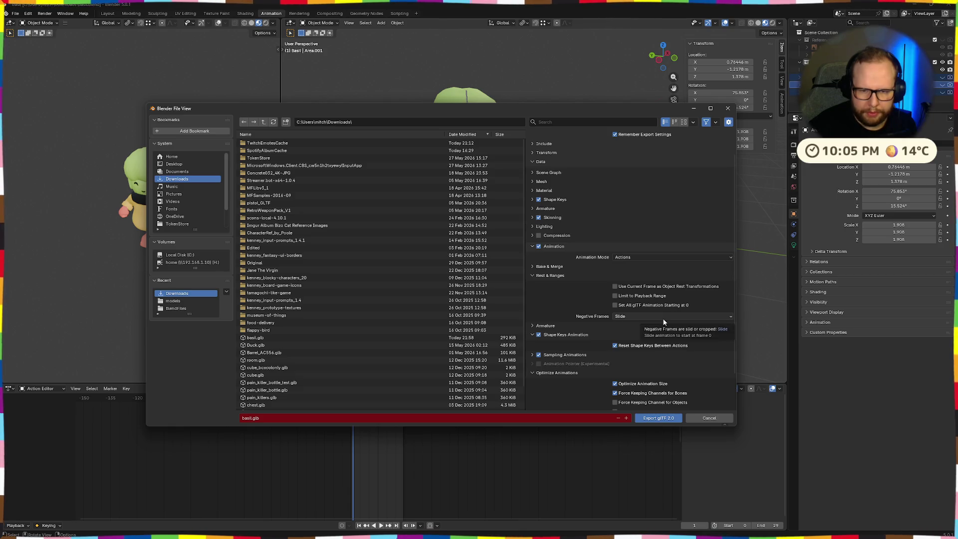
{"action": "left_click", "coordinate": [535, 276]}
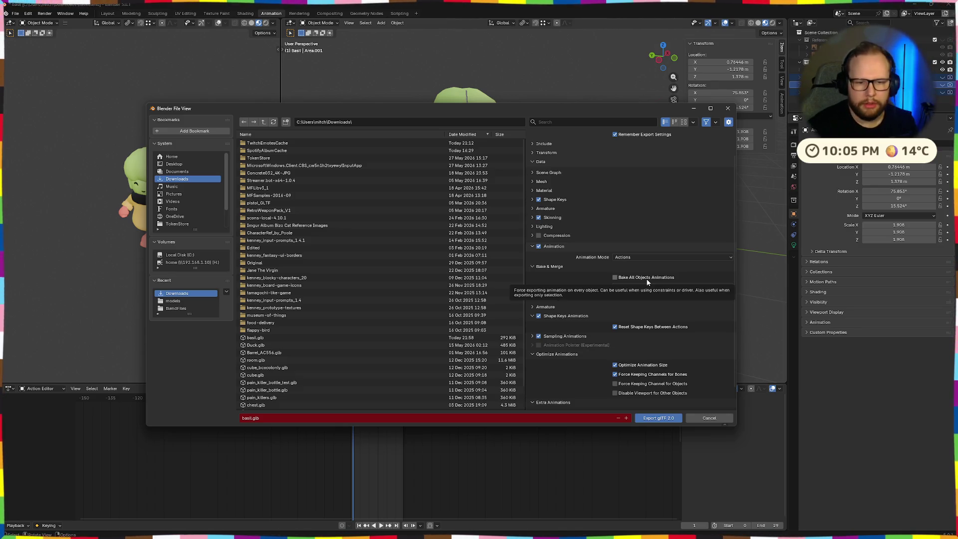
{"action": "left_click", "coordinate": [629, 287]}
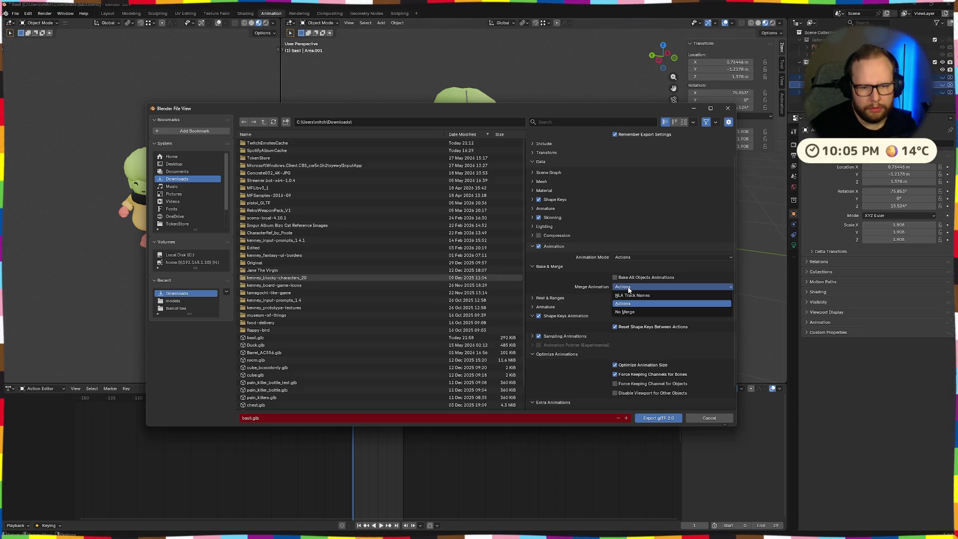
{"action": "left_click", "coordinate": [540, 268]}
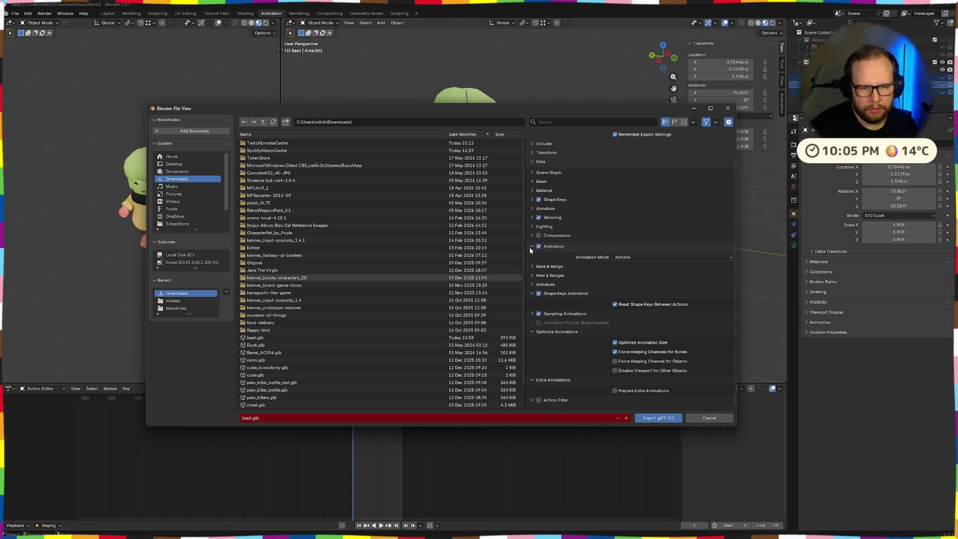
Keep Animation Mode on Actions and review the Compression, Lighting, Skinning and Armature export options.
{"action": "left_click", "coordinate": [652, 258]}
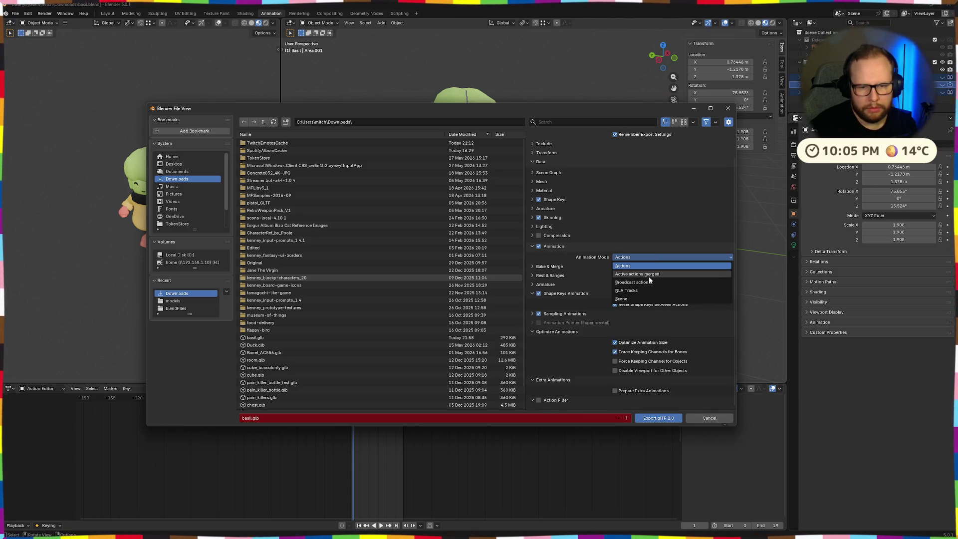
{"action": "left_click", "coordinate": [546, 262]}
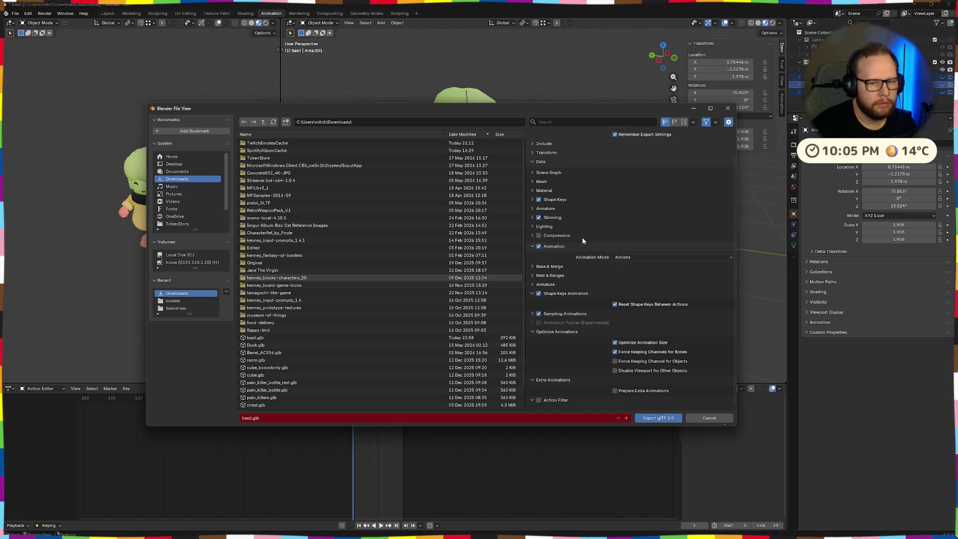
{"action": "left_click", "coordinate": [534, 236]}
{"action": "left_click", "coordinate": [532, 227]}
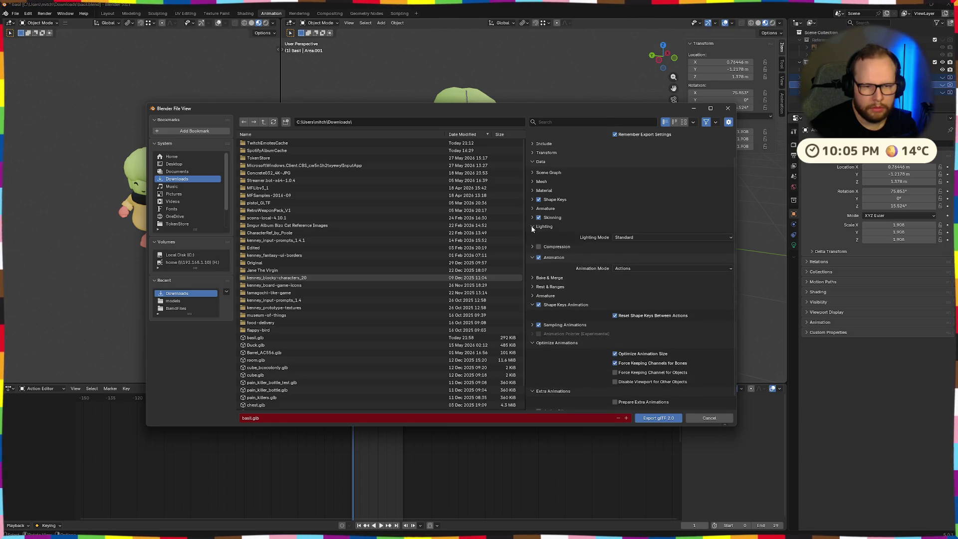
{"action": "left_click", "coordinate": [532, 218]}
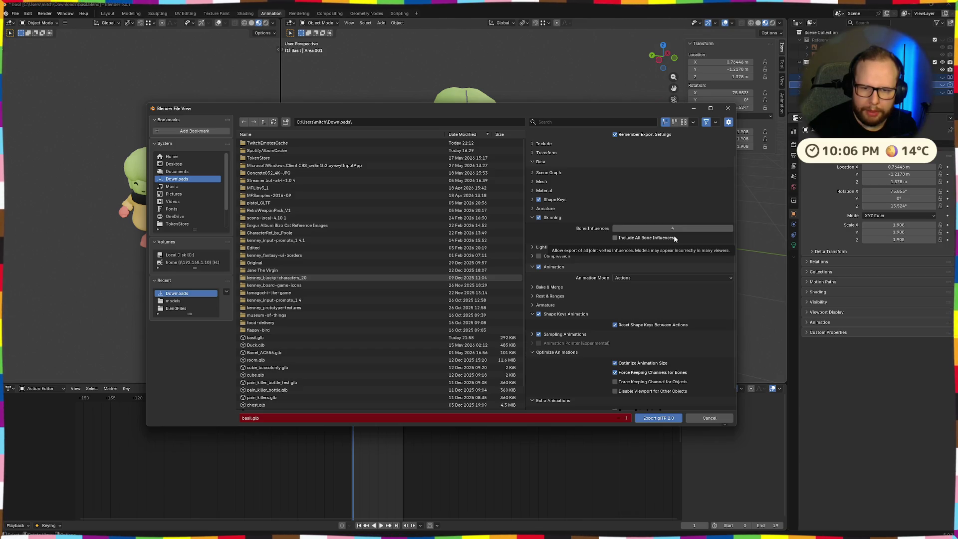
{"action": "left_click", "coordinate": [537, 218]}
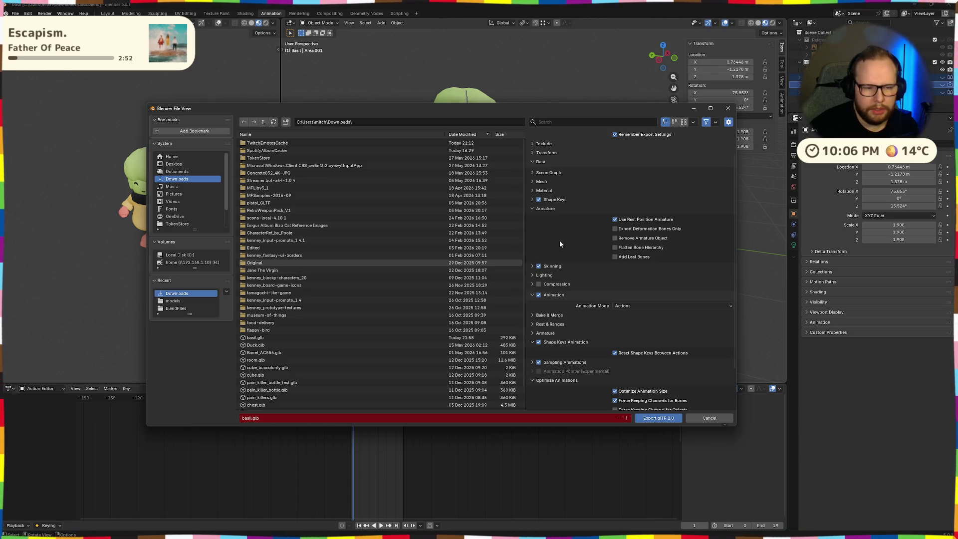
Export the Basil character as basil.glb with the current glTF settings.
{"action": "left_click", "coordinate": [655, 418]}
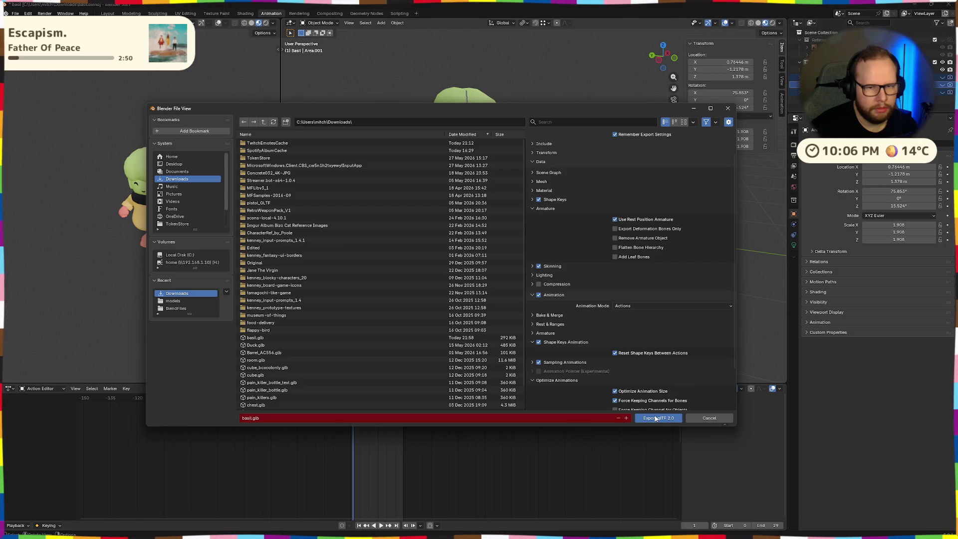
{"action": "left_click", "coordinate": [651, 419]}
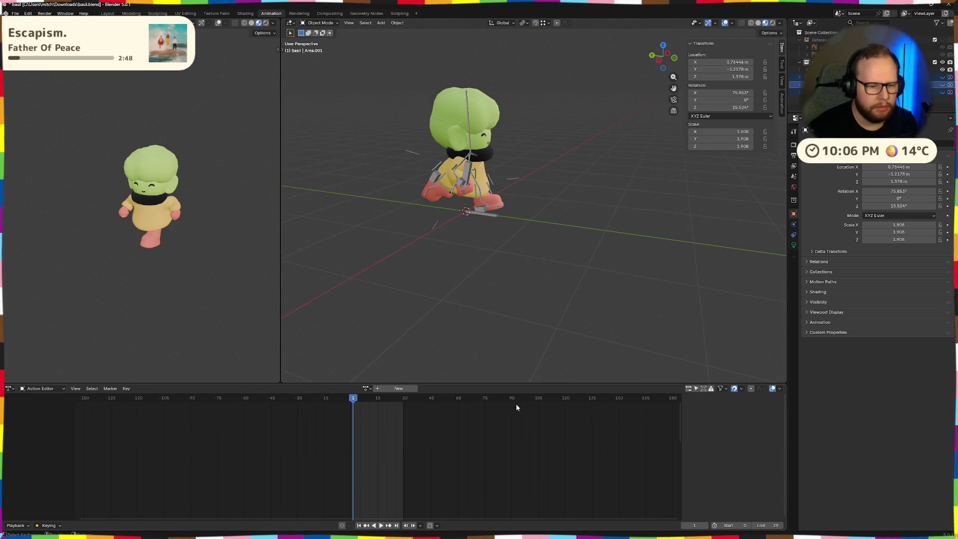
Switch to Godot and delete the old basil.glb and basil_face.png from the models folder.
{"action": "key", "text": "ctrl+F2"}
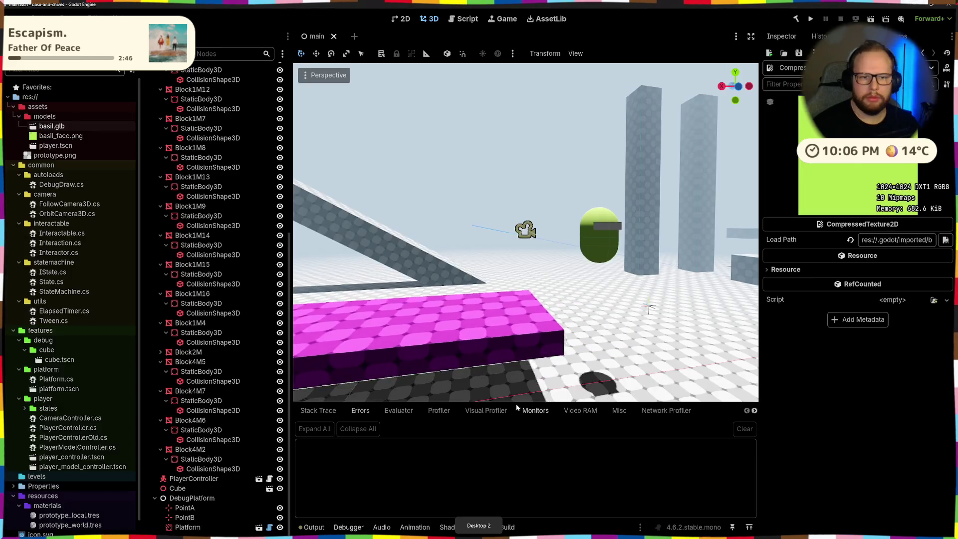
{"action": "left_click", "coordinate": [58, 135], "text": "shift"}
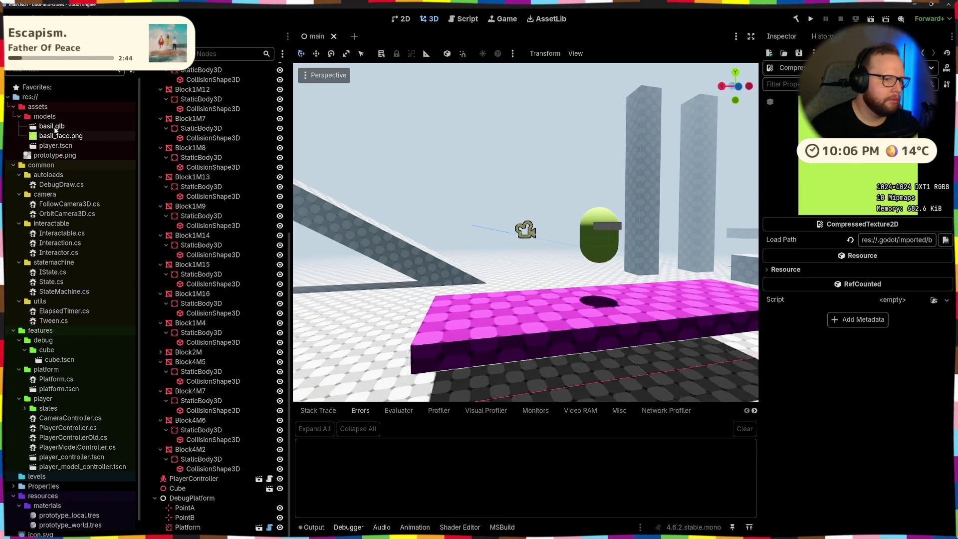
{"action": "key", "text": "Delete"}
{"action": "key", "text": "Return"}
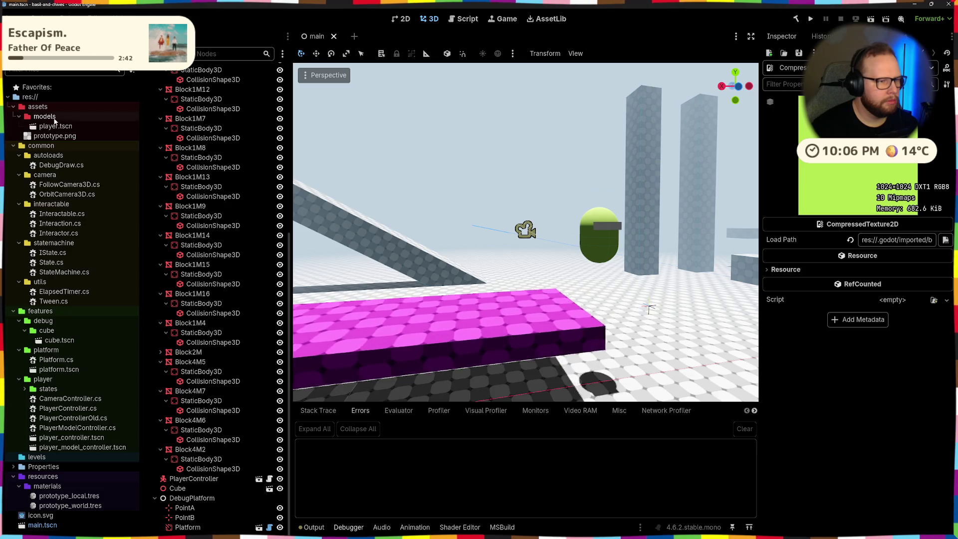
Copy the new basil.glb from Downloads into the models folder and bring up its import settings.
{"action": "key", "text": "super+e"}
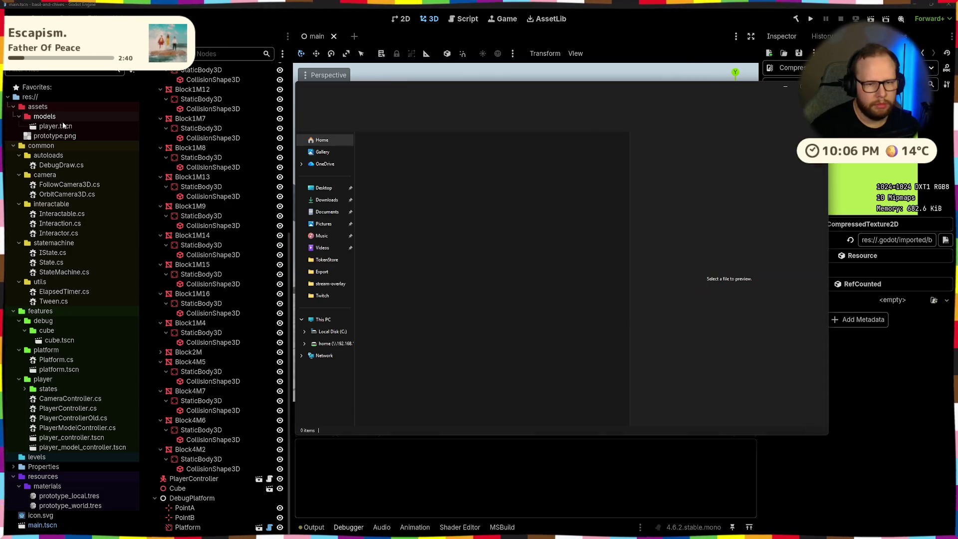
{"action": "left_click", "coordinate": [325, 200]}
{"action": "mouse_move", "coordinate": [382, 160]}
{"action": "left_mouse_down"}
{"action": "mouse_move", "coordinate": [48, 139]}
{"action": "mouse_move", "coordinate": [45, 118]}
{"action": "left_mouse_up"}
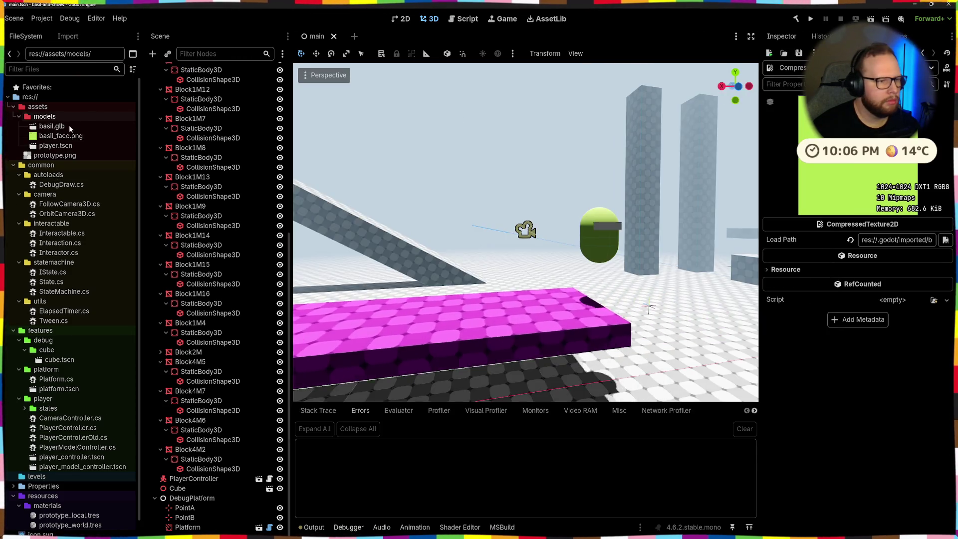
{"action": "double_click", "coordinate": [51, 126]}
Show the character's skeleton in the import preview and play the Run animation several times.
{"action": "left_click_drag", "start_coordinate": [391, 193], "coordinate": [225, 203]}
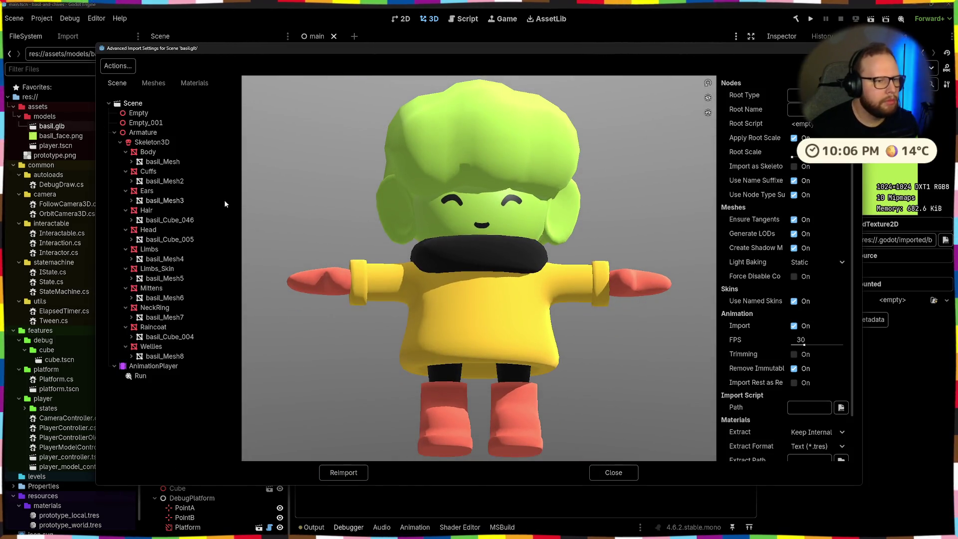
{"action": "left_click", "coordinate": [148, 143]}
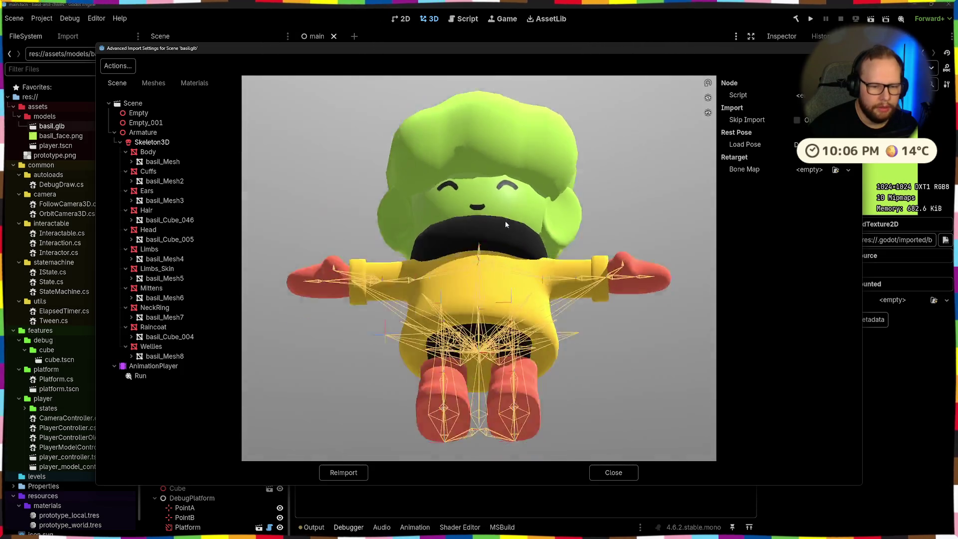
{"action": "mouse_move", "coordinate": [506, 220]}
{"action": "left_mouse_down"}
{"action": "mouse_move", "coordinate": [531, 255]}
{"action": "mouse_move", "coordinate": [558, 259]}
{"action": "left_mouse_up"}
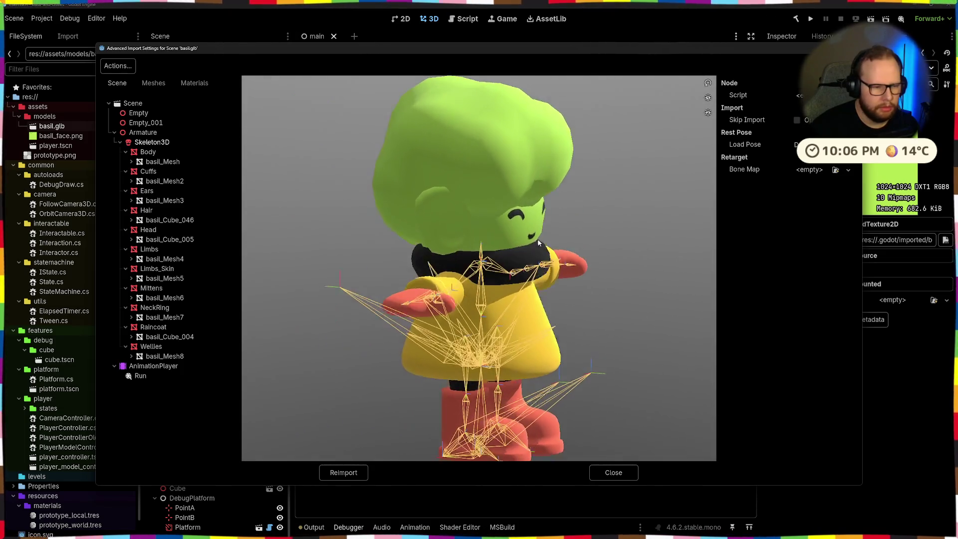
{"action": "left_click", "coordinate": [139, 375]}
{"action": "left_click", "coordinate": [252, 452]}
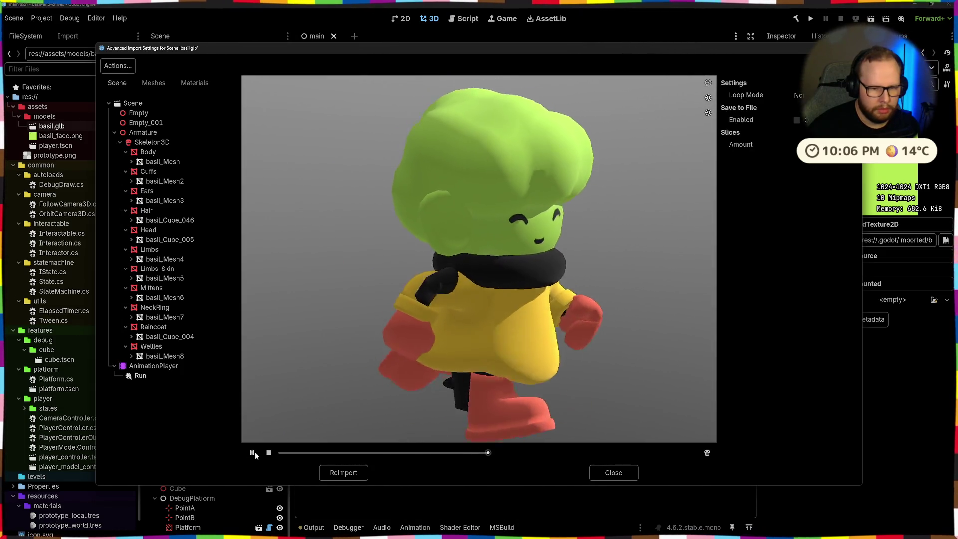
{"action": "left_click", "coordinate": [255, 452]}
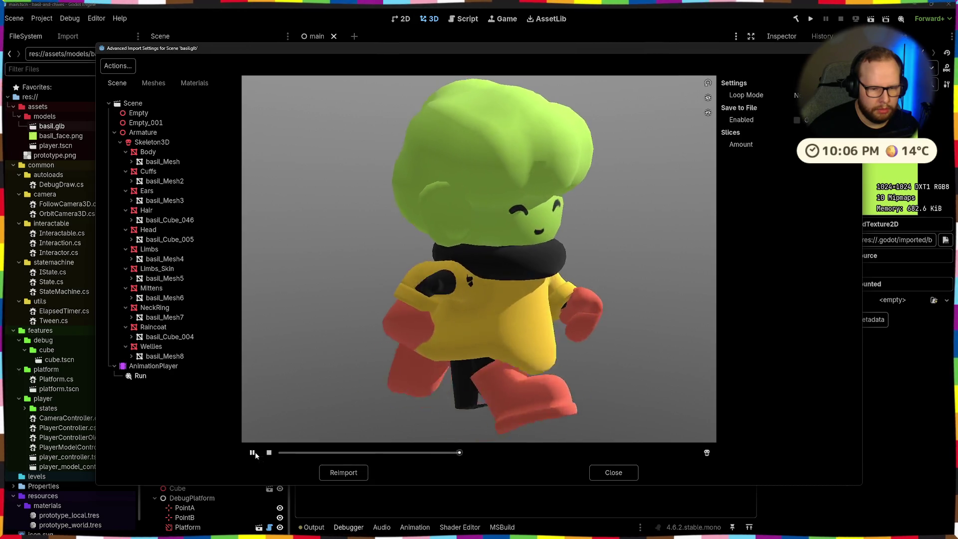
{"action": "left_click", "coordinate": [255, 451]}
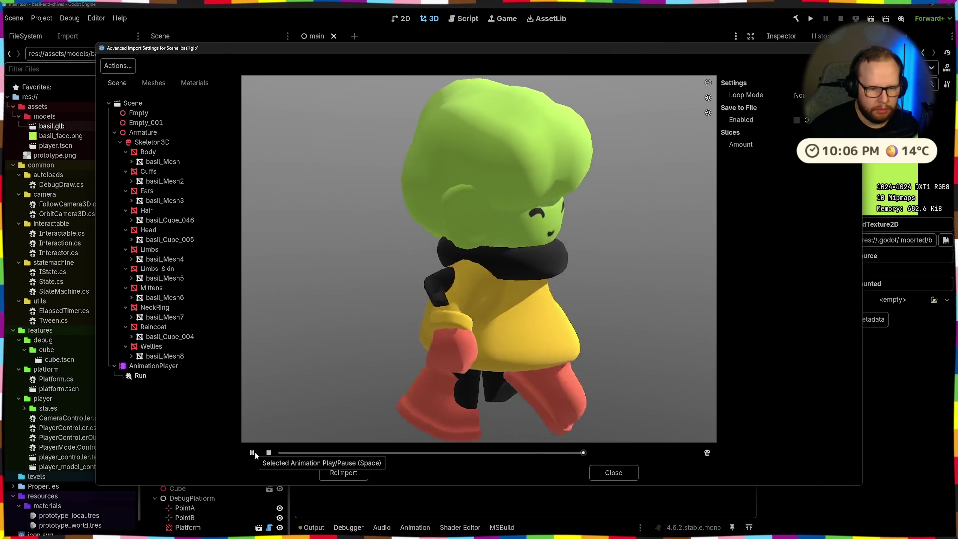
Scrub back and forth through the Run animation from an angled view, then close the import settings.
{"action": "mouse_move", "coordinate": [394, 412]}
{"action": "left_mouse_down"}
{"action": "mouse_move", "coordinate": [489, 381]}
{"action": "mouse_move", "coordinate": [498, 364]}
{"action": "mouse_move", "coordinate": [487, 384]}
{"action": "left_mouse_up"}
{"action": "scroll", "coordinate": [488, 360], "scroll_direction": "up", "scroll_amount": 3}
{"action": "scroll", "coordinate": [488, 372], "scroll_direction": "up", "scroll_amount": 2}
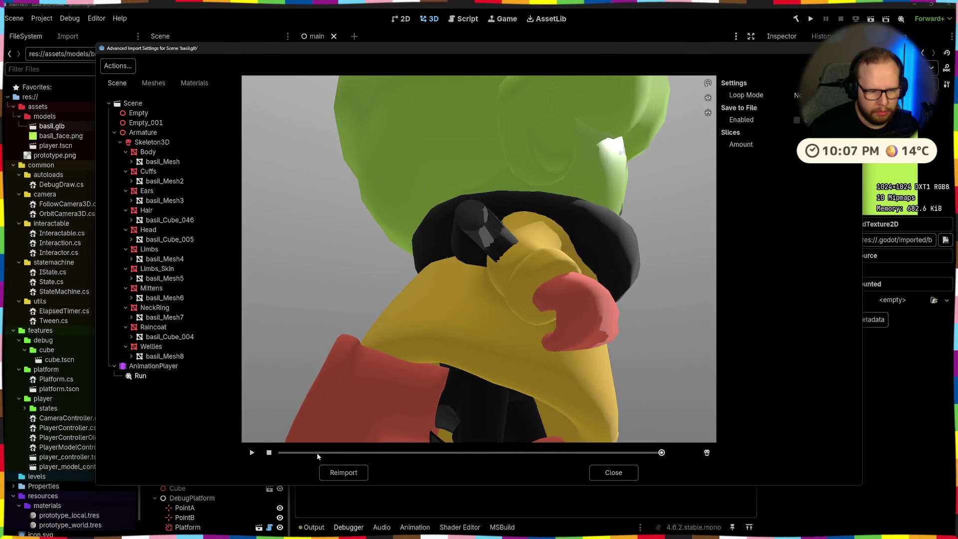
{"action": "scroll", "coordinate": [488, 347], "scroll_direction": "down", "scroll_amount": 4}
{"action": "scroll", "coordinate": [480, 378], "scroll_direction": "up", "scroll_amount": 1}
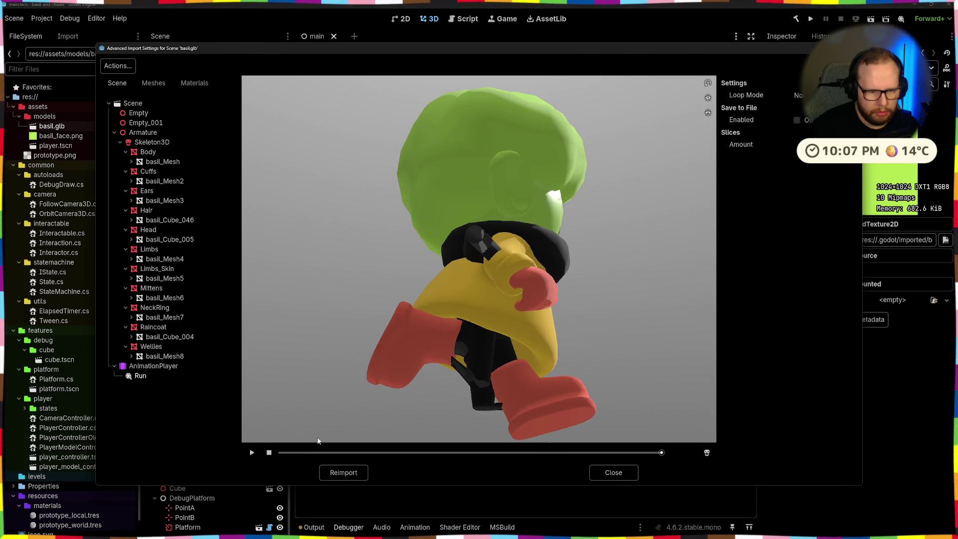
{"action": "mouse_move", "coordinate": [667, 454]}
{"action": "left_mouse_down"}
{"action": "mouse_move", "coordinate": [555, 465]}
{"action": "mouse_move", "coordinate": [423, 455]}
{"action": "mouse_move", "coordinate": [461, 444]}
{"action": "left_mouse_up"}
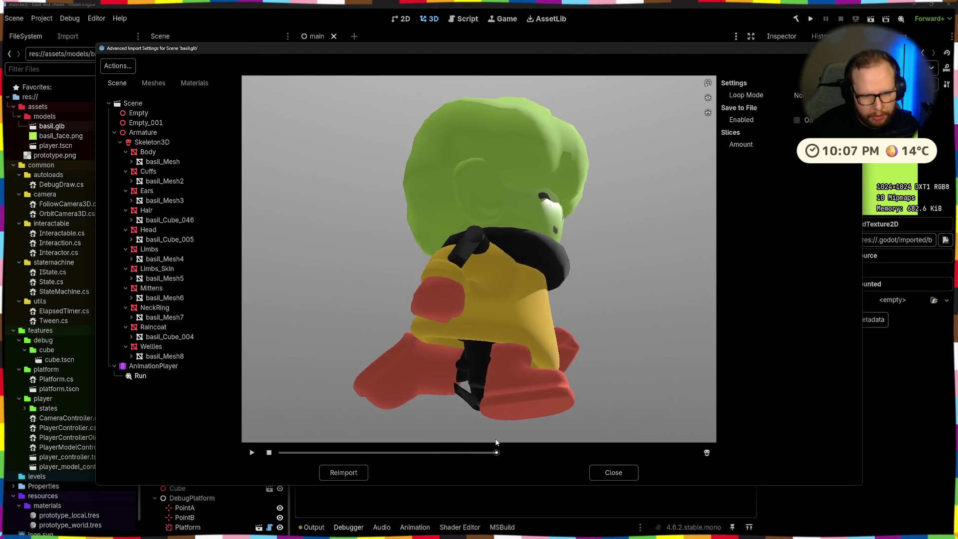
{"action": "left_click_drag", "start_coordinate": [461, 444], "coordinate": [673, 421]}
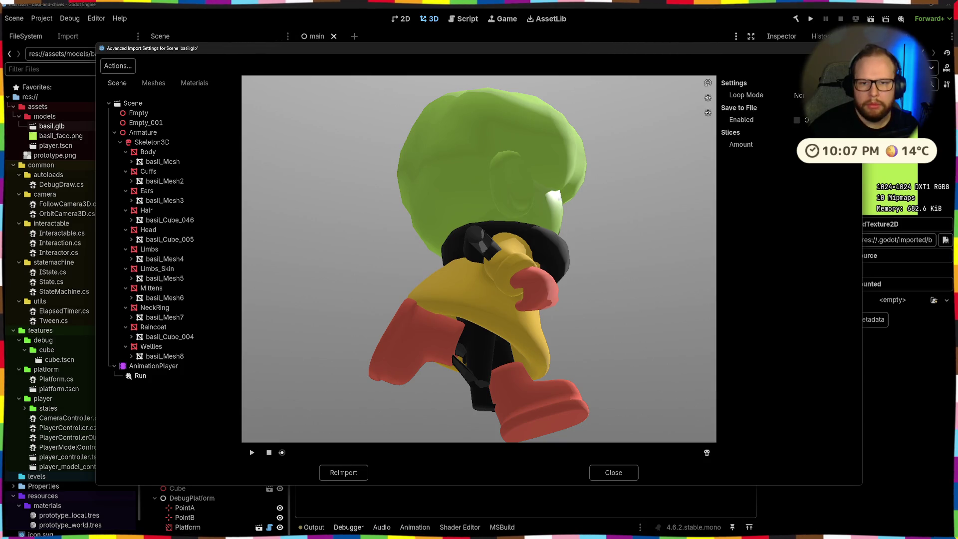
{"action": "key", "text": "Escape"}
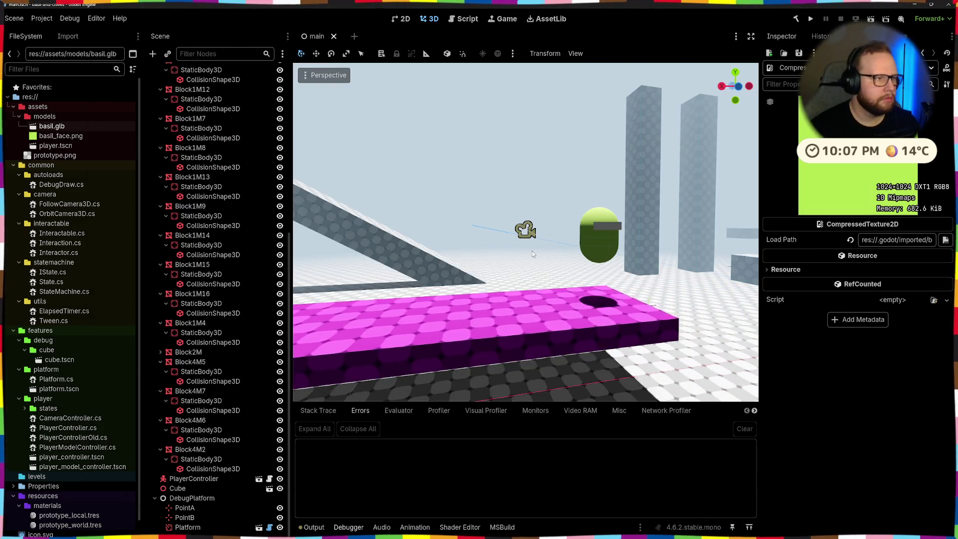
Switch to Blender, start a glTF 2.0 export and review the Include object options.
{"action": "key", "text": "alt+Tab"}
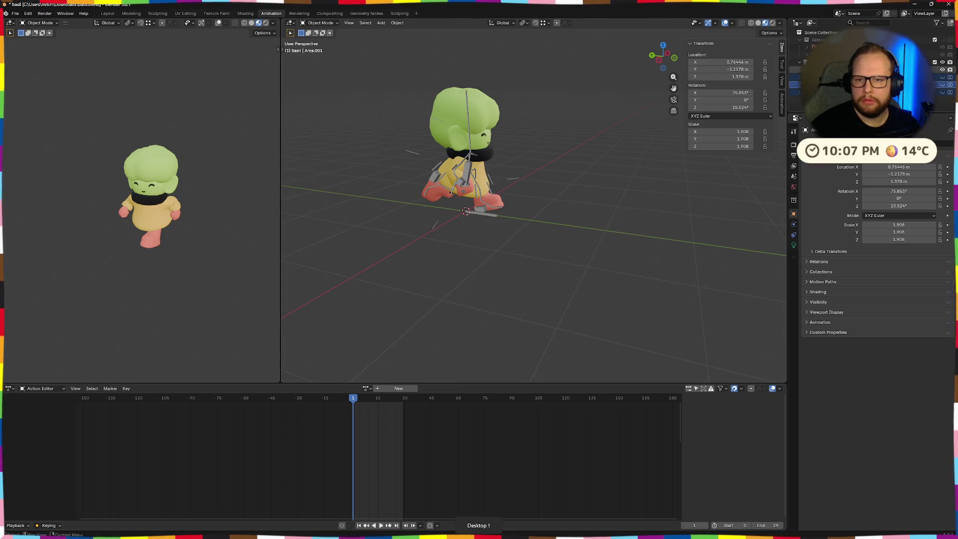
{"action": "scroll", "coordinate": [868, 75], "scroll_direction": "down", "scroll_amount": 3}
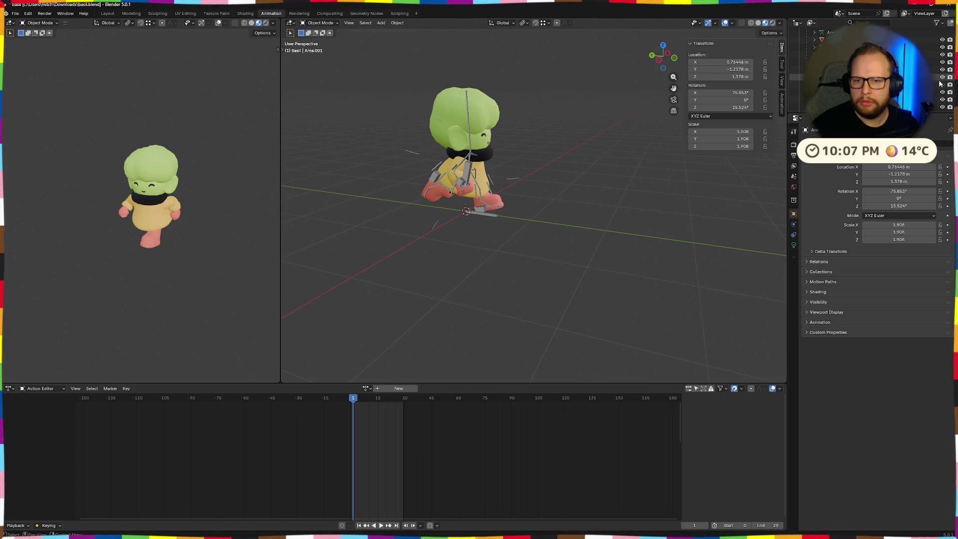
{"action": "left_click", "coordinate": [15, 14]}
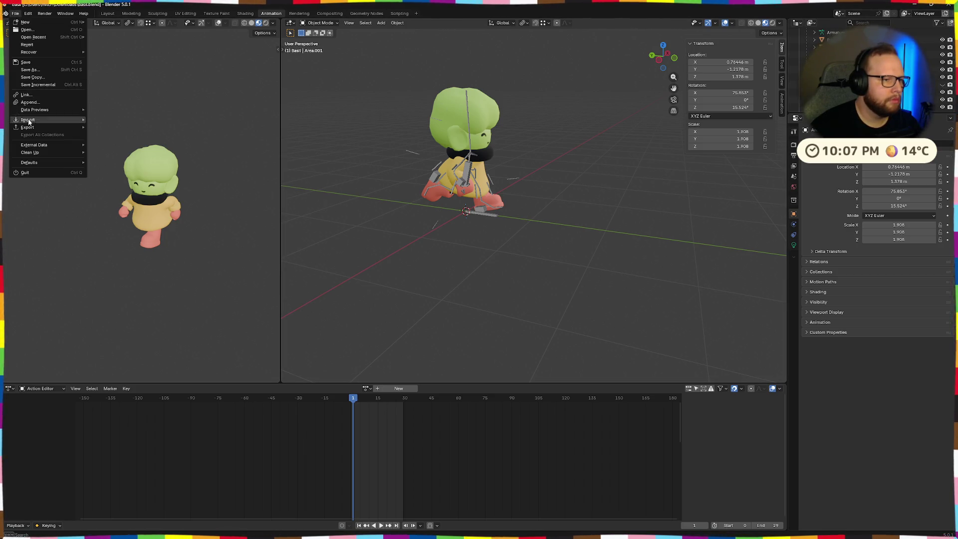
{"action": "mouse_move", "coordinate": [28, 128]}
{"action": "left_click", "coordinate": [146, 193]}
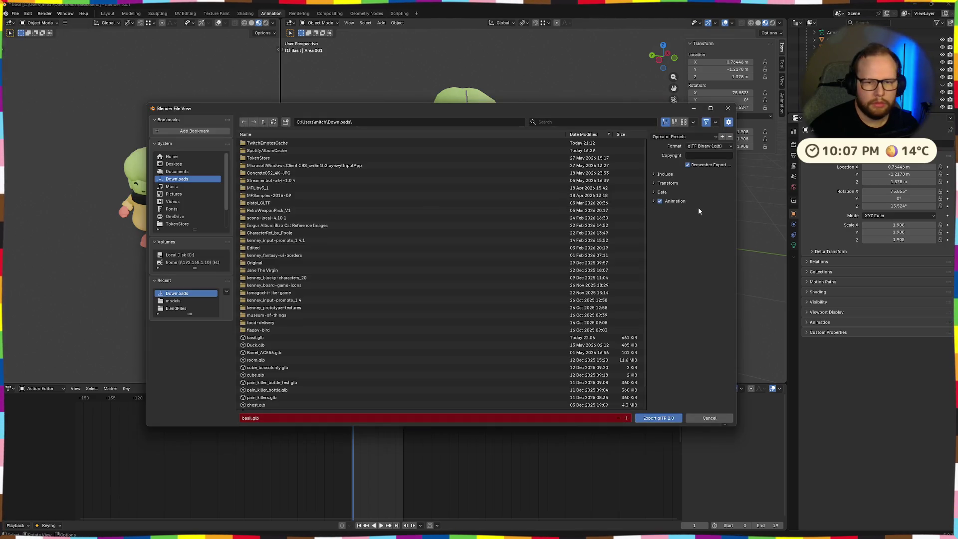
{"action": "left_click", "coordinate": [651, 176]}
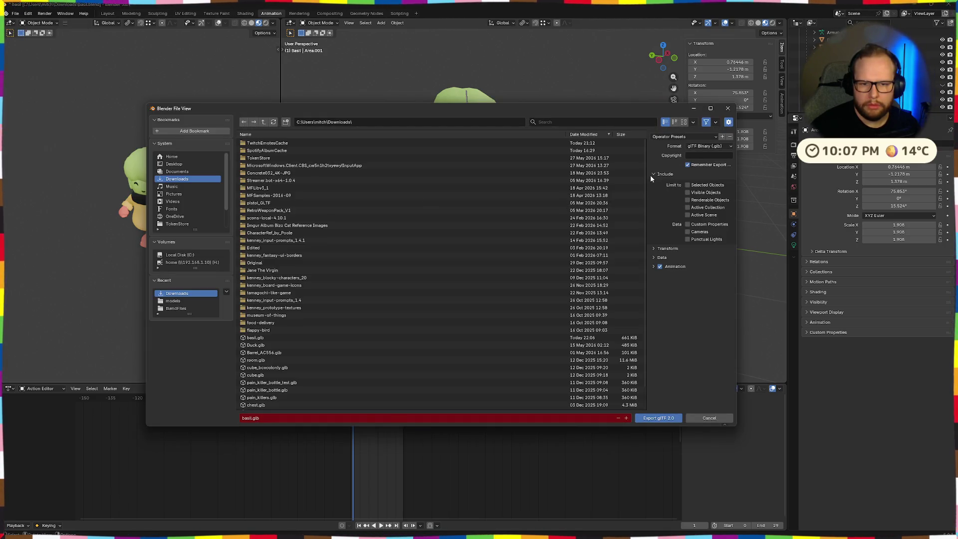
{"action": "left_click", "coordinate": [687, 185]}
{"action": "left_click", "coordinate": [658, 175]}
Review the Data, Mesh and Animation sections, export as basil.glb, then return to Godot.
{"action": "left_click", "coordinate": [654, 203]}
{"action": "left_click", "coordinate": [655, 223]}
{"action": "left_click", "coordinate": [654, 223]}
{"action": "left_click", "coordinate": [653, 290]}
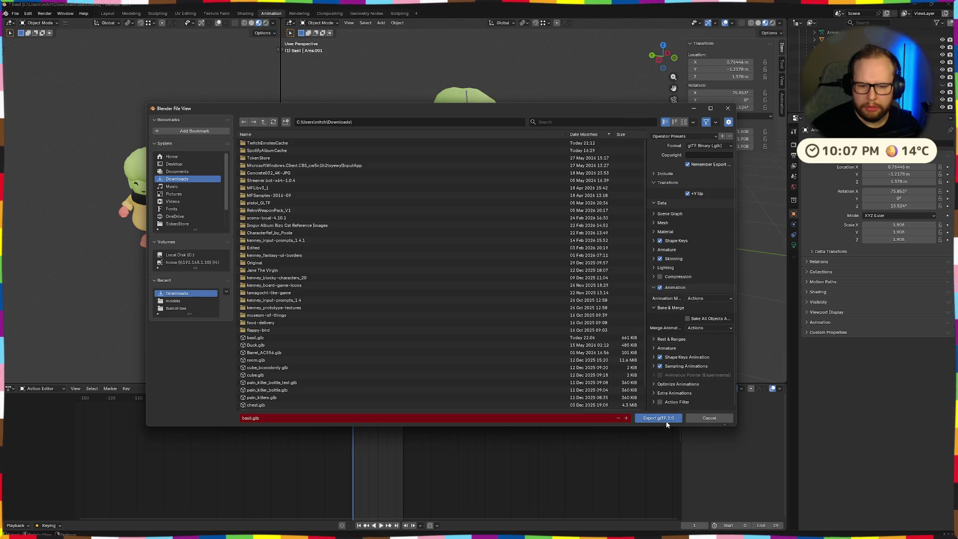
{"action": "left_click", "coordinate": [659, 418]}
{"action": "key", "text": "ctrl+super+Right"}
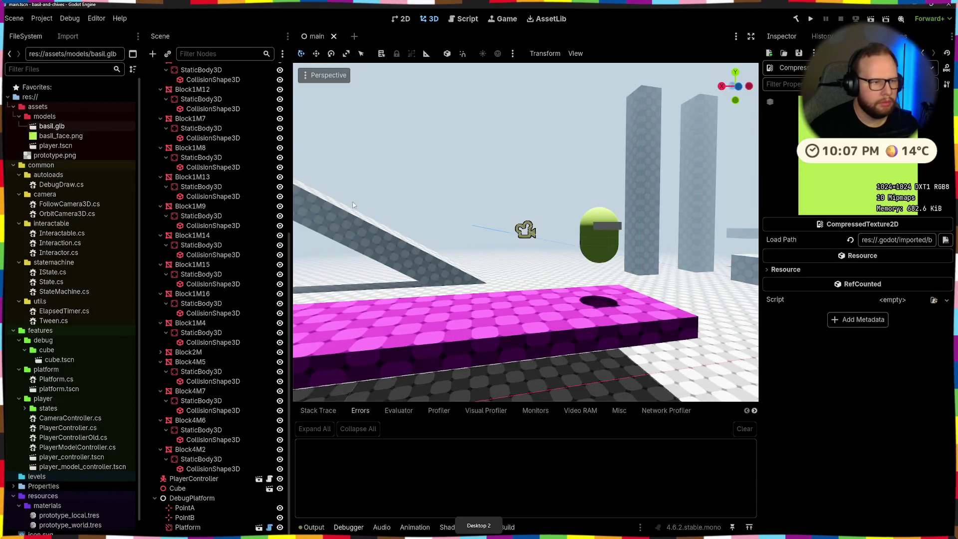
Delete the old basil files, copy the re-exported basil.glb from Downloads into models and bring up its import settings.
{"action": "key", "text": "Delete"}
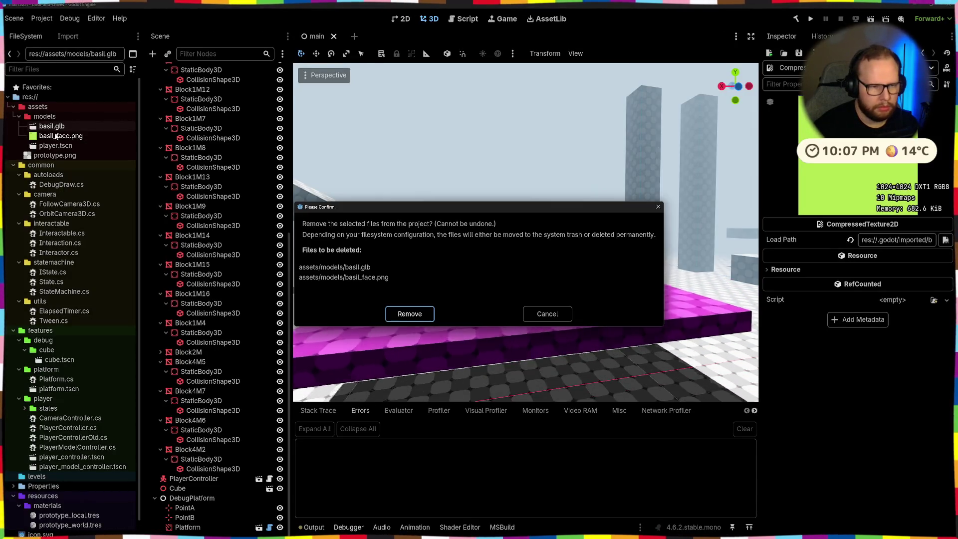
{"action": "key", "text": "Return"}
{"action": "key", "text": "super+e"}
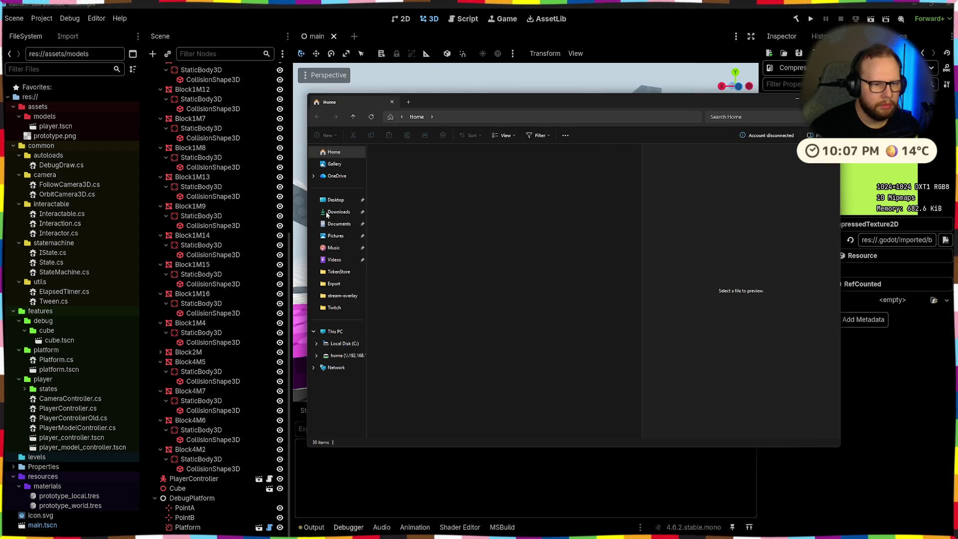
{"action": "left_click_drag", "start_coordinate": [392, 171], "coordinate": [34, 117]}
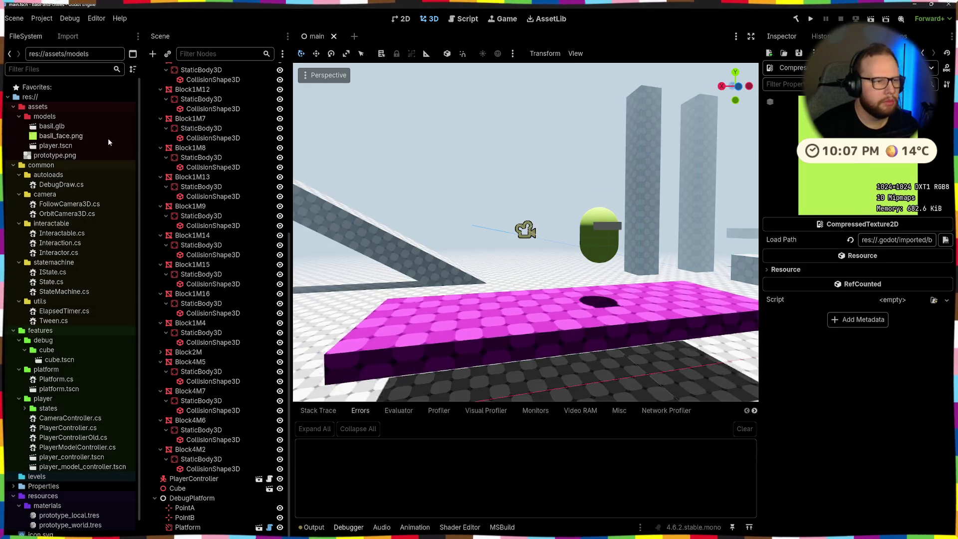
{"action": "double_click", "coordinate": [51, 126]}
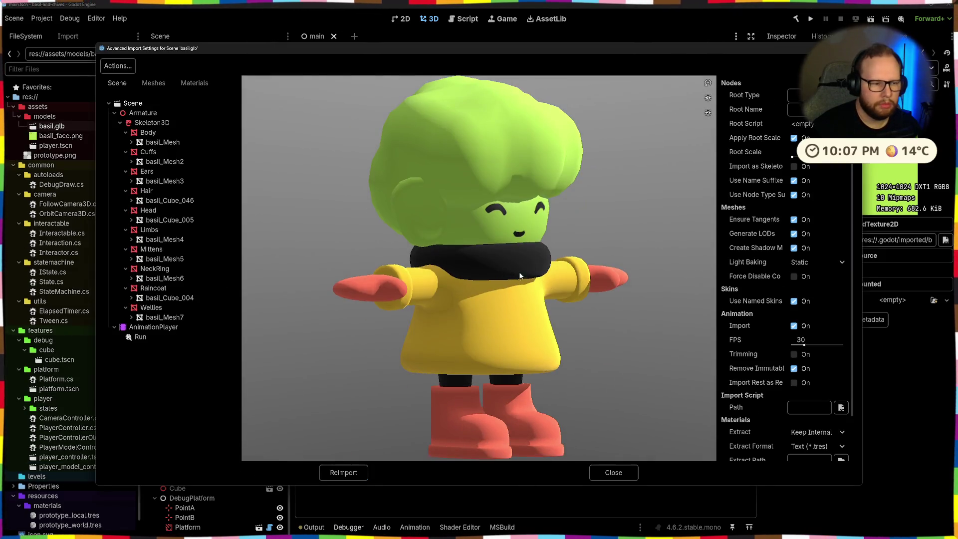
Scrub through the Run animation while orbiting to rear views, then show the Skeleton3D bones.
{"action": "left_click", "coordinate": [149, 337]}
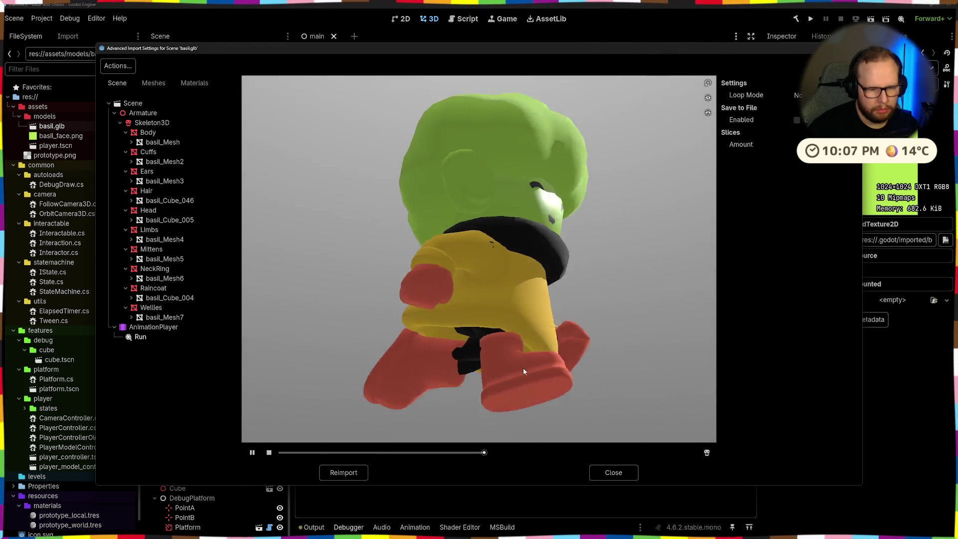
{"action": "left_click_drag", "start_coordinate": [524, 366], "coordinate": [535, 351]}
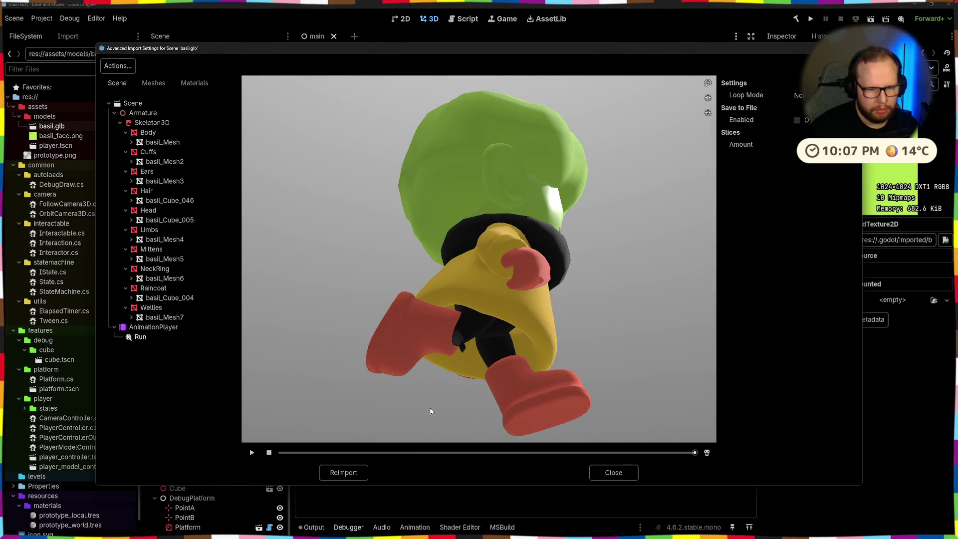
{"action": "left_click_drag", "start_coordinate": [283, 452], "coordinate": [353, 453]}
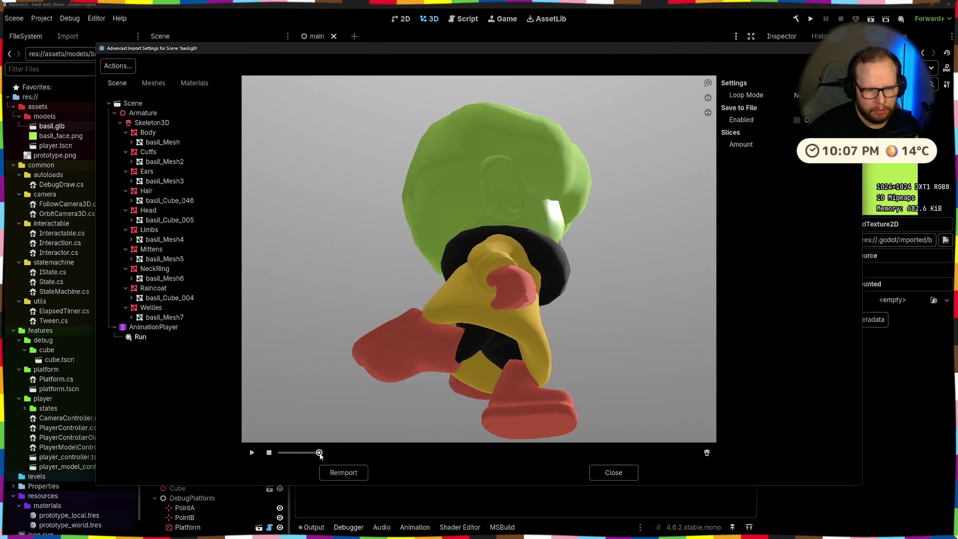
{"action": "mouse_move", "coordinate": [352, 454]}
{"action": "left_mouse_down"}
{"action": "mouse_move", "coordinate": [457, 426]}
{"action": "mouse_move", "coordinate": [479, 302]}
{"action": "left_mouse_up"}
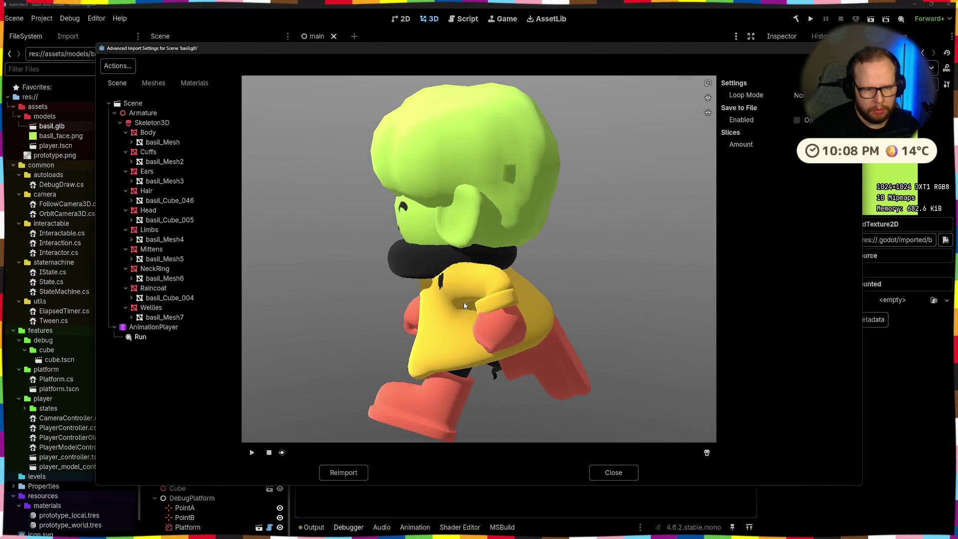
{"action": "left_click_drag", "start_coordinate": [479, 302], "coordinate": [651, 283]}
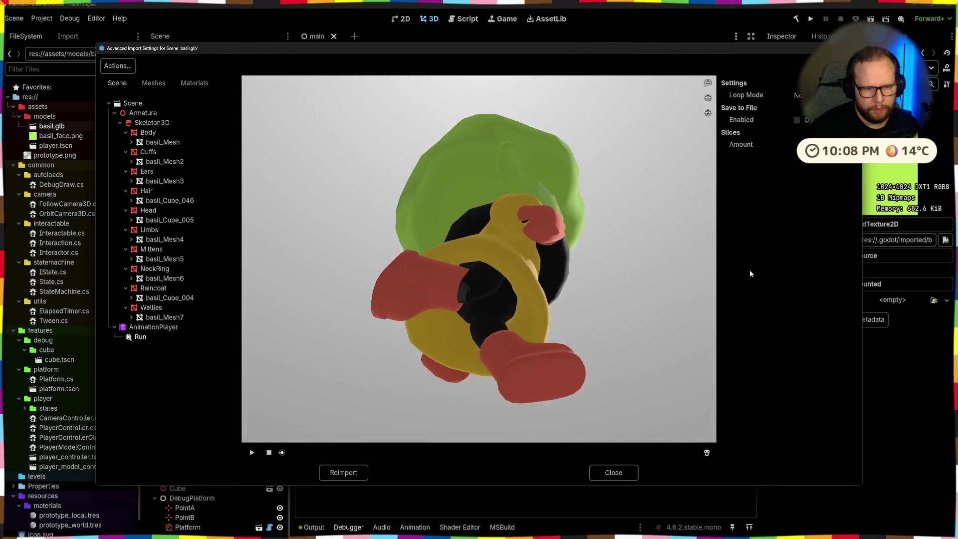
{"action": "left_click_drag", "start_coordinate": [652, 284], "coordinate": [746, 286]}
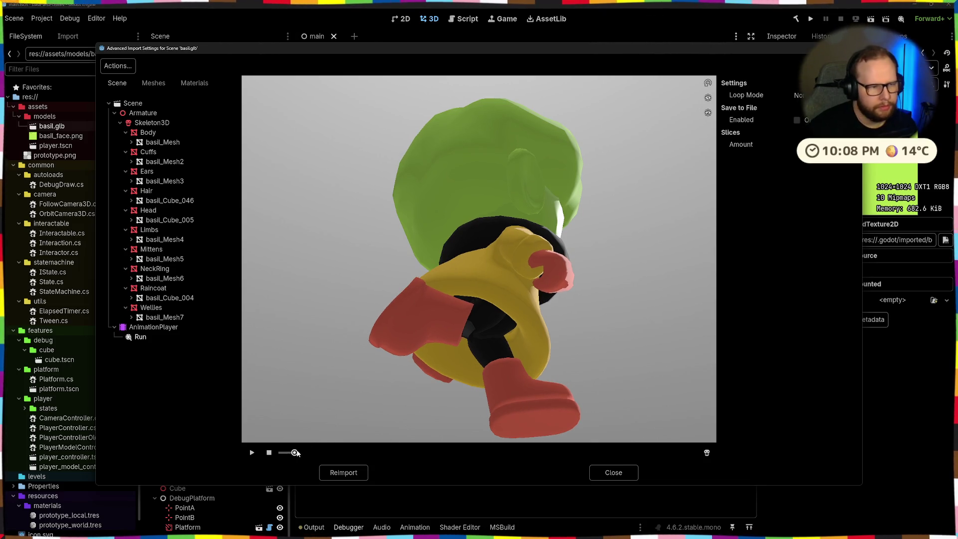
{"action": "left_click", "coordinate": [150, 123]}
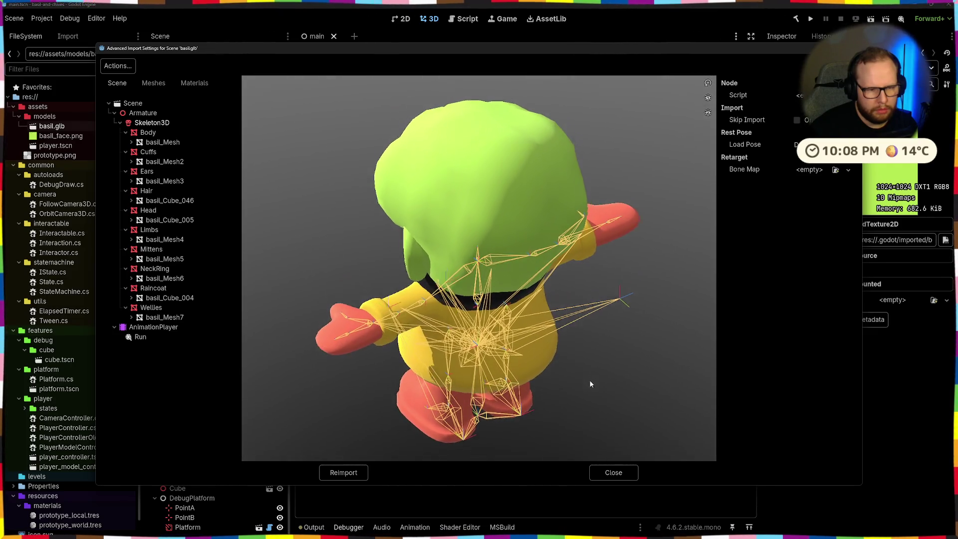
Orbit the preview over and behind the skeleton bones, then close the advanced import settings.
{"action": "mouse_move", "coordinate": [588, 380]}
{"action": "left_mouse_down"}
{"action": "mouse_move", "coordinate": [577, 401]}
{"action": "mouse_move", "coordinate": [542, 388]}
{"action": "mouse_move", "coordinate": [487, 400]}
{"action": "mouse_move", "coordinate": [452, 358]}
{"action": "mouse_move", "coordinate": [429, 361]}
{"action": "left_mouse_up"}
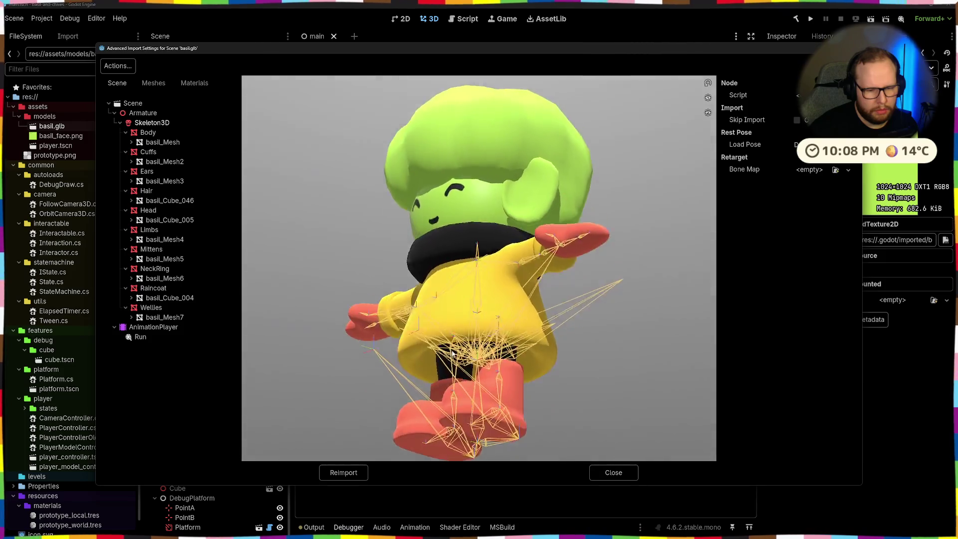
{"action": "mouse_move", "coordinate": [452, 355]}
{"action": "left_mouse_down"}
{"action": "mouse_move", "coordinate": [546, 363]}
{"action": "mouse_move", "coordinate": [601, 349]}
{"action": "mouse_move", "coordinate": [616, 362]}
{"action": "mouse_move", "coordinate": [632, 342]}
{"action": "mouse_move", "coordinate": [664, 367]}
{"action": "mouse_move", "coordinate": [665, 403]}
{"action": "left_mouse_up"}
{"action": "left_click", "coordinate": [619, 475]}
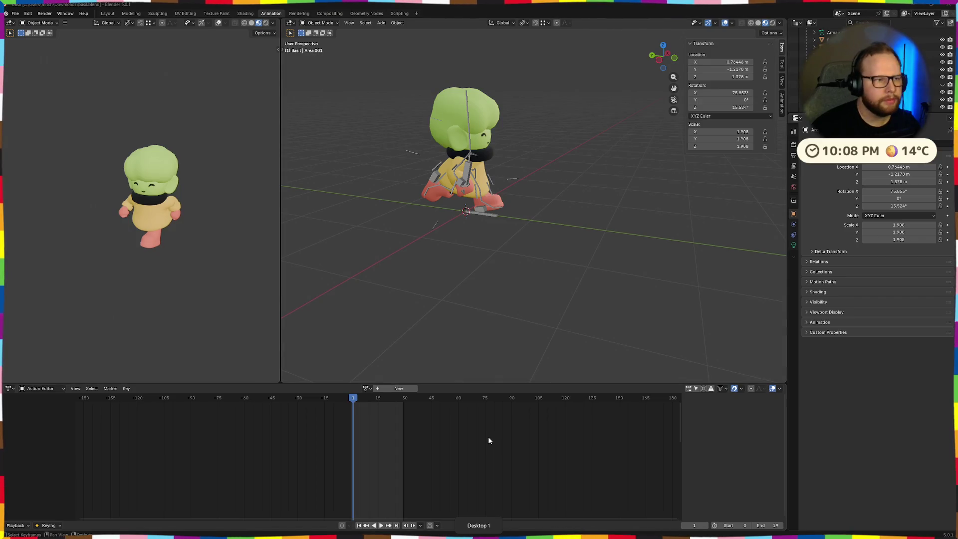
Start a new glTF 2.0 export of basil.glb and expand the Extra Animations options.
{"action": "left_click", "coordinate": [15, 13]}
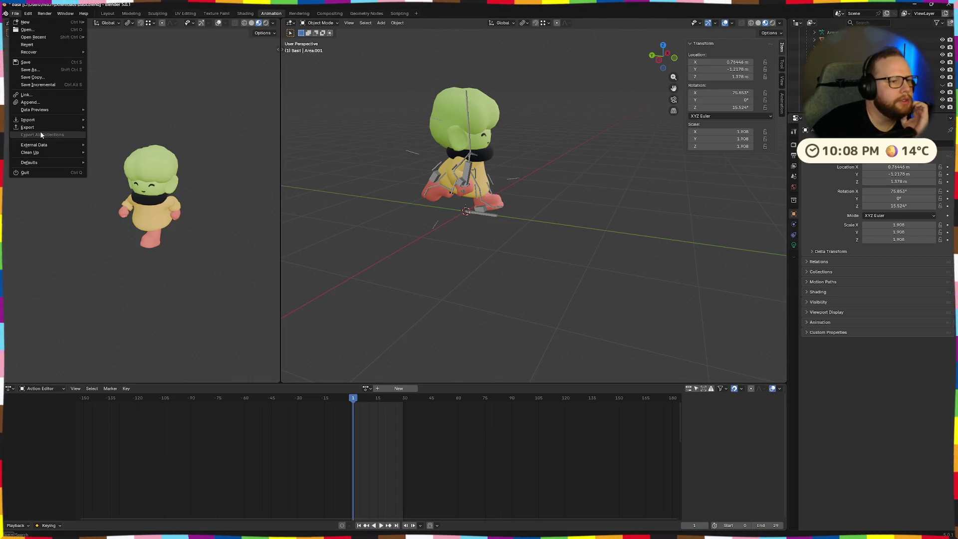
{"action": "mouse_move", "coordinate": [28, 127]}
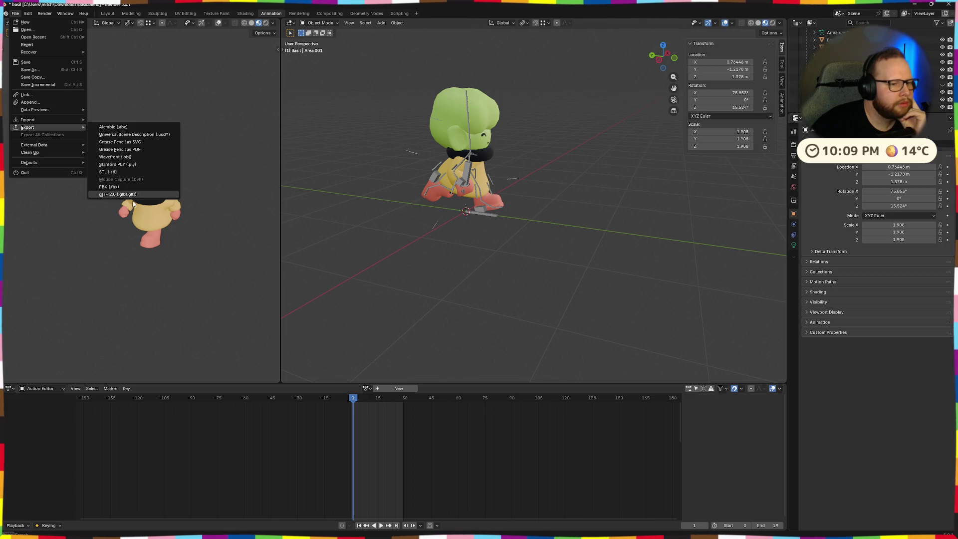
{"action": "left_click", "coordinate": [129, 195]}
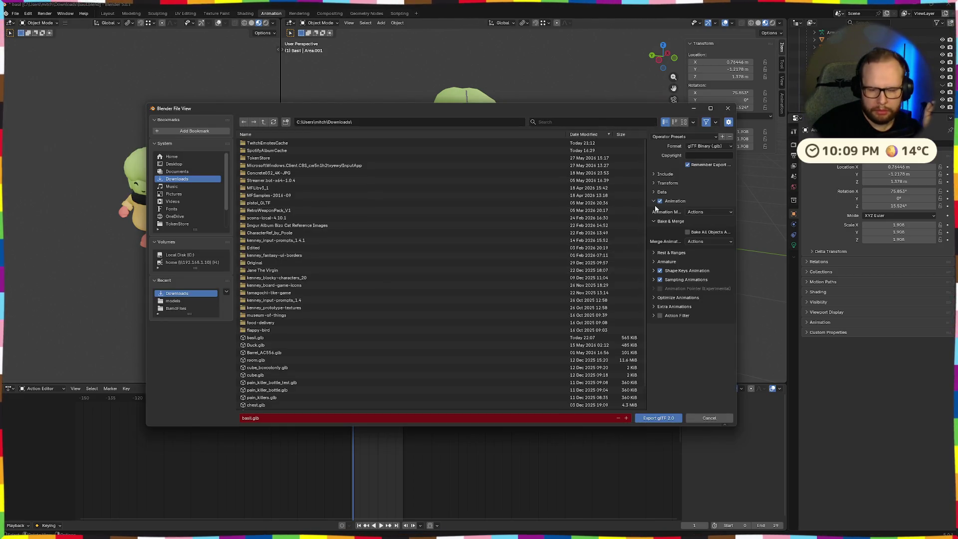
{"action": "left_click", "coordinate": [653, 307]}
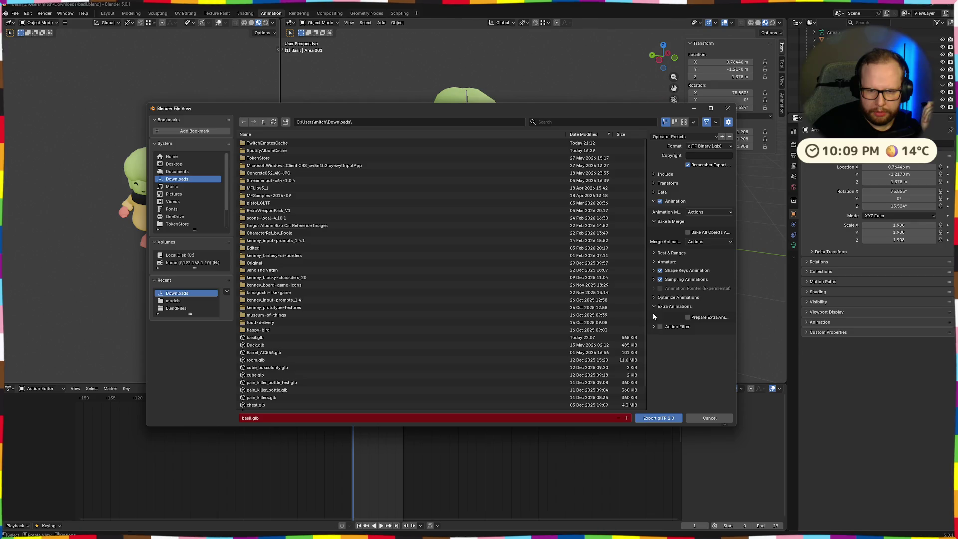